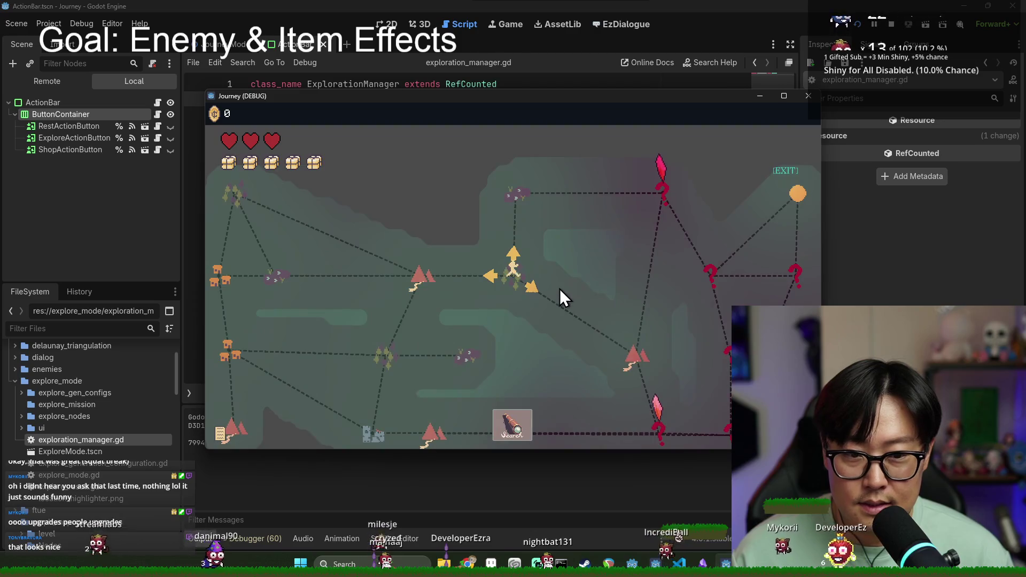
Move the player through the triangle, middle and bottom-right nodes, then enter the ? encounter.
click(526, 332)
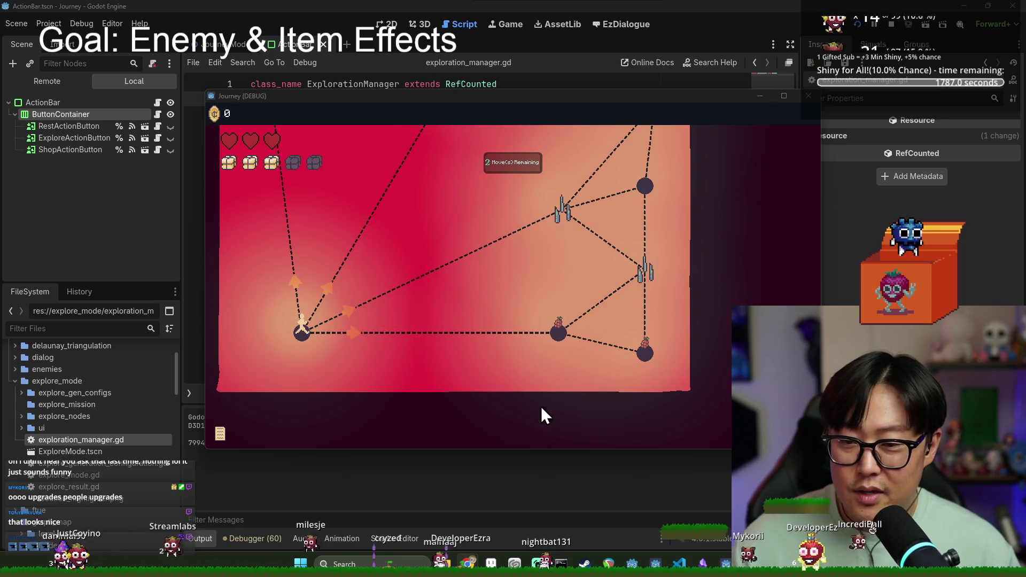
click(557, 336)
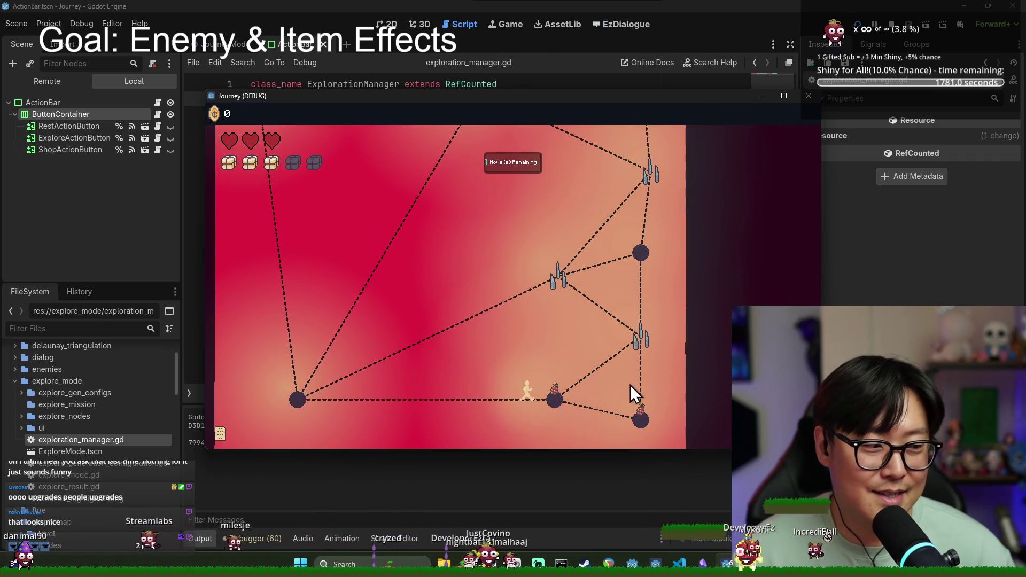
click(638, 415)
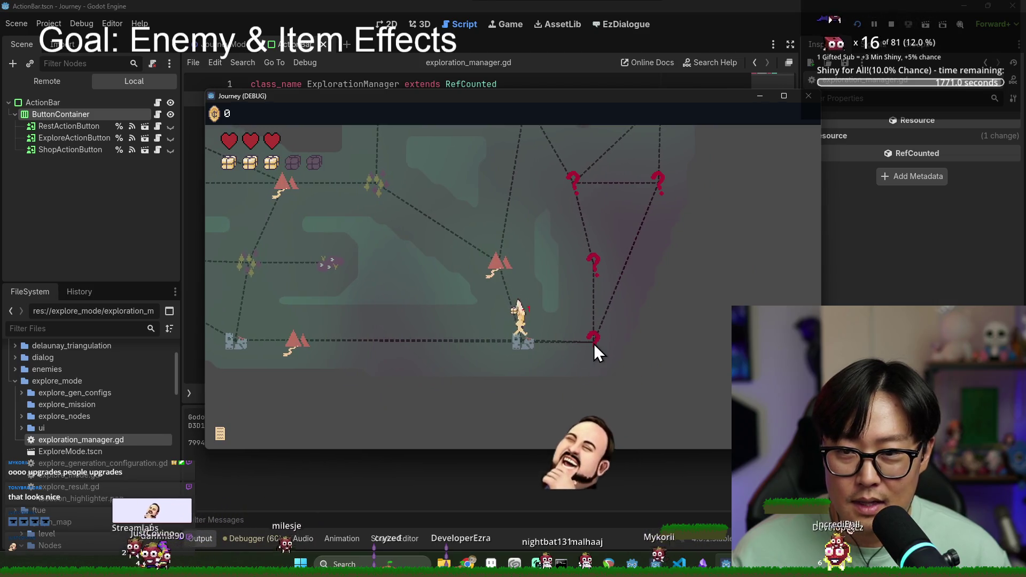
click(594, 343)
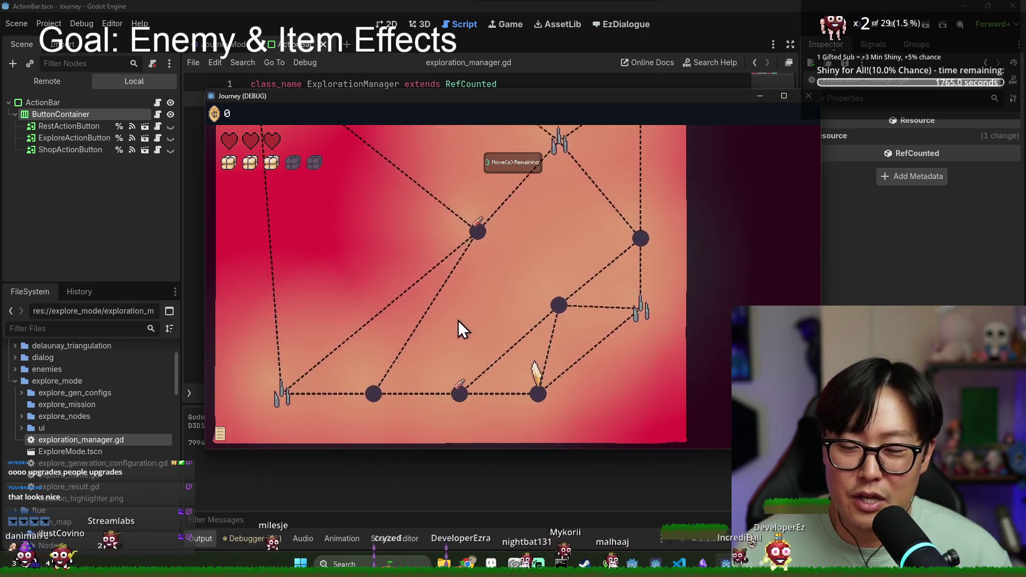
Keep moving the player across nodes toward the lower left until no moves remain.
click(475, 286)
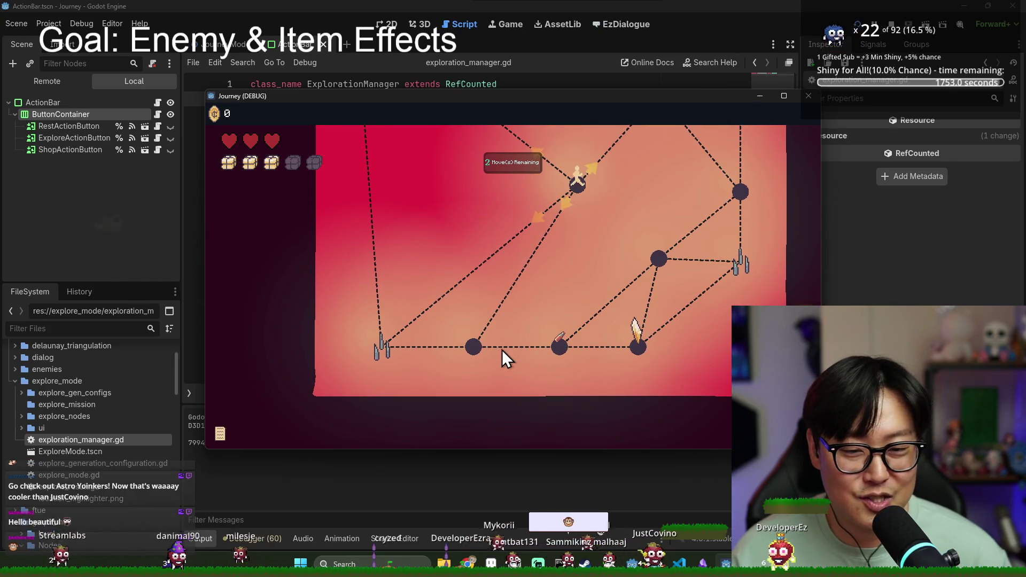
click(475, 347)
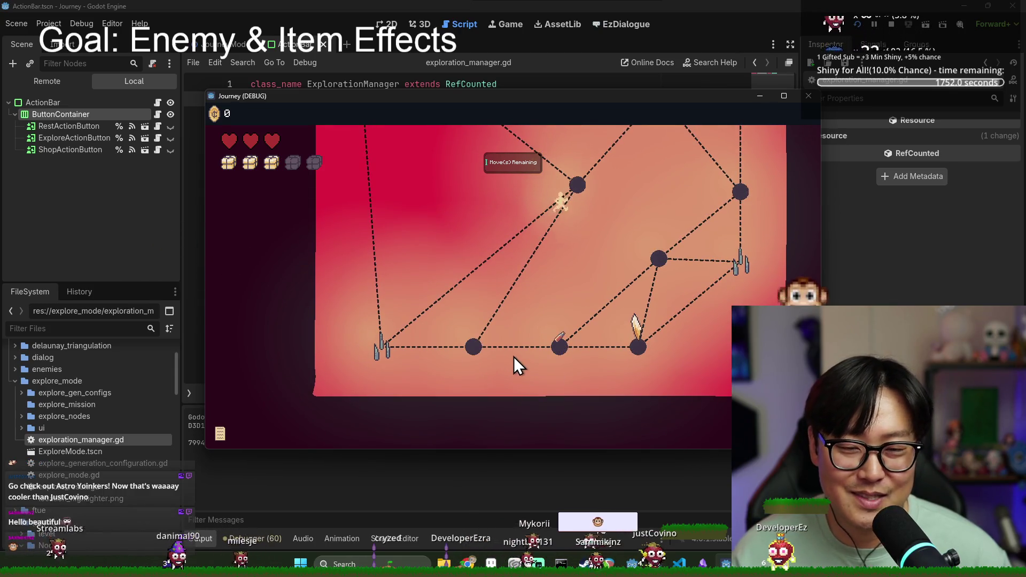
click(556, 345)
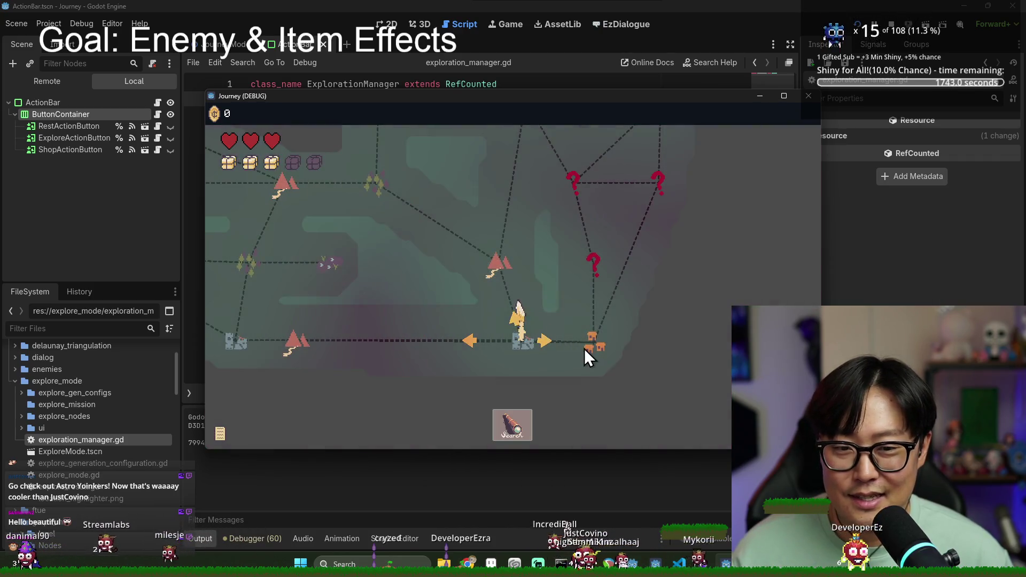
Move the player past the house and grape nodes, up to the enemy node and the bag node.
click(594, 346)
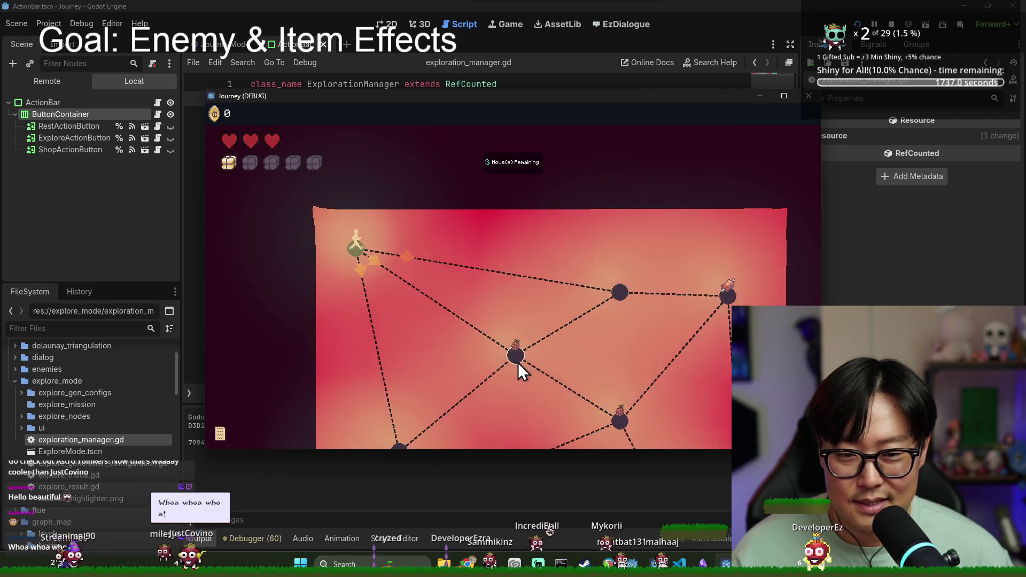
click(431, 311)
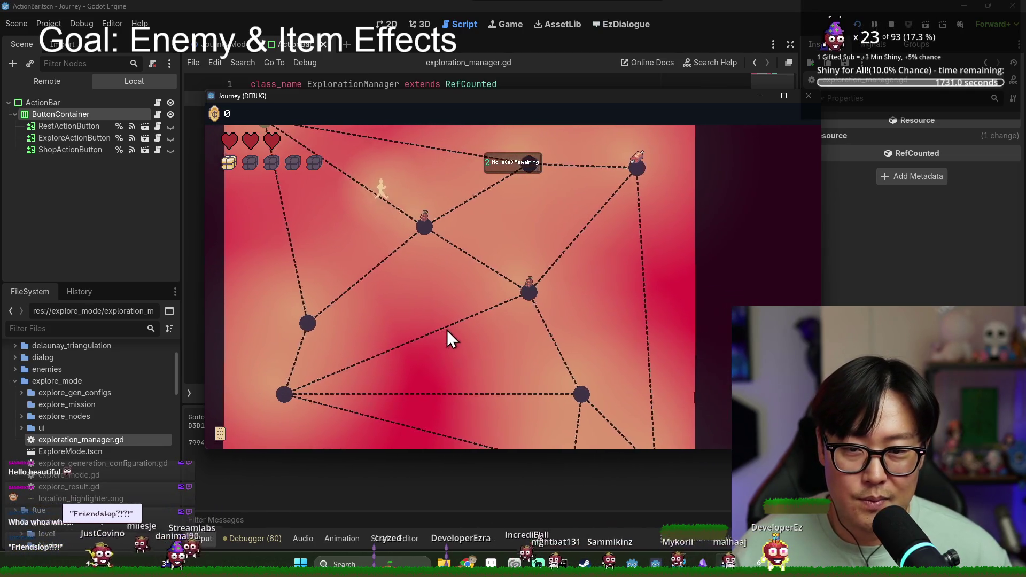
click(519, 327)
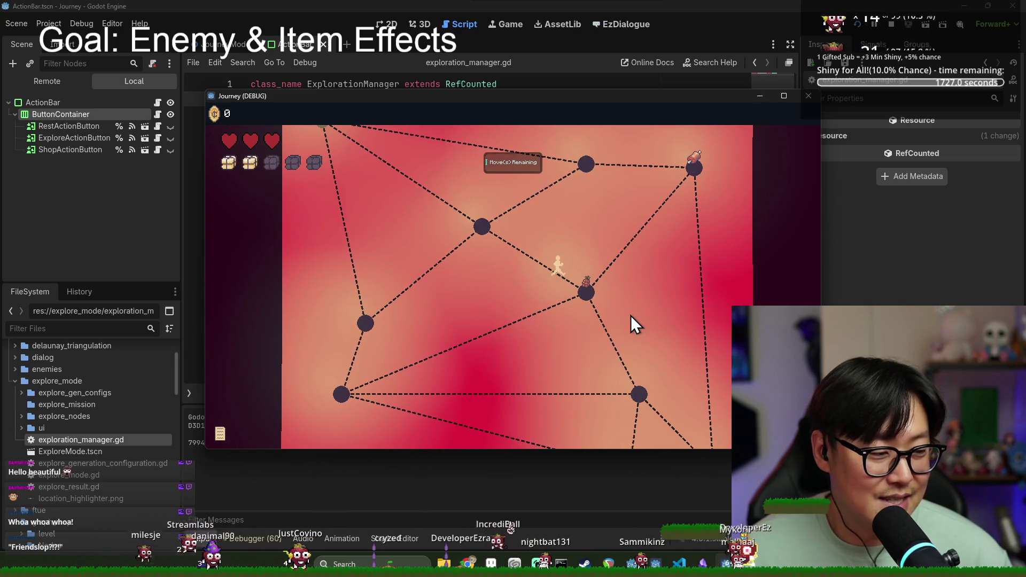
click(689, 166)
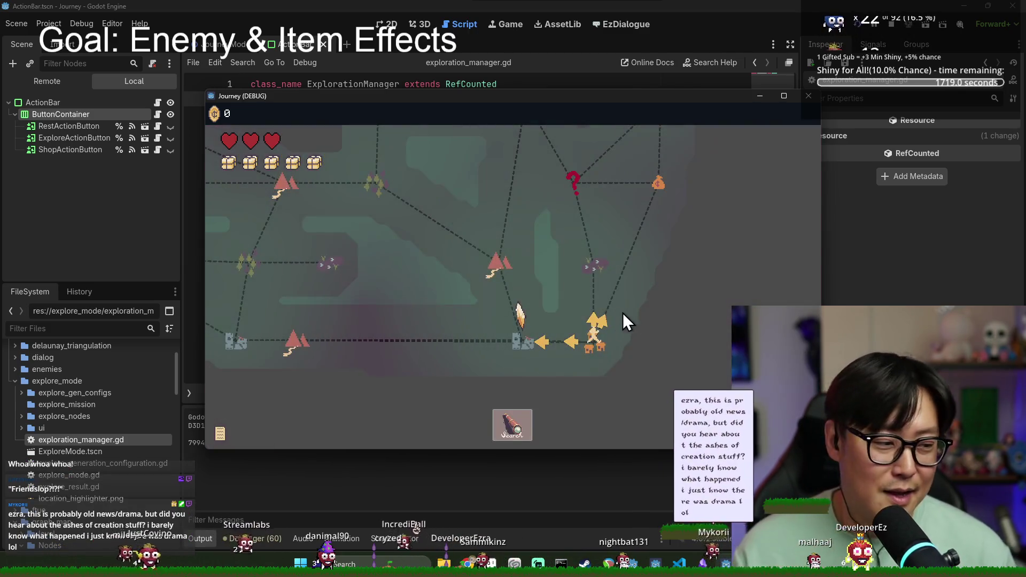
click(591, 309)
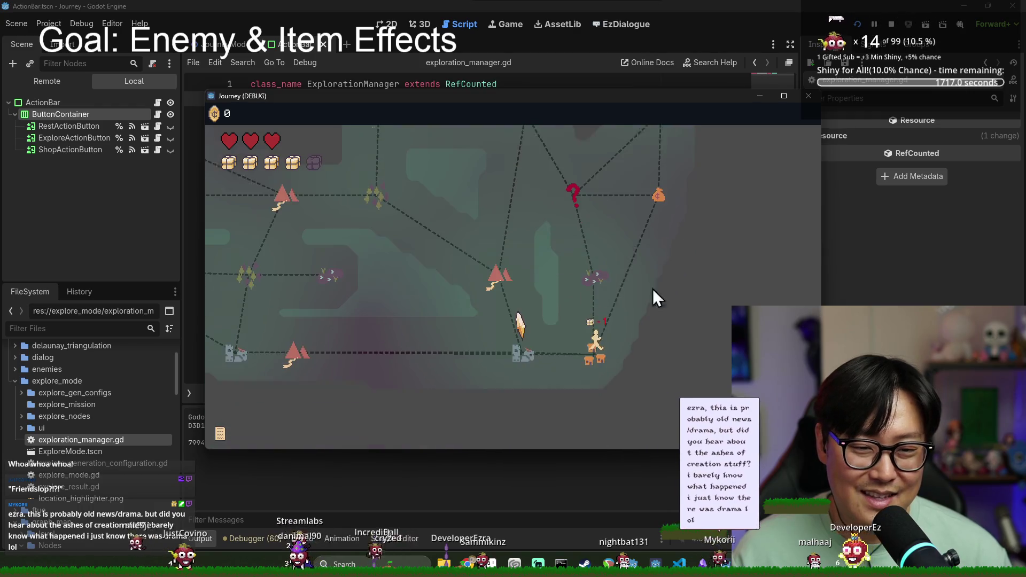
click(659, 184)
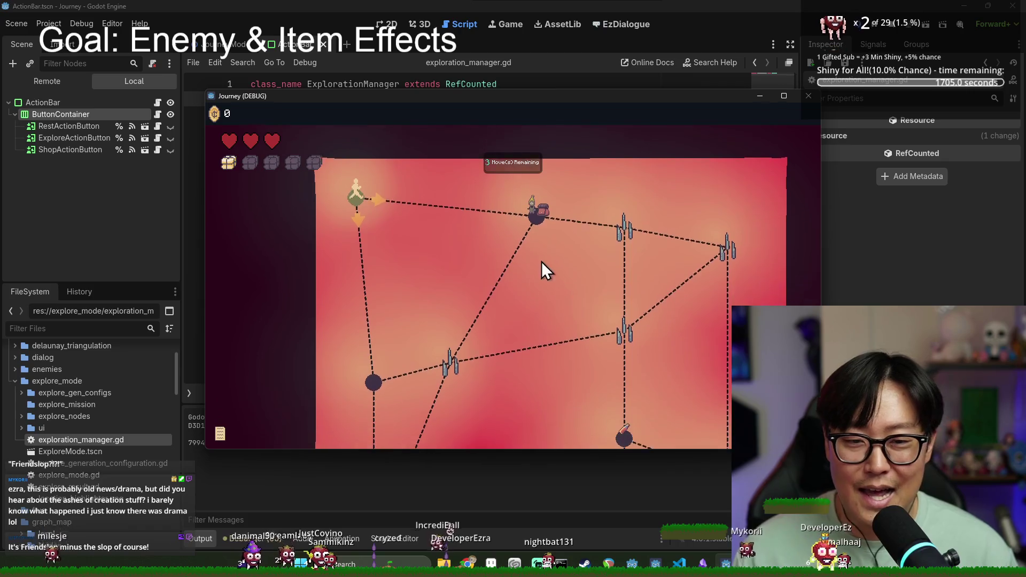
Walk the player away from the start node to the bottom-left node beside the exit.
click(545, 208)
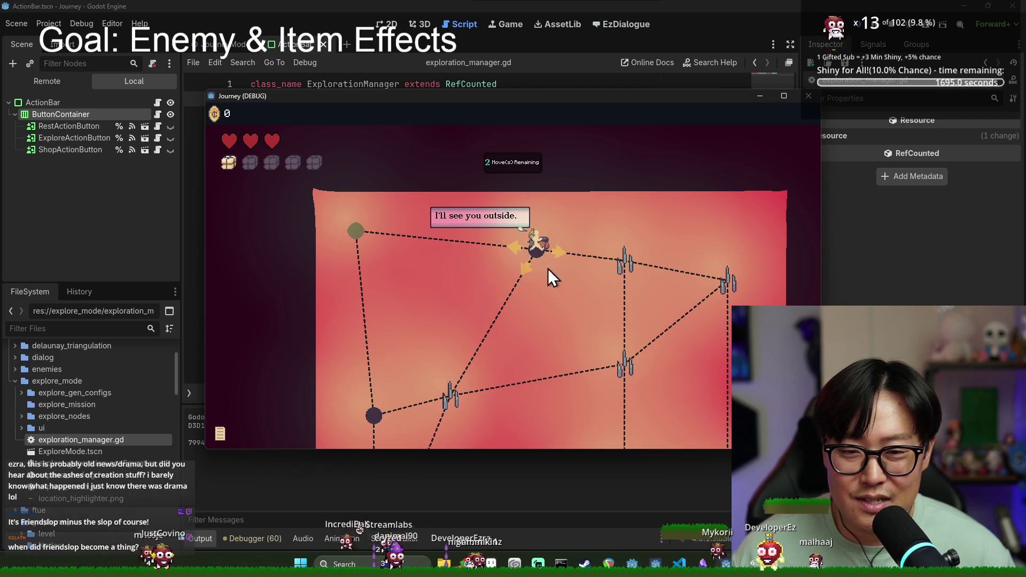
scroll(580, 316, down, 3)
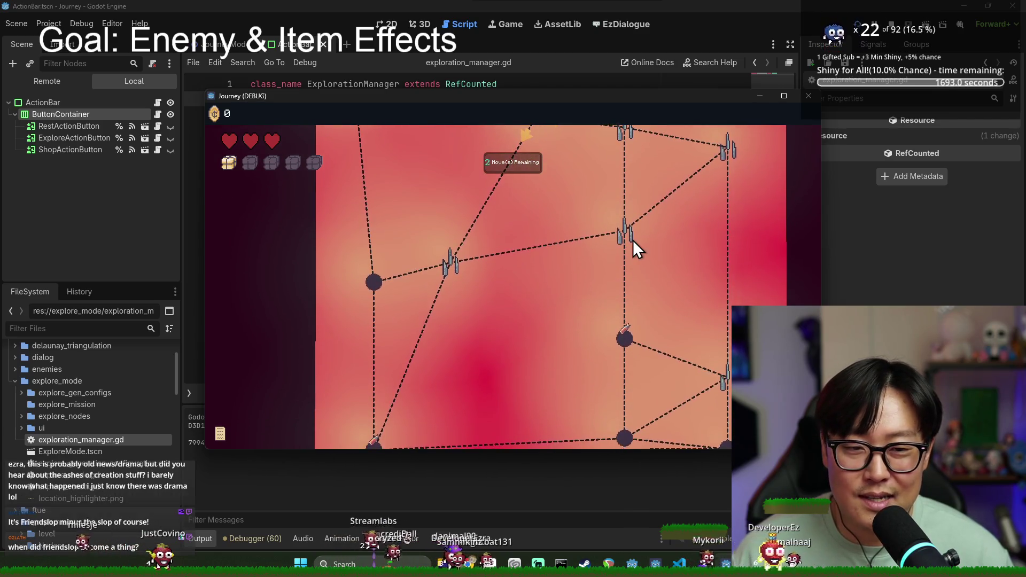
scroll(630, 214, up, 2)
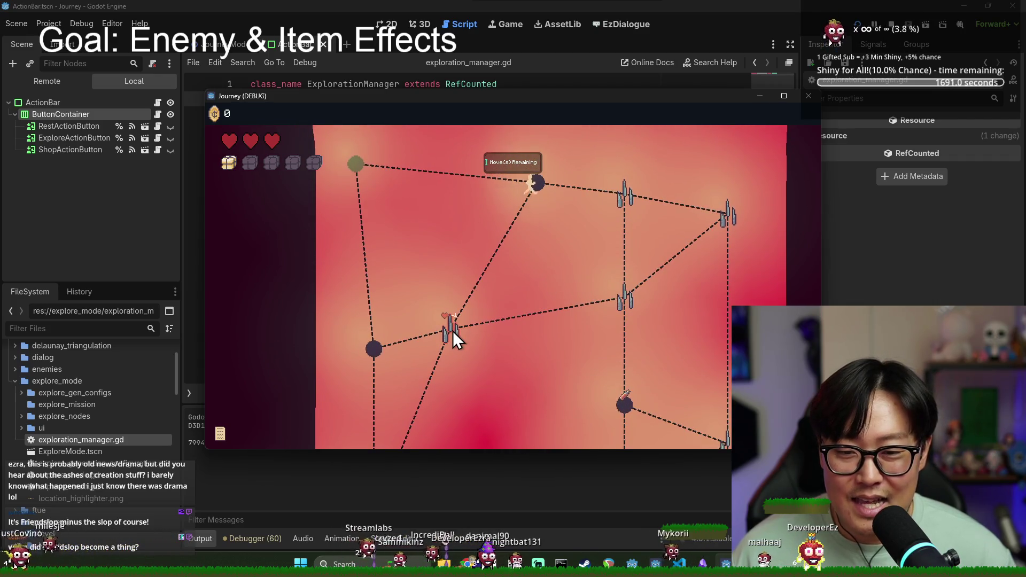
scroll(453, 331, down, 4)
scroll(407, 324, up, 2)
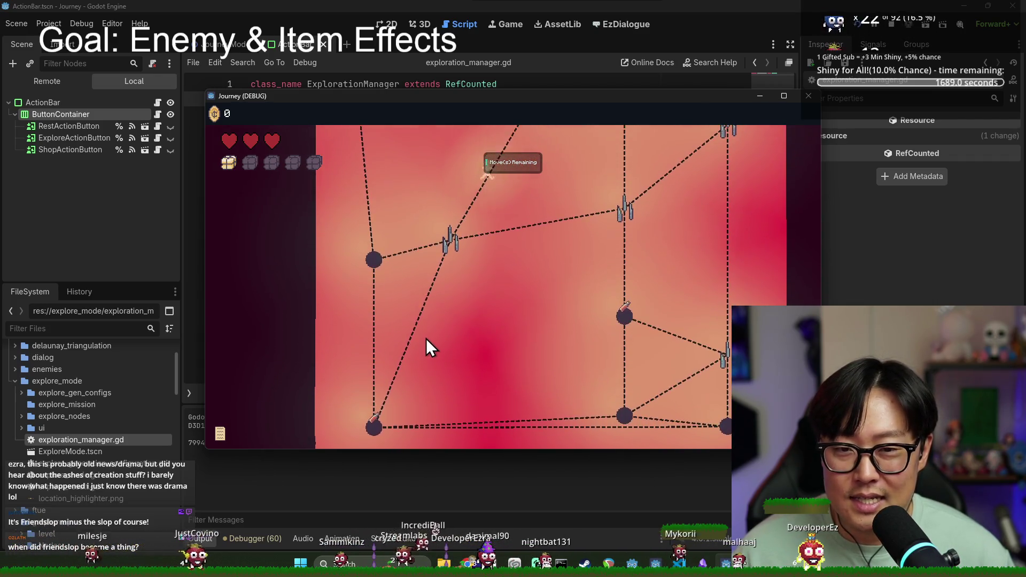
click(374, 433)
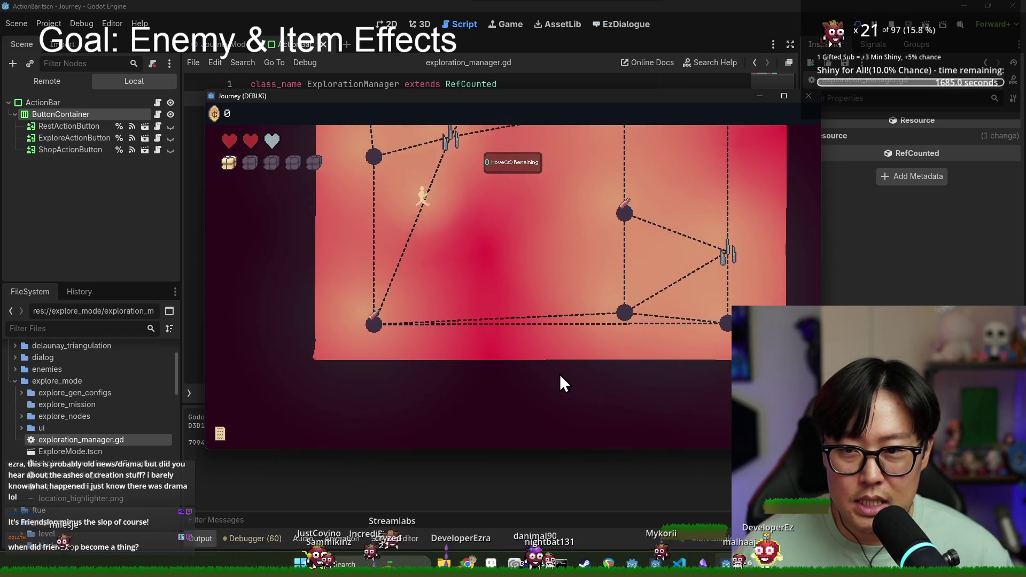
scroll(545, 385, up, 3)
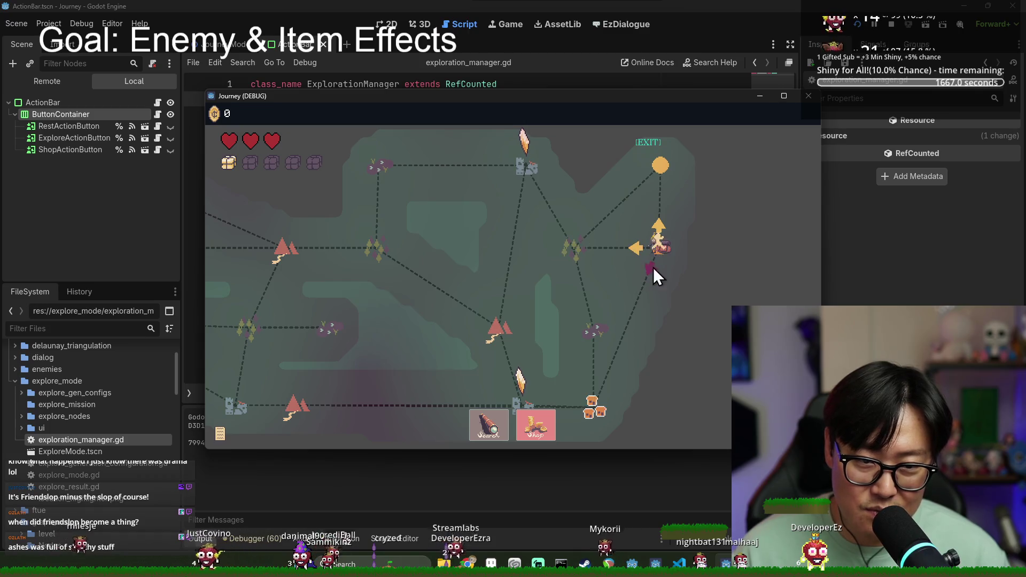
Browse the shop's upgrades, close it with Done, and stop the running game.
click(543, 425)
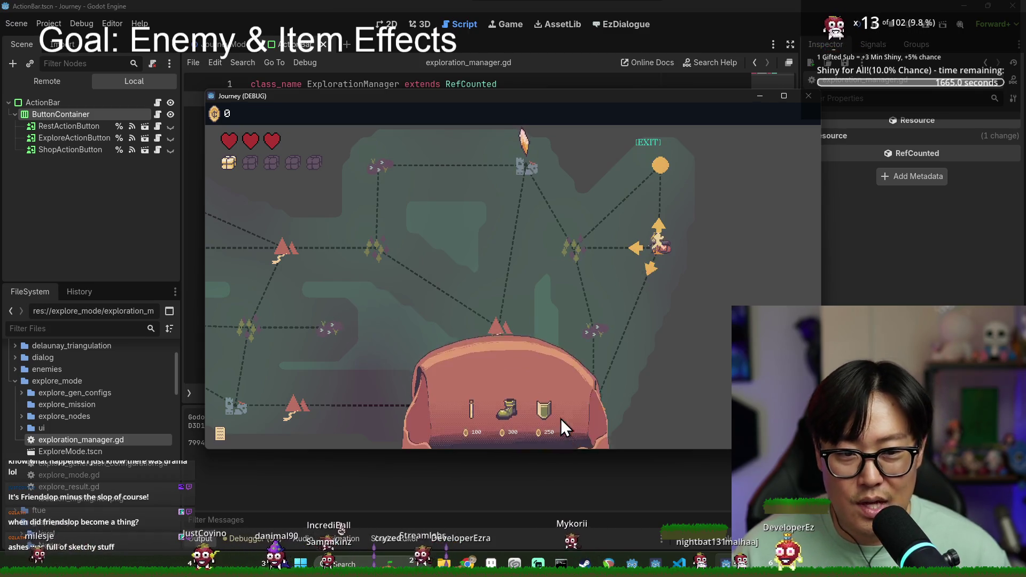
mouse_move(473, 264)
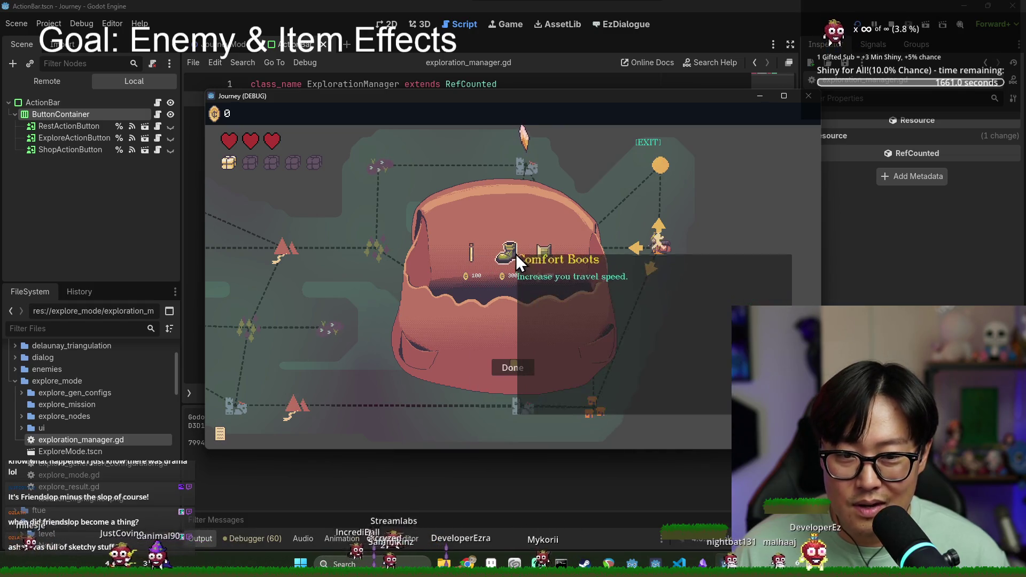
click(517, 367)
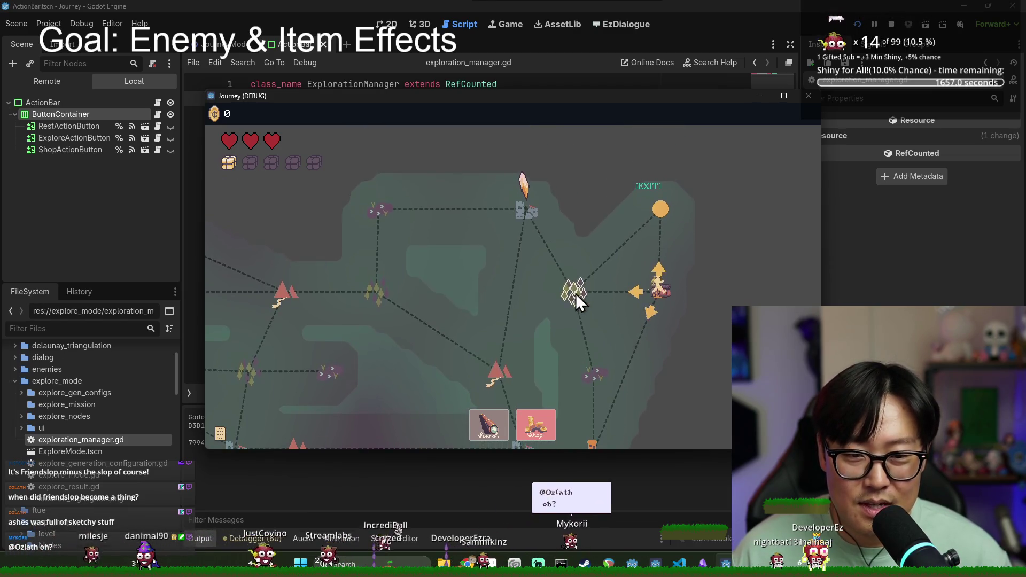
click(890, 24)
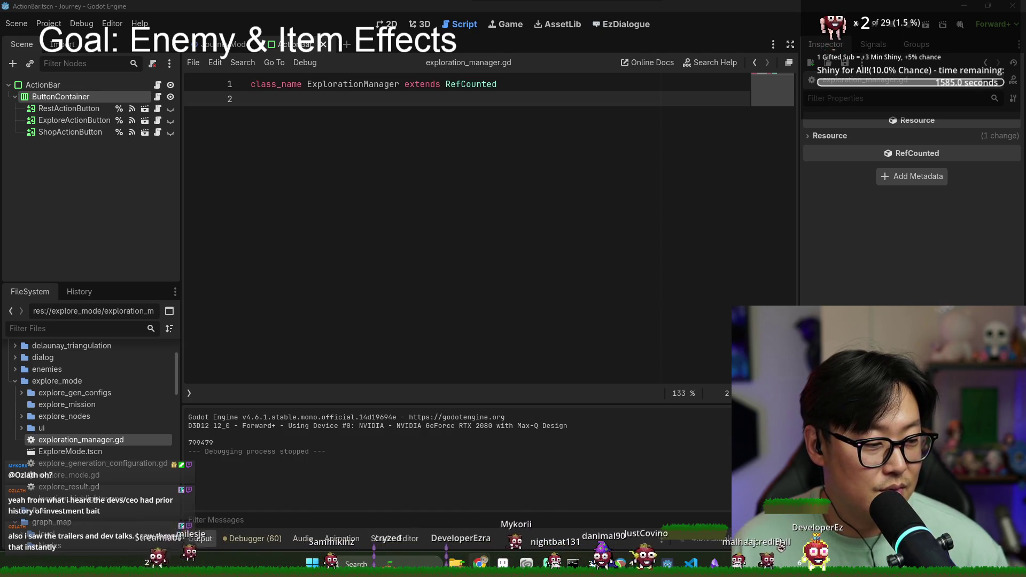
Save the current scene with Ctrl+S.
key(ctrl+s)
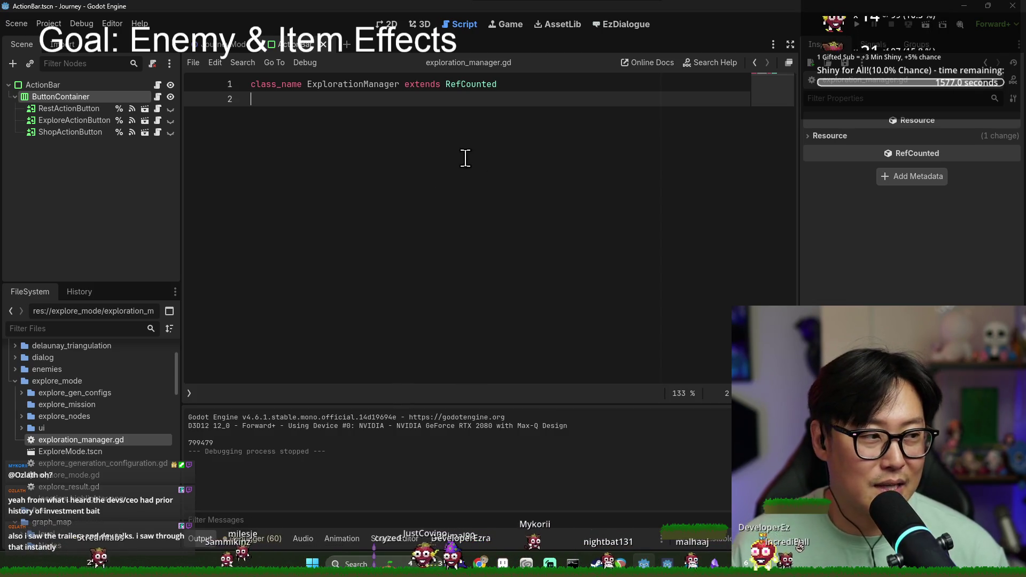
key(ctrl+s)
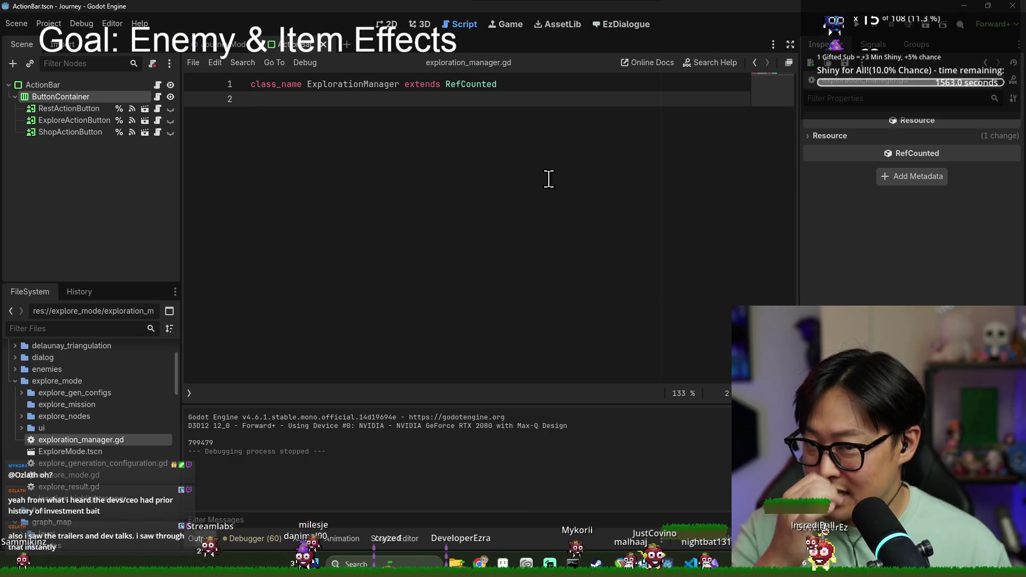
key(ctrl+s)
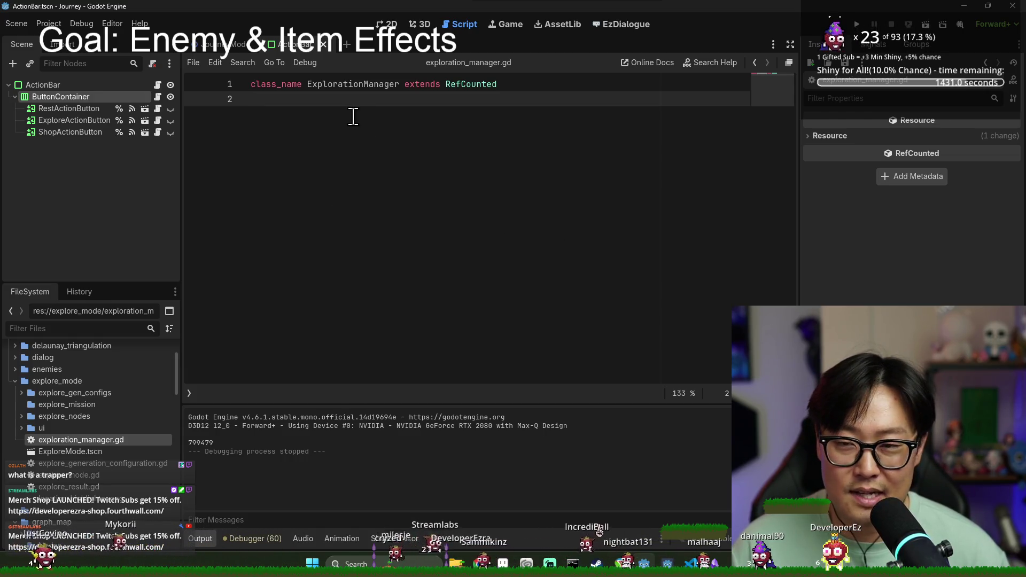
Reopen exploration_manager.gd, remove its trailing empty line, and save the script.
click(222, 44)
click(296, 46)
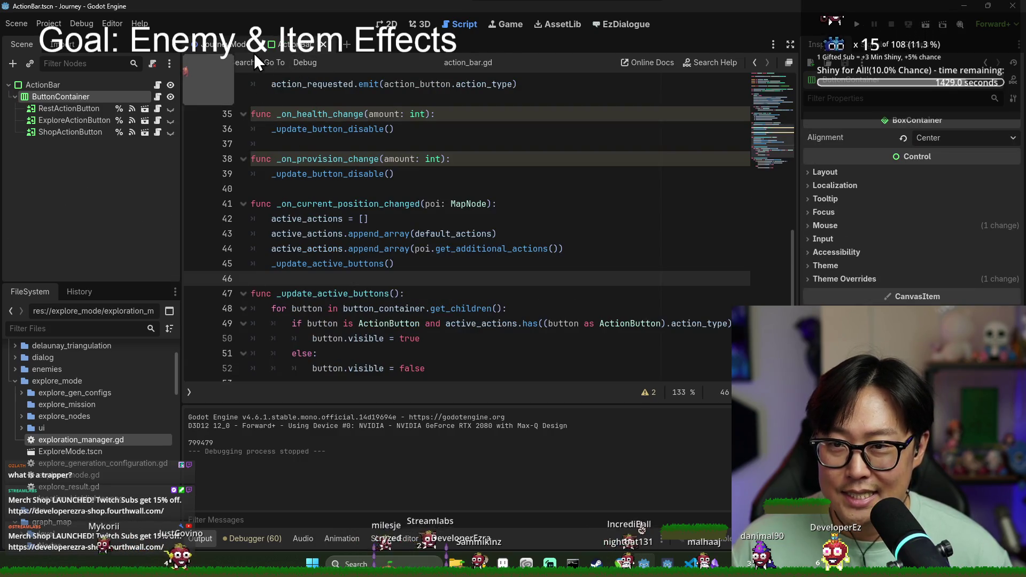
double_click(100, 441)
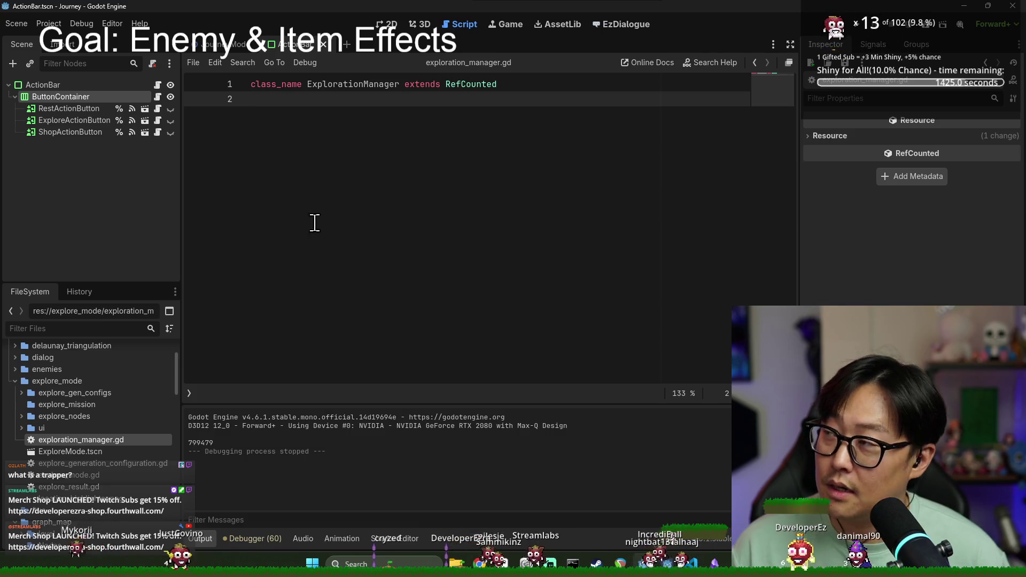
key(Return)
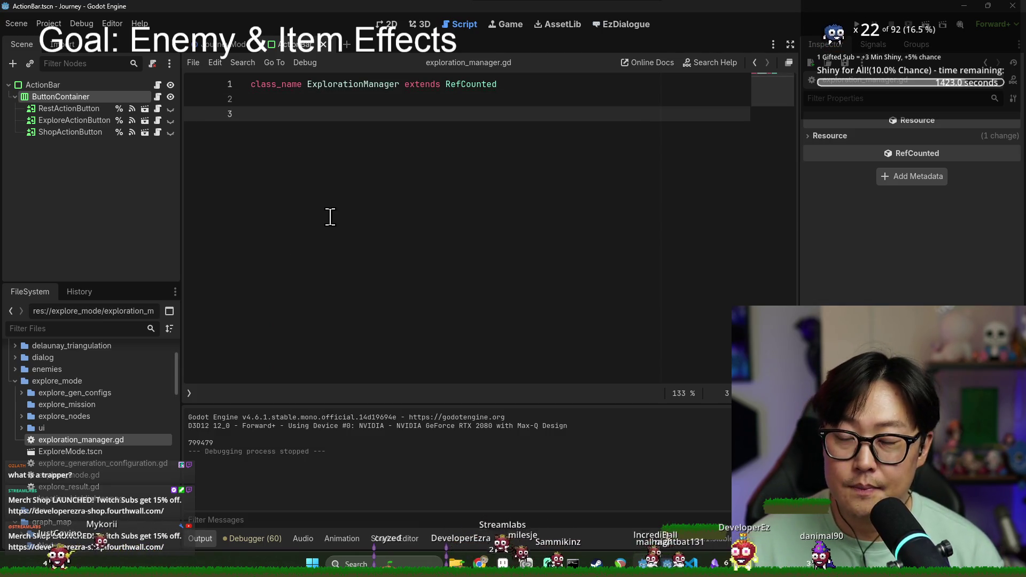
key(ctrl+s)
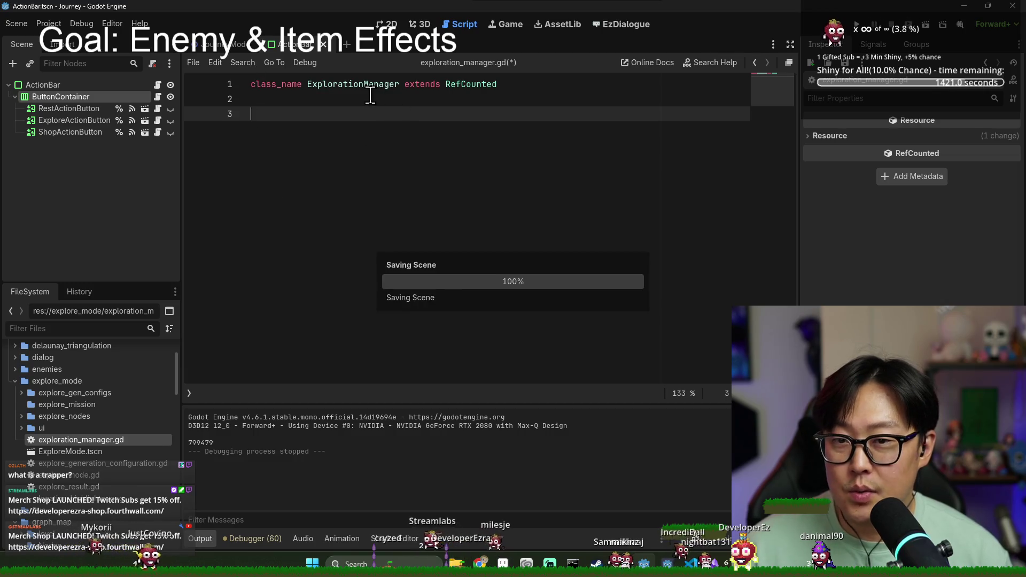
key(BackSpace)
key(ctrl+s)
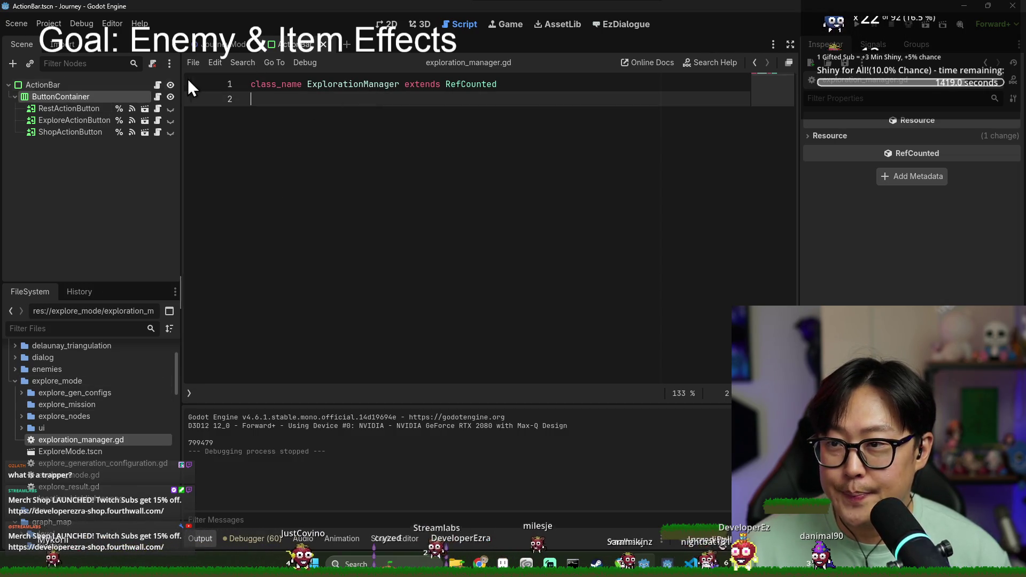
Close the ActionBar scene, then open and save the ExploreMode.tscn scene.
click(323, 45)
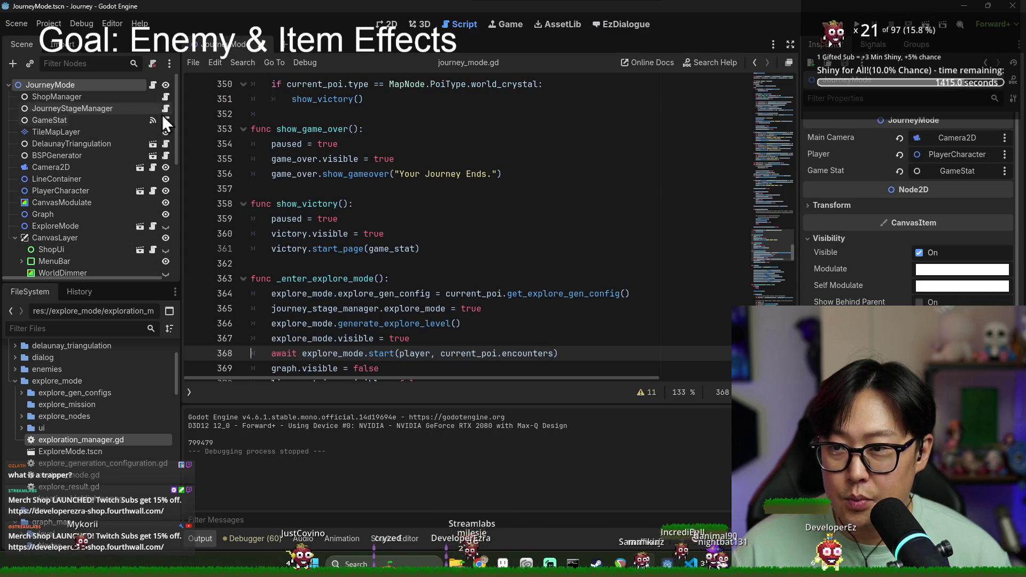
text(lore)
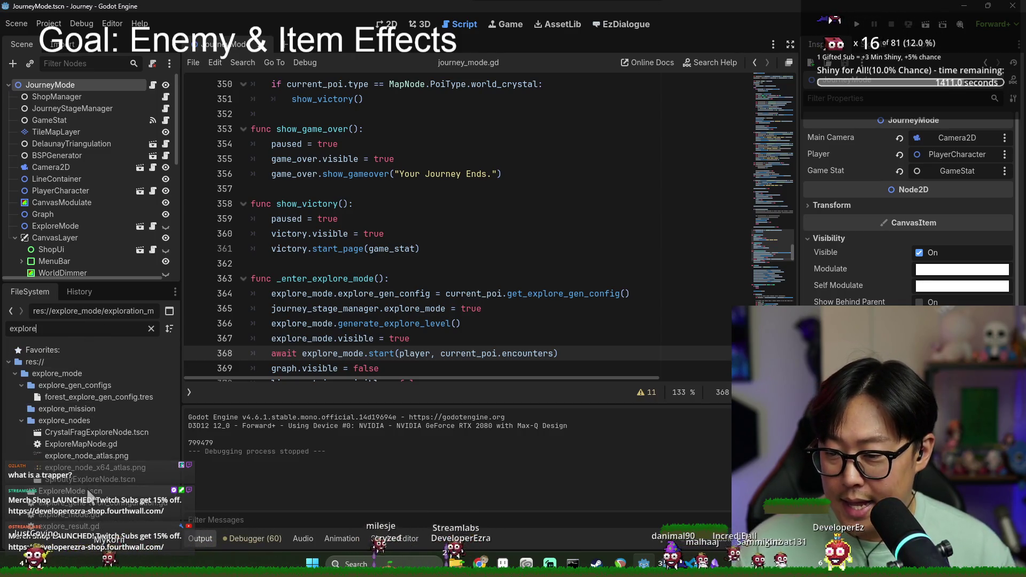
double_click(70, 490)
key(ctrl+s)
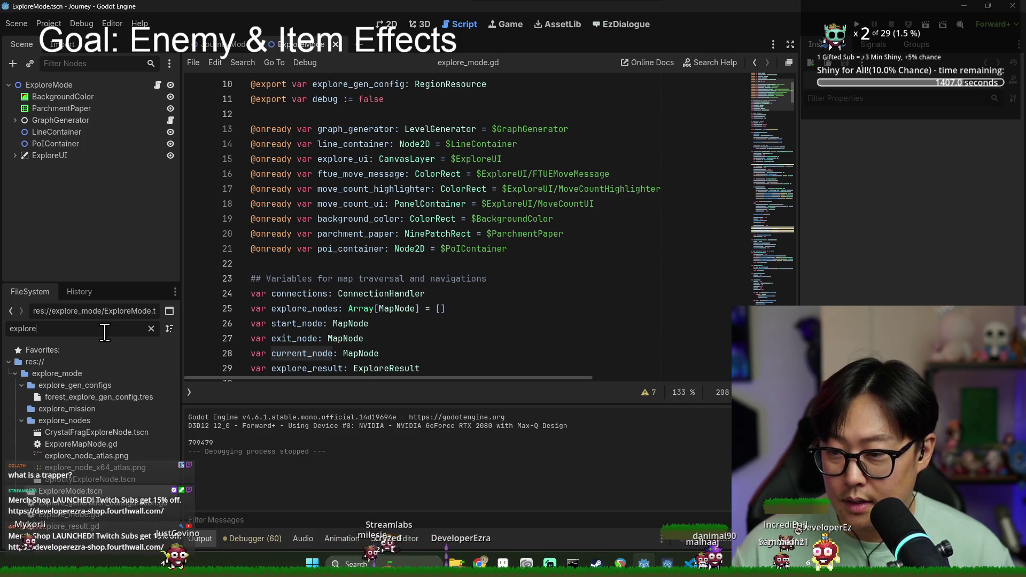
Open exploration_manager.gd and begin a new 'func' line below the class declaration.
key(BackSpace)
text(a)
double_click(100, 387)
key(ctrl+s)
key(Return)
text(func)
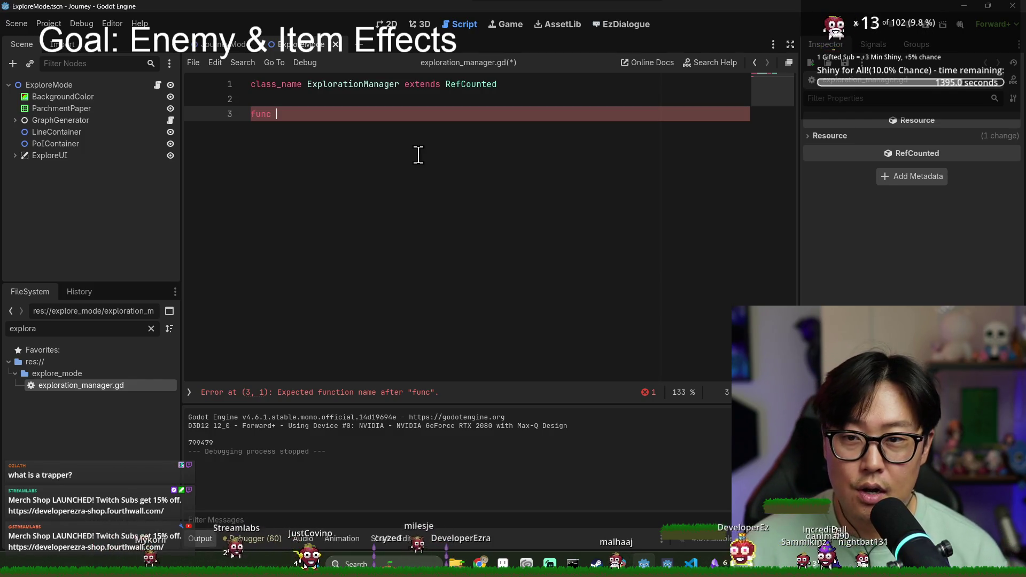
Write func set_current_node(target: Variant, poi: MapNode) with a pass body.
text(set_current_)
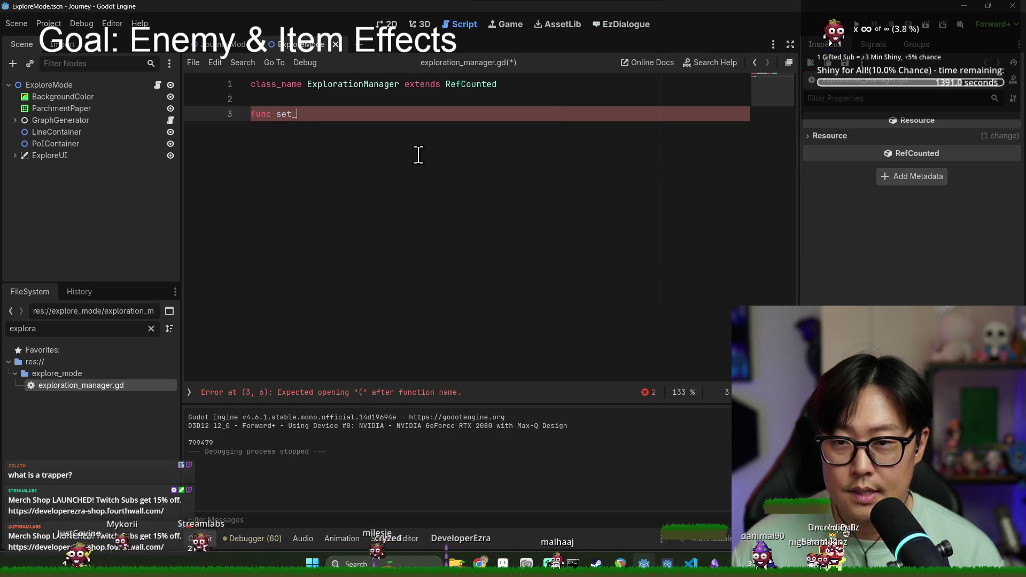
text(node(char)
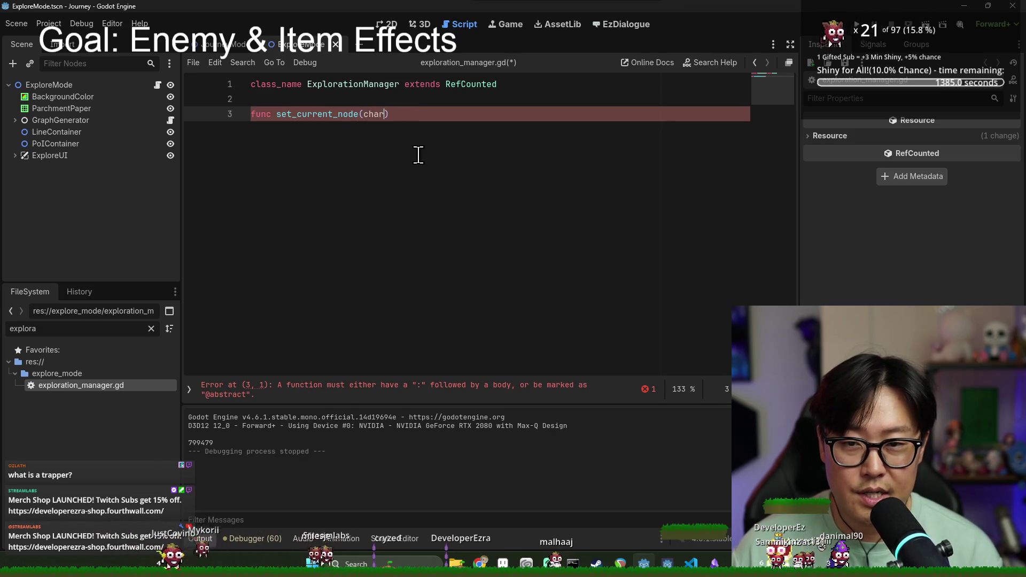
text(: Node)
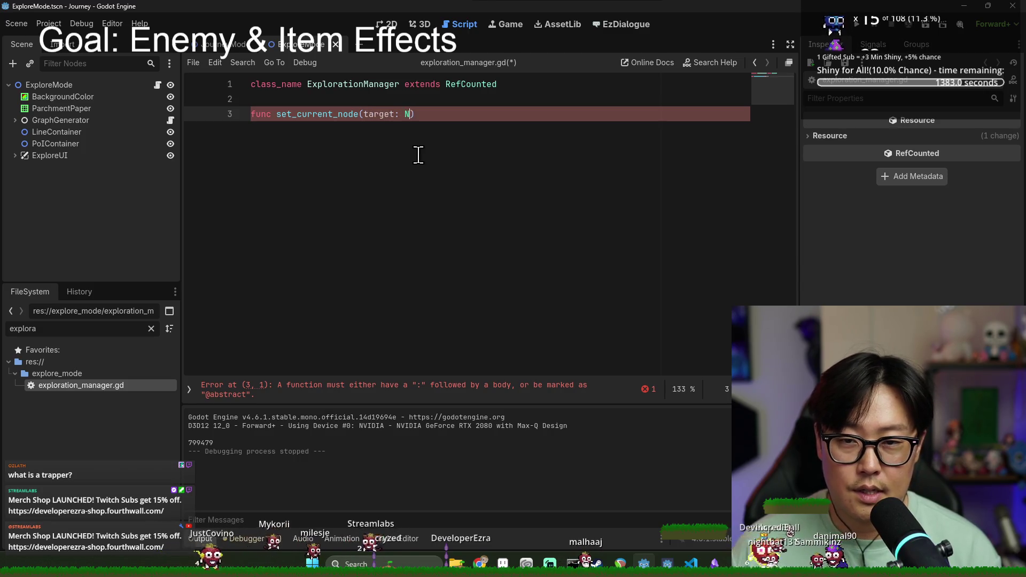
text(2D,)
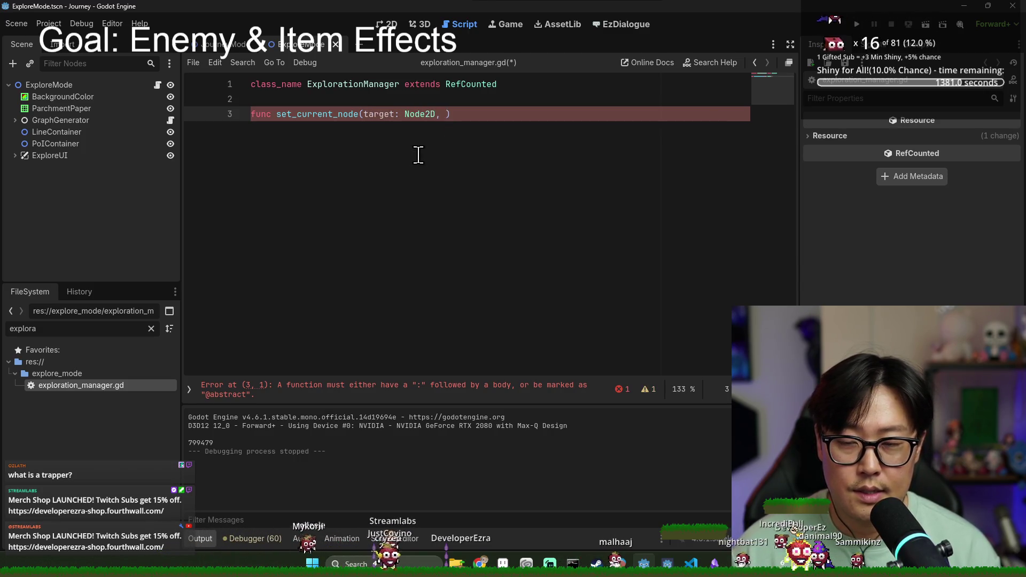
key(BackSpace)
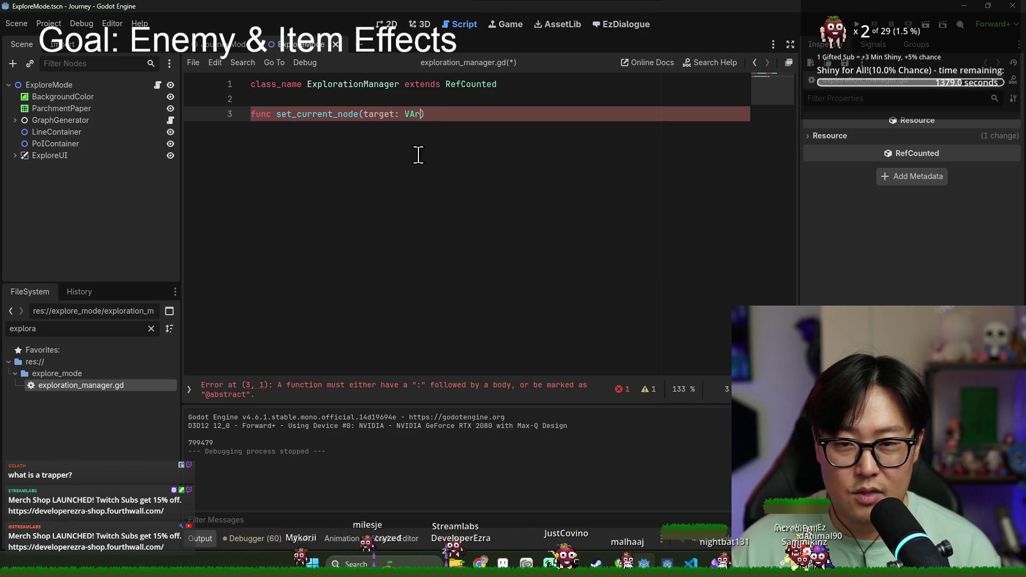
text(Variant, d)
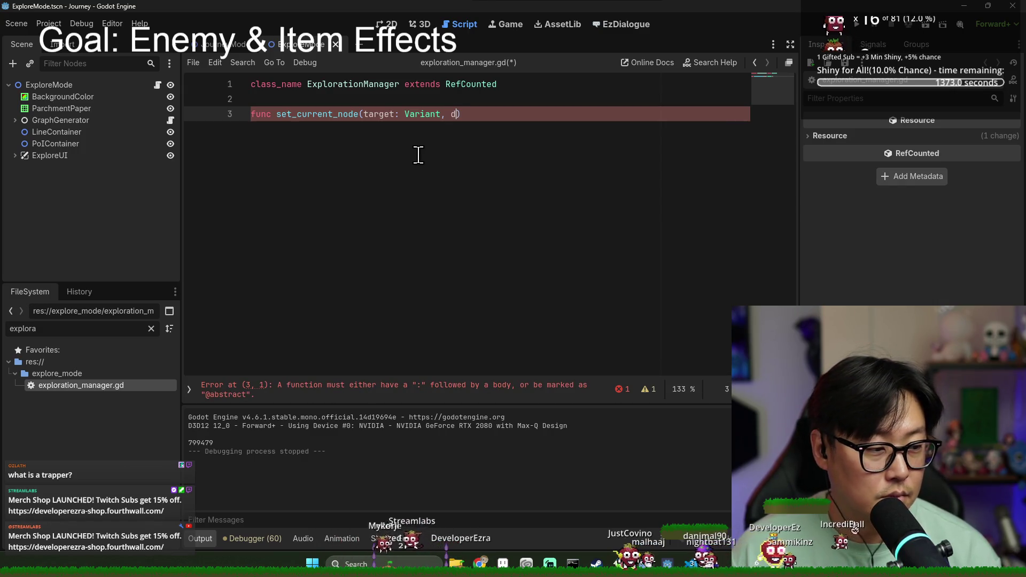
key(BackSpace)
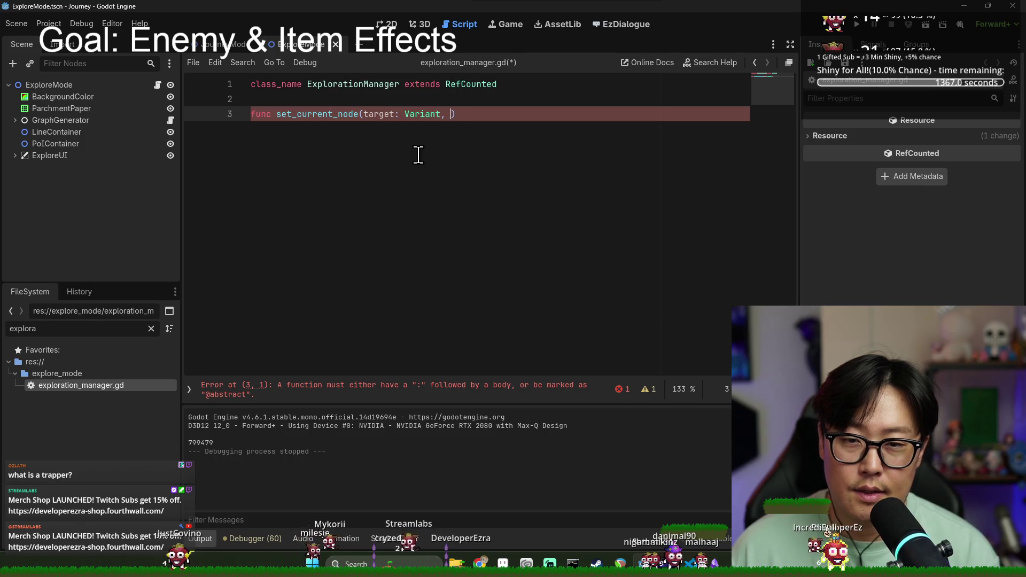
text(pNode)
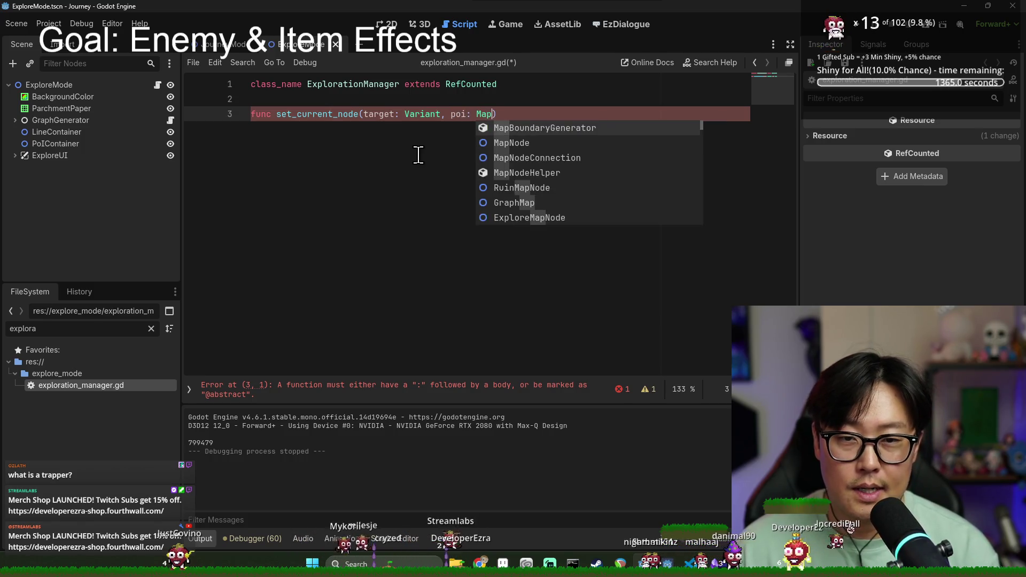
text():)
key(Return)
text(pass)
Add func set_moving(target: Variation, from: Node, to: MapNode) with a stub body and save.
key(Return)
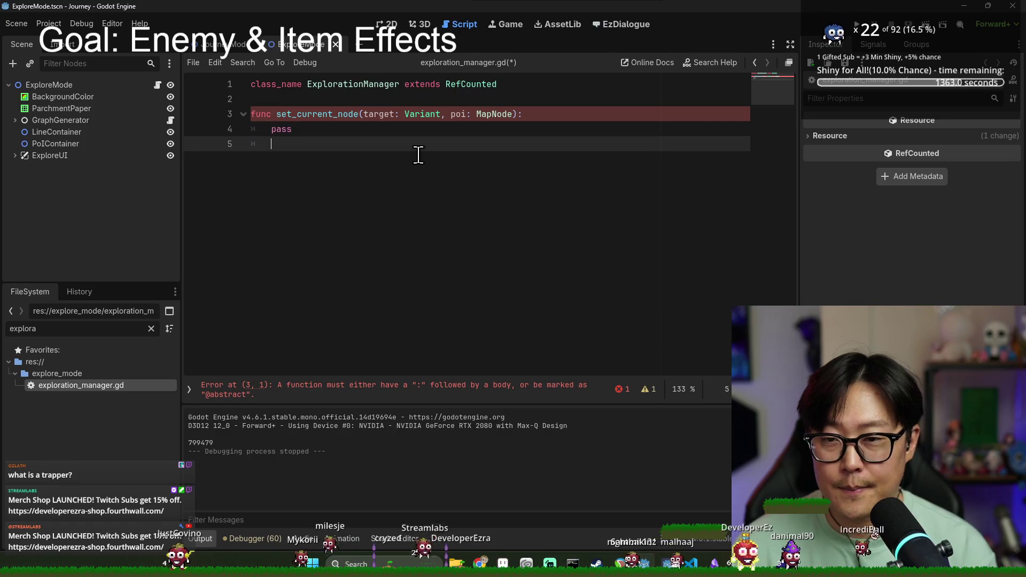
key(Return)
key(BackSpace)
text(func )
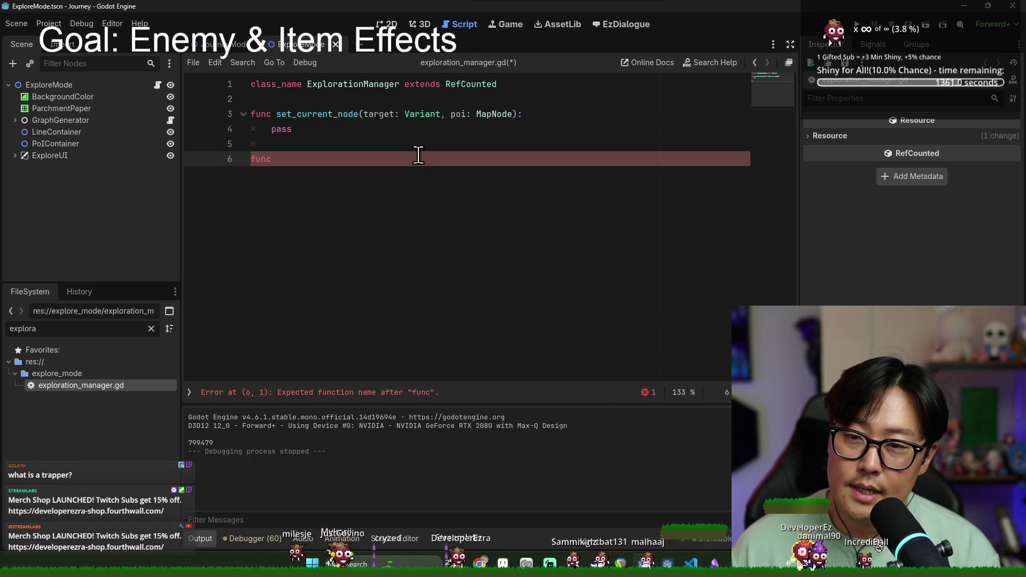
text(set_moving)
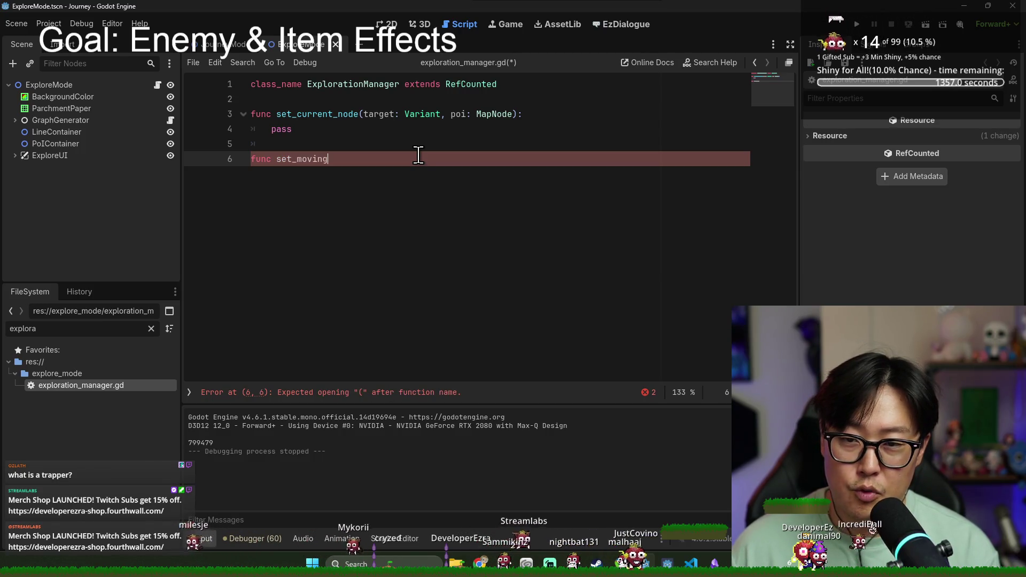
text(()target:)
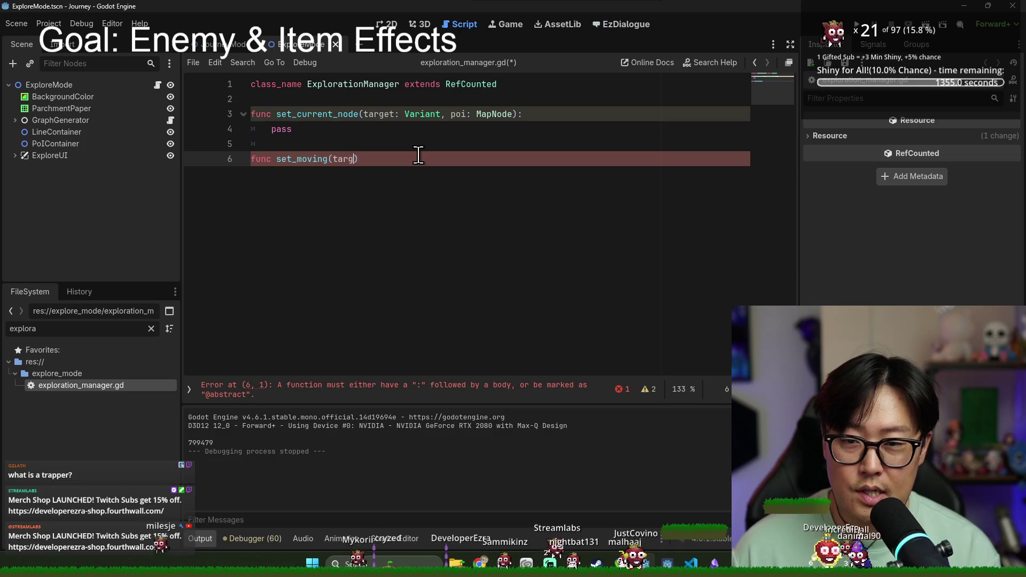
text(riation, from: )
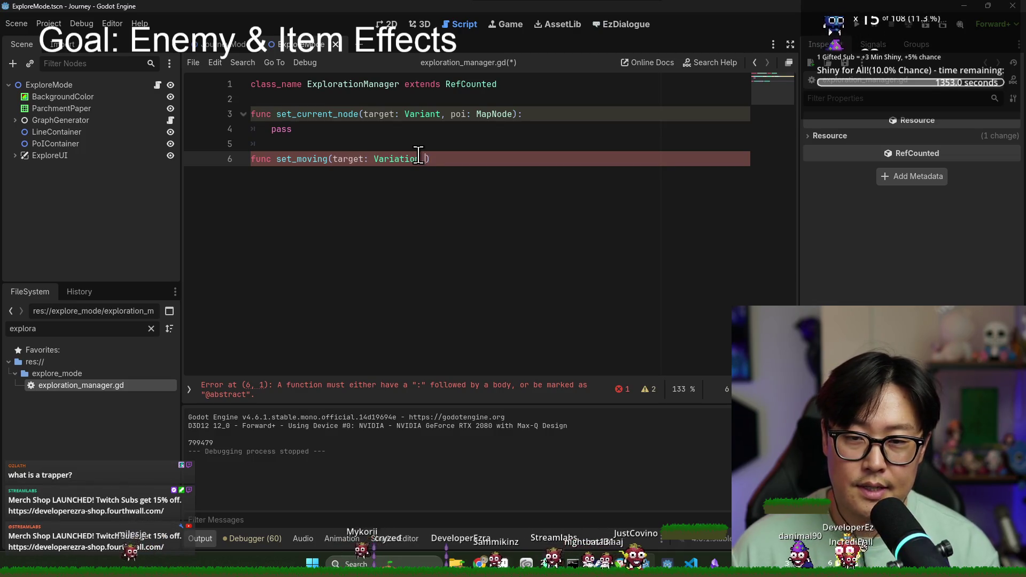
text(Node, to: MapN)
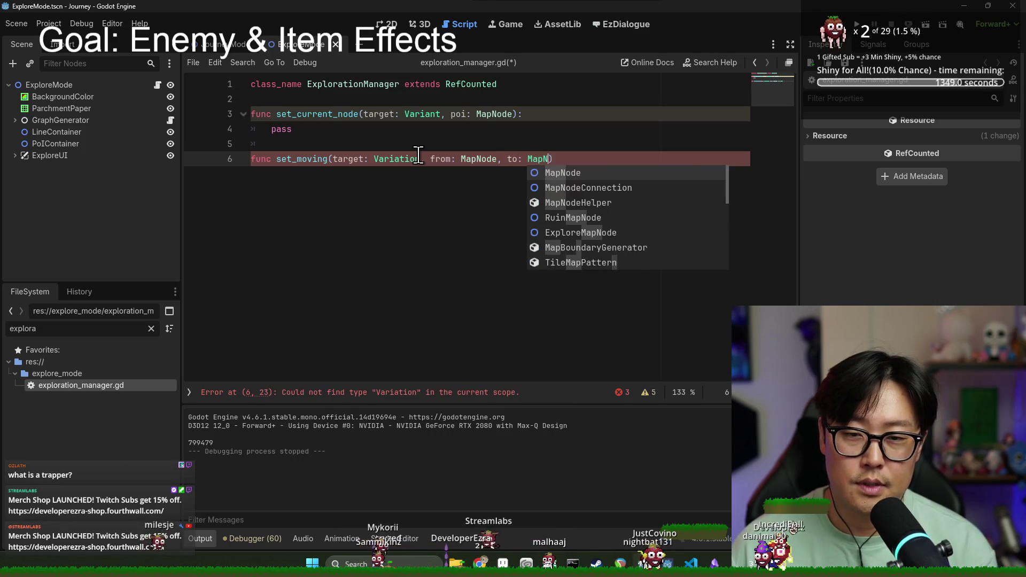
key(Return)
text():)
key(Return)
text(s)
key(ctrl+s)
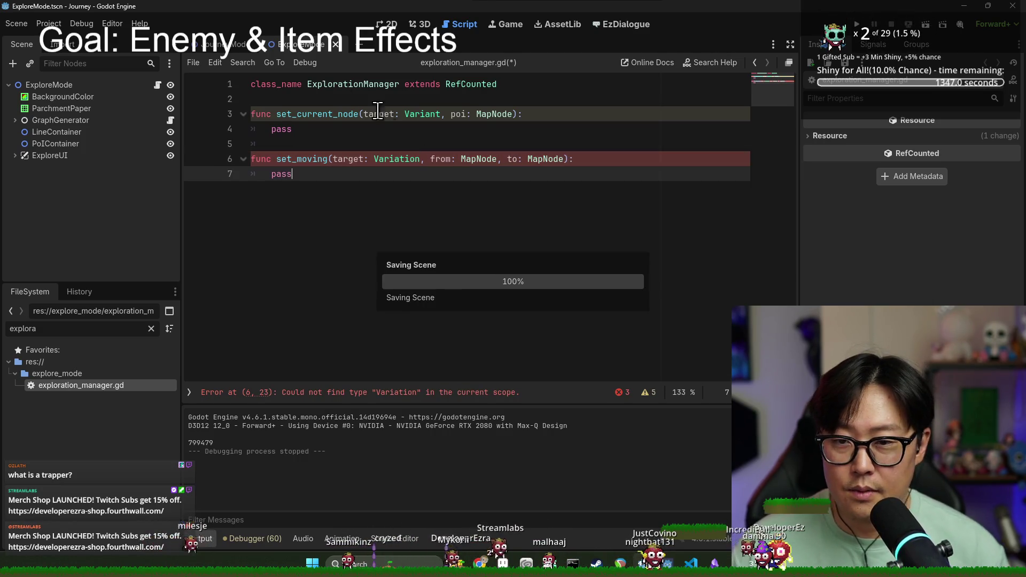
Review the two new function names and put the caret after the class declaration.
double_click(294, 159)
double_click(291, 115)
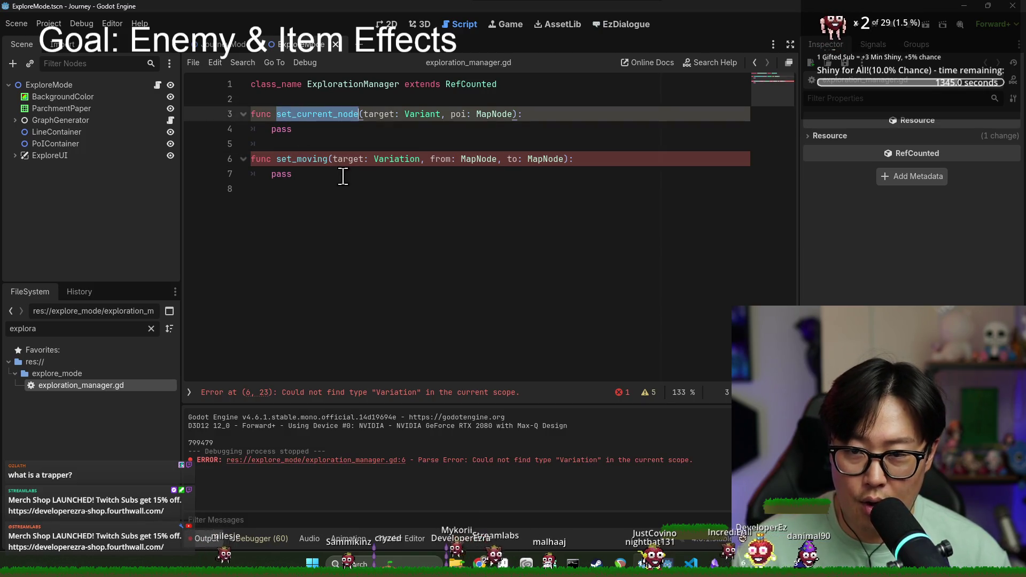
click(319, 116)
click(305, 162)
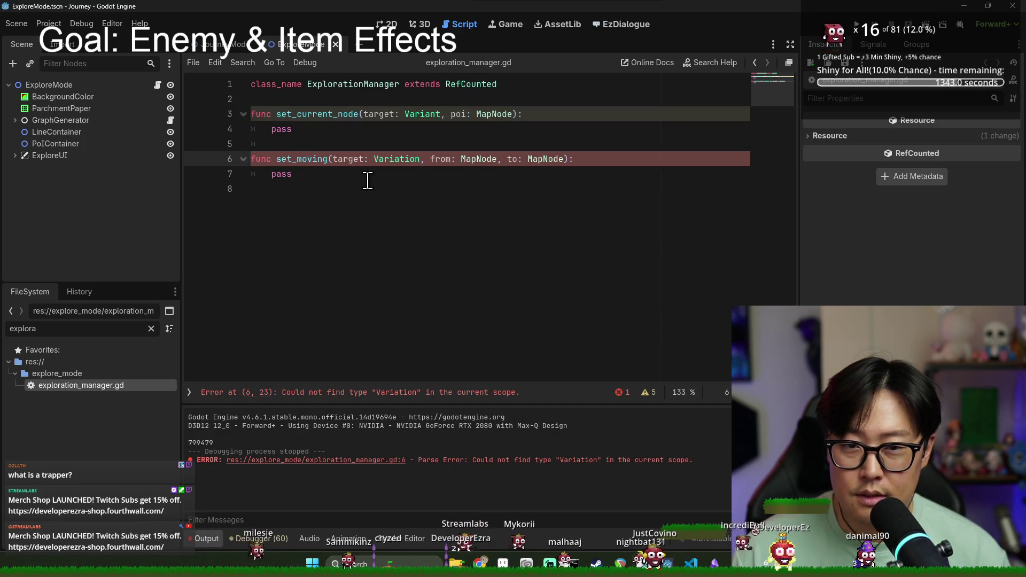
click(531, 84)
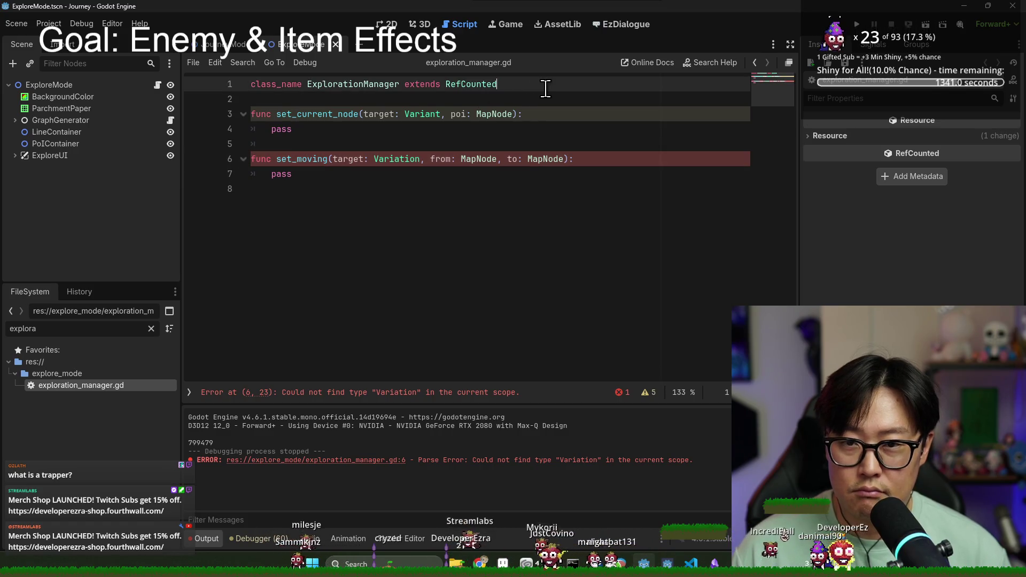
Start a var declaration on a new line below the class declaration.
key(Return)
key(Return)
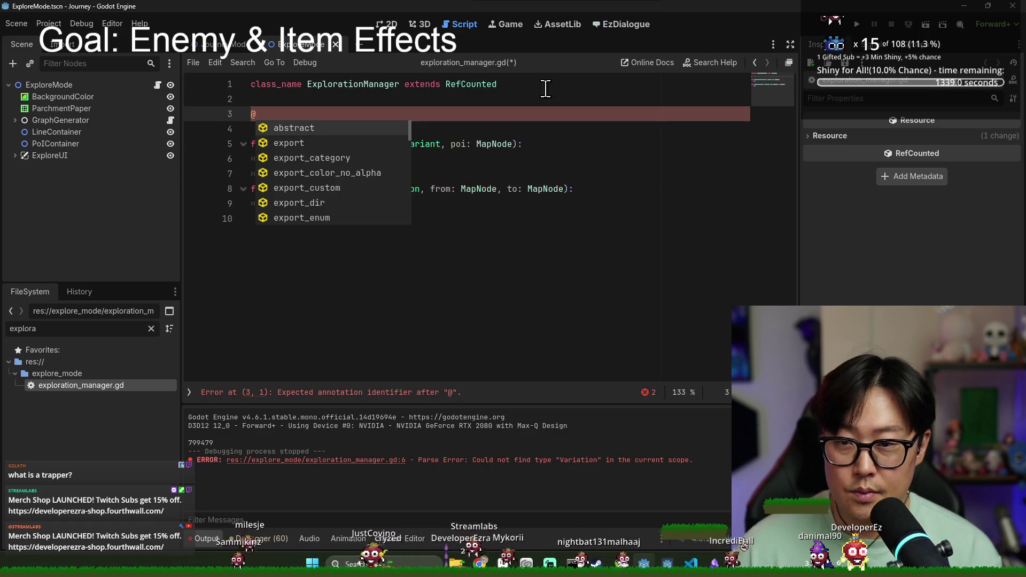
key(BackSpace)
text(var)
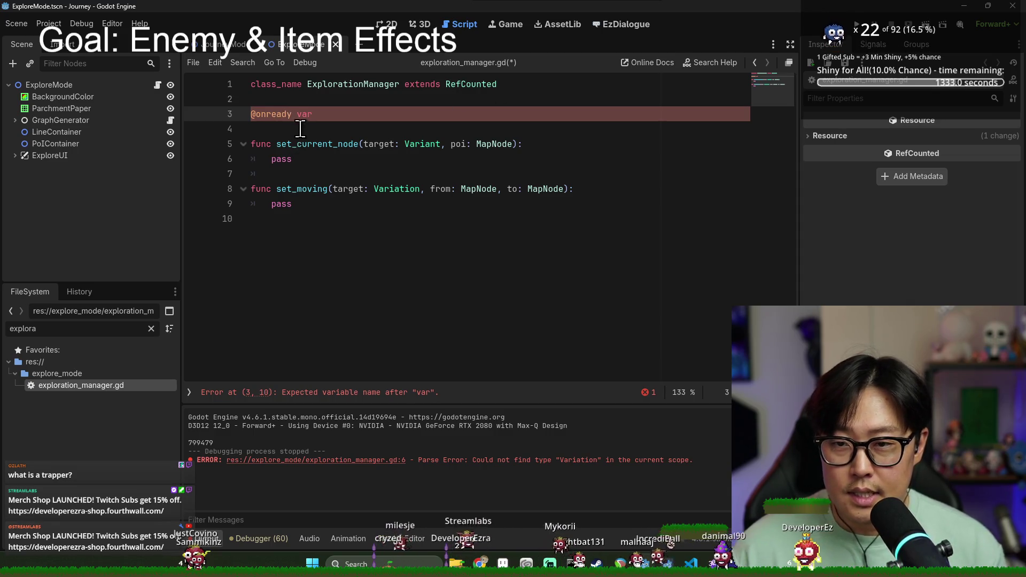
Add a func _init(): function above the other functions with an indented body line.
click(318, 128)
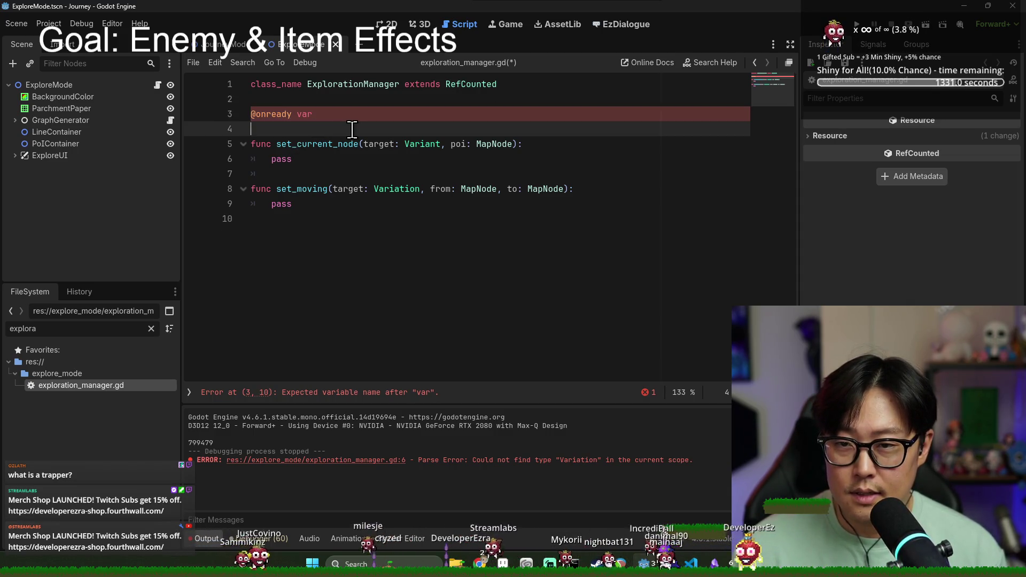
key(Return)
text(func _init())
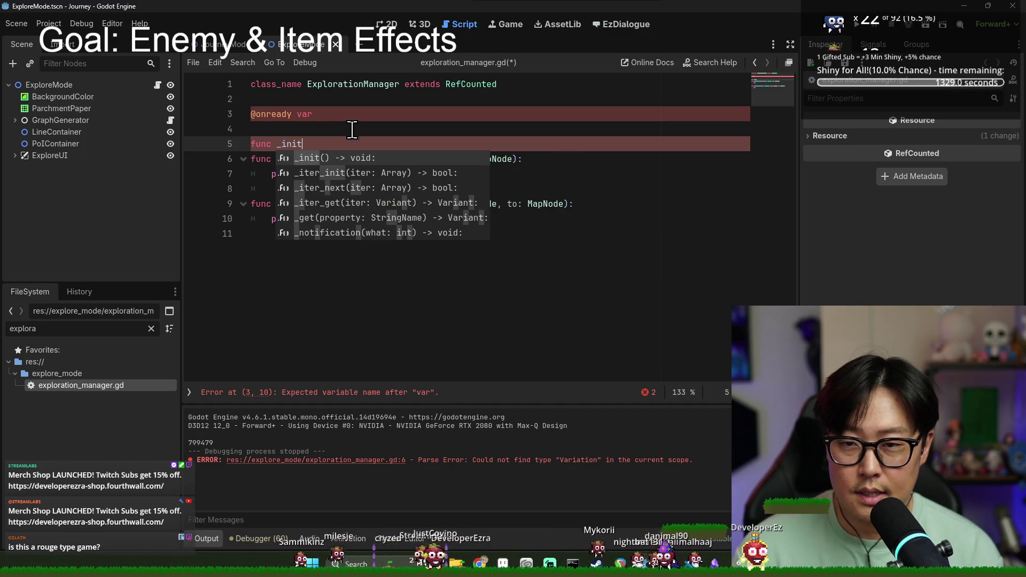
text(:)
key(Return)
text(p)
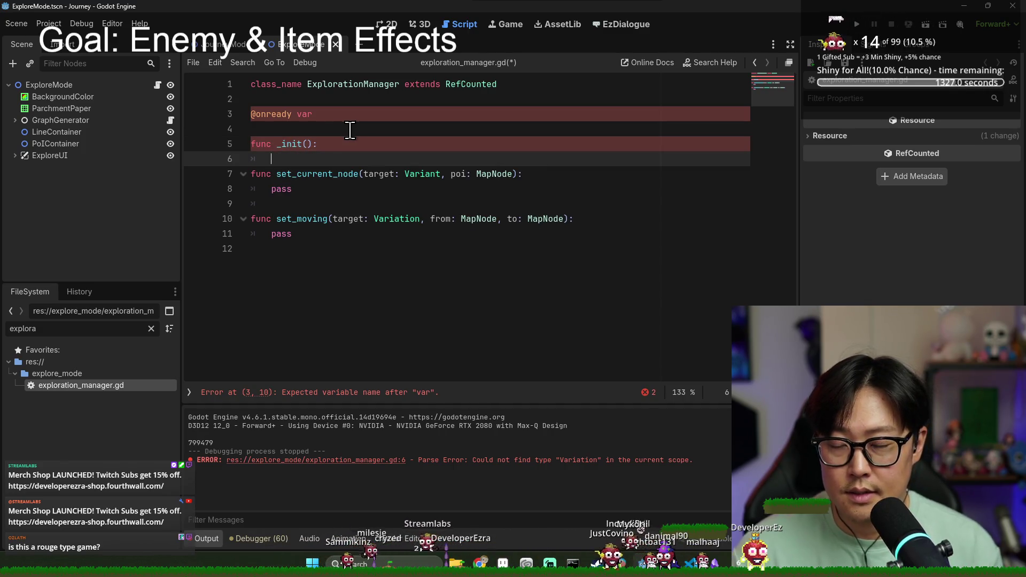
click(306, 114)
click(289, 158)
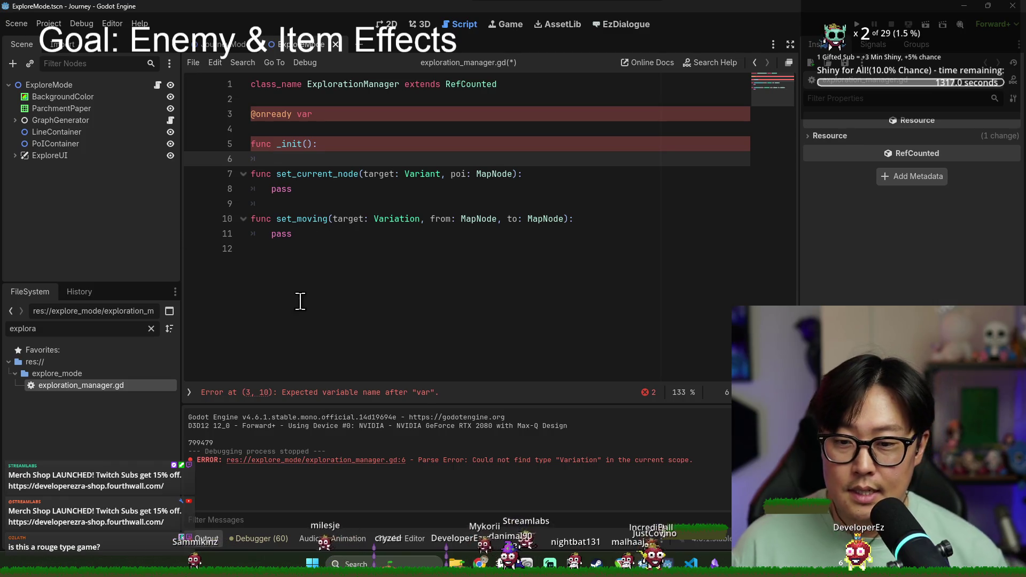
Clear the Output log and add blank lines inside the _init body.
key(F5)
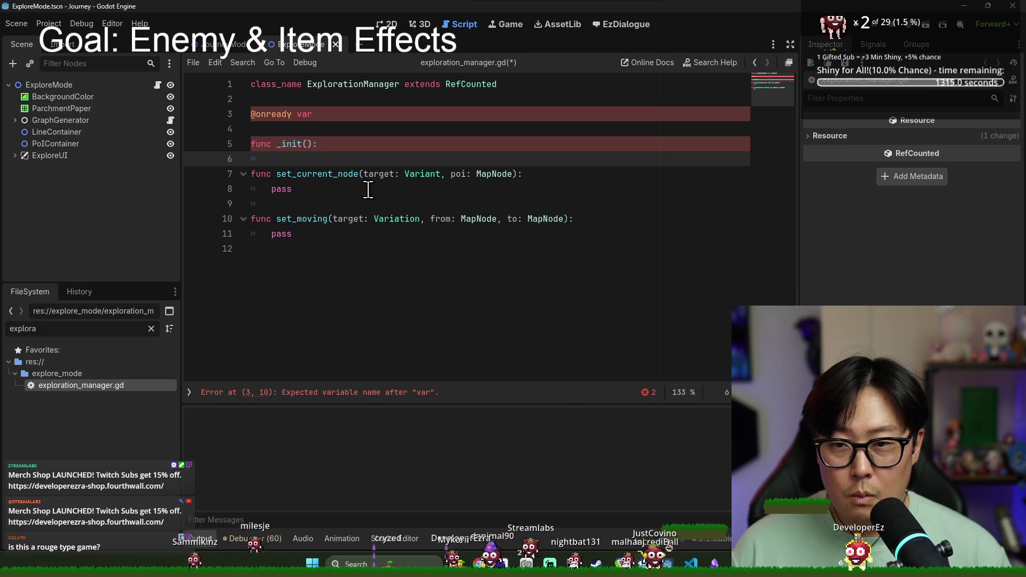
key(Return)
key(Return)
key(Up)
key(Up)
key(Up)
key(End)
click(329, 157)
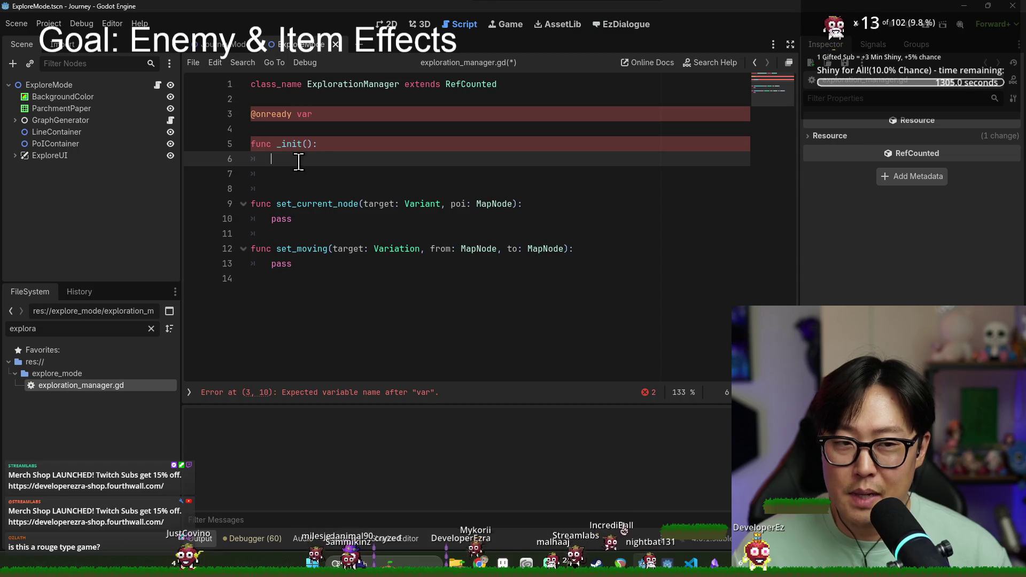
click(351, 172)
click(325, 160)
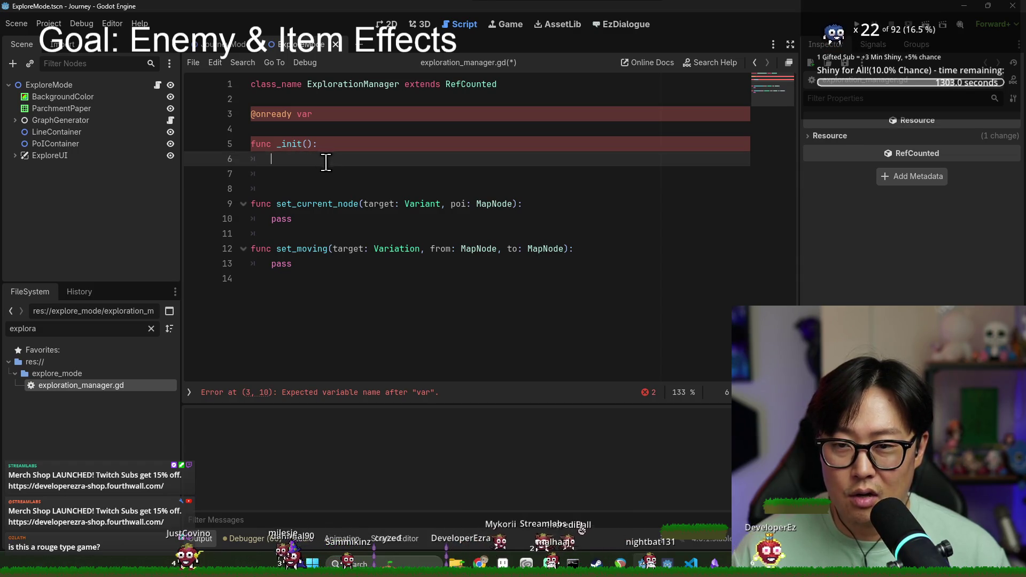
click(325, 115)
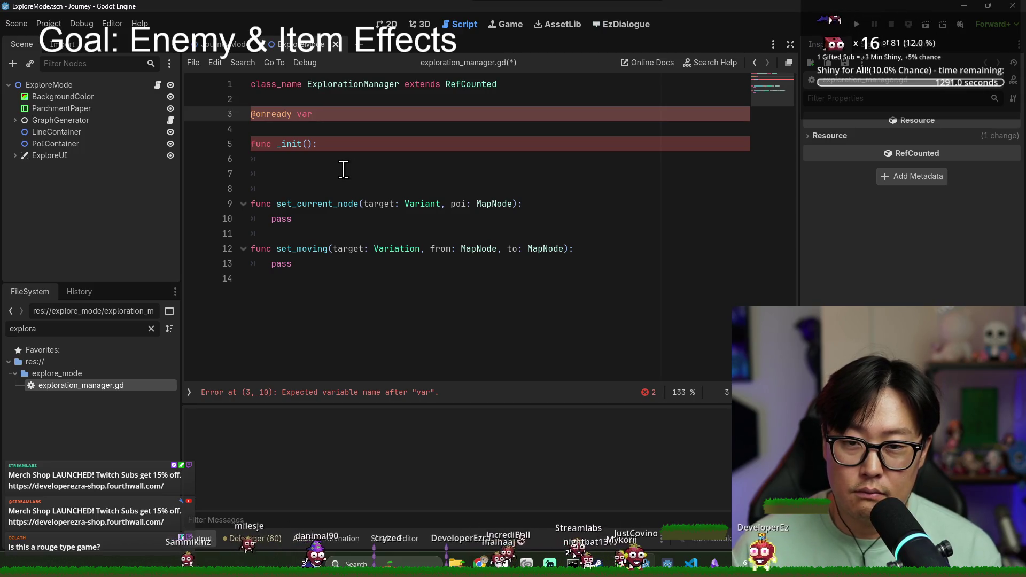
Declare target_to_poi as Dictionary[Variation, MapNode] and target_to_path as Dictionary[Variation, Array], both = [].
text(t_to_)
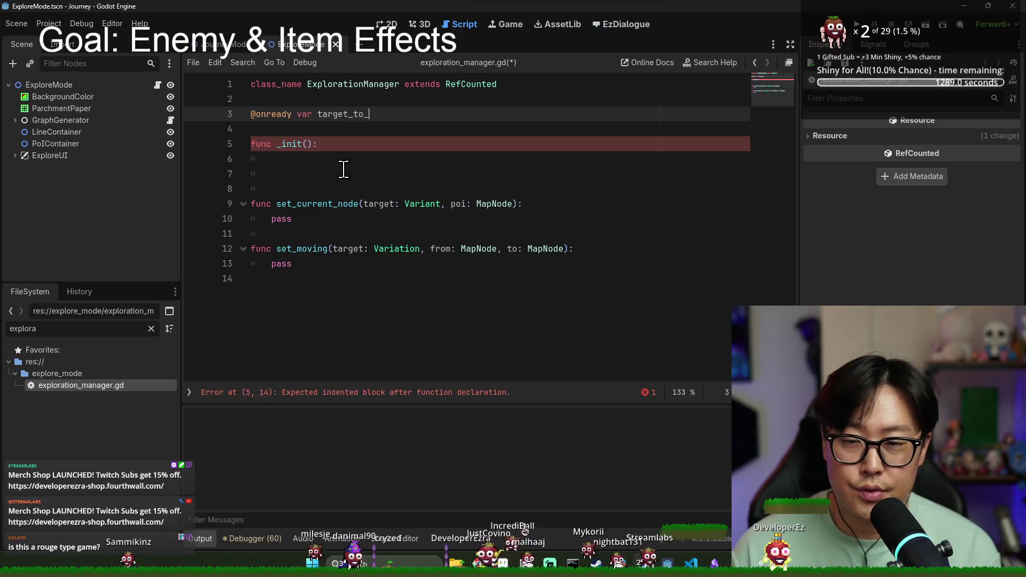
text(poi: Dictionary)
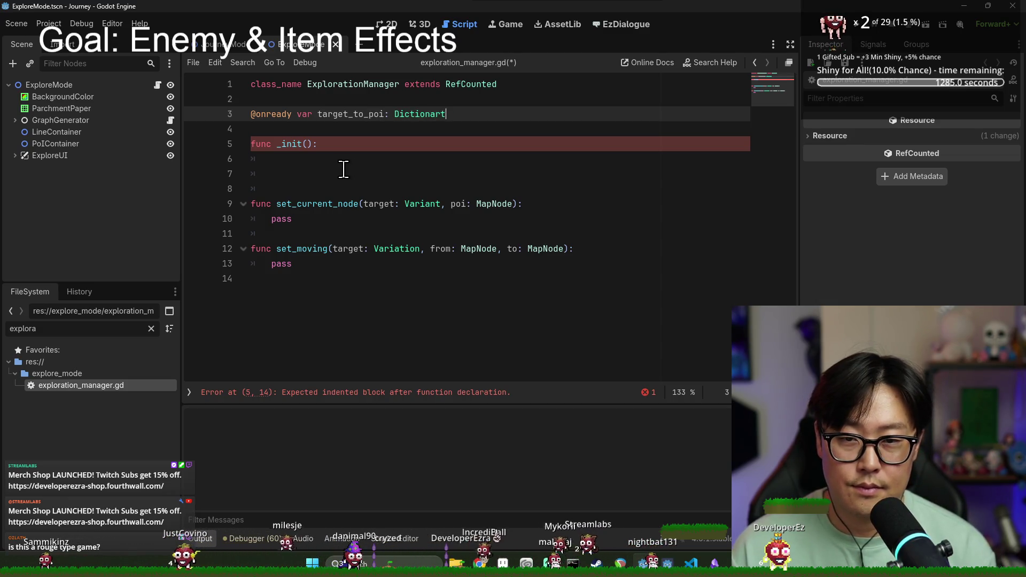
text([Variatn,)
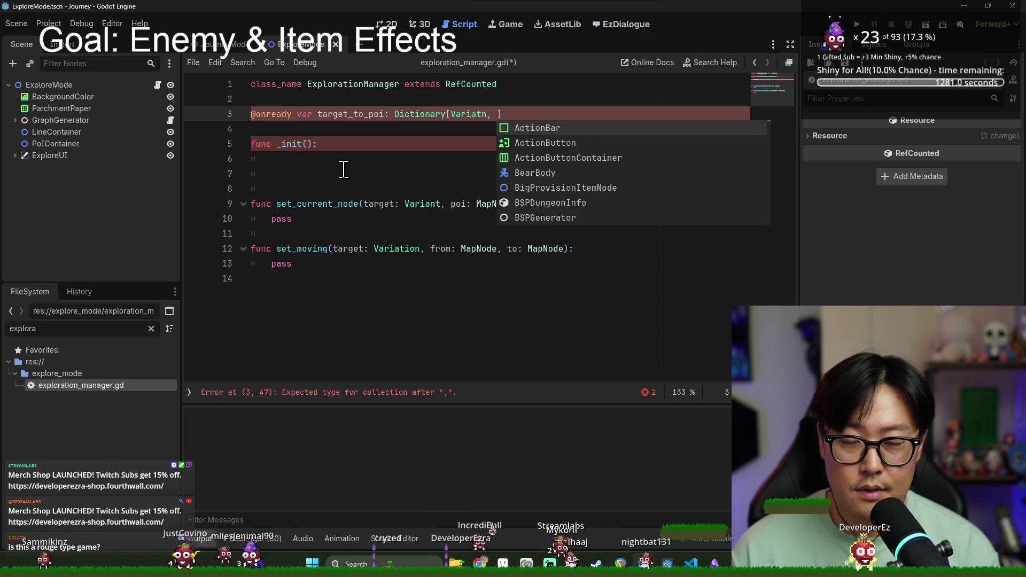
text( MapNode] = [])
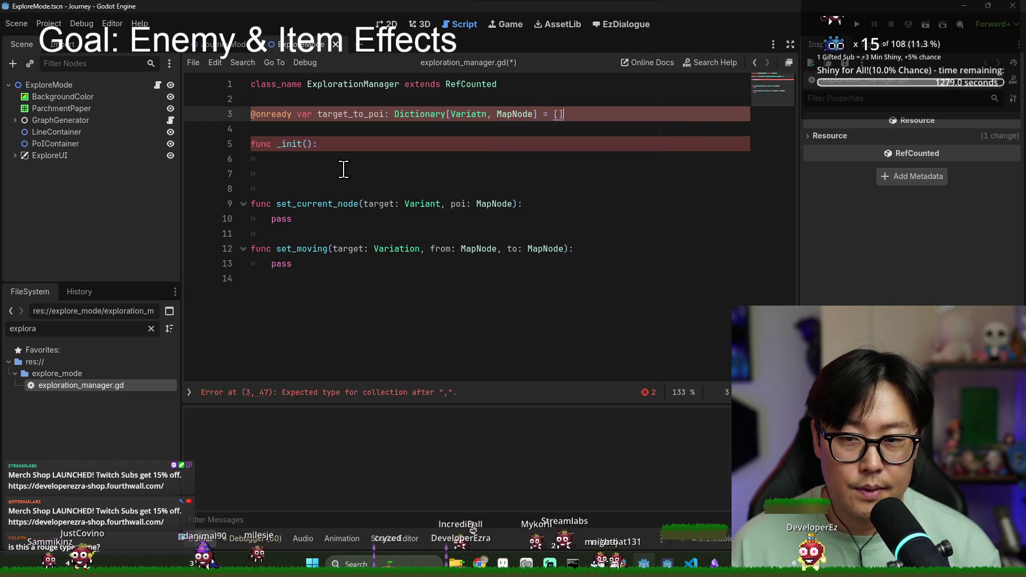
key(Return)
text(@onready )
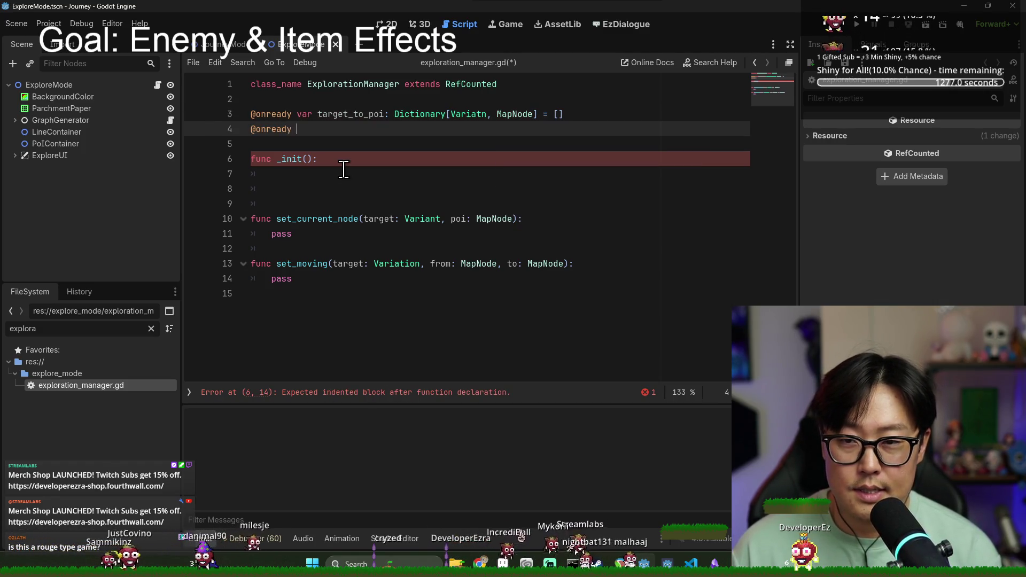
text(var target_to)
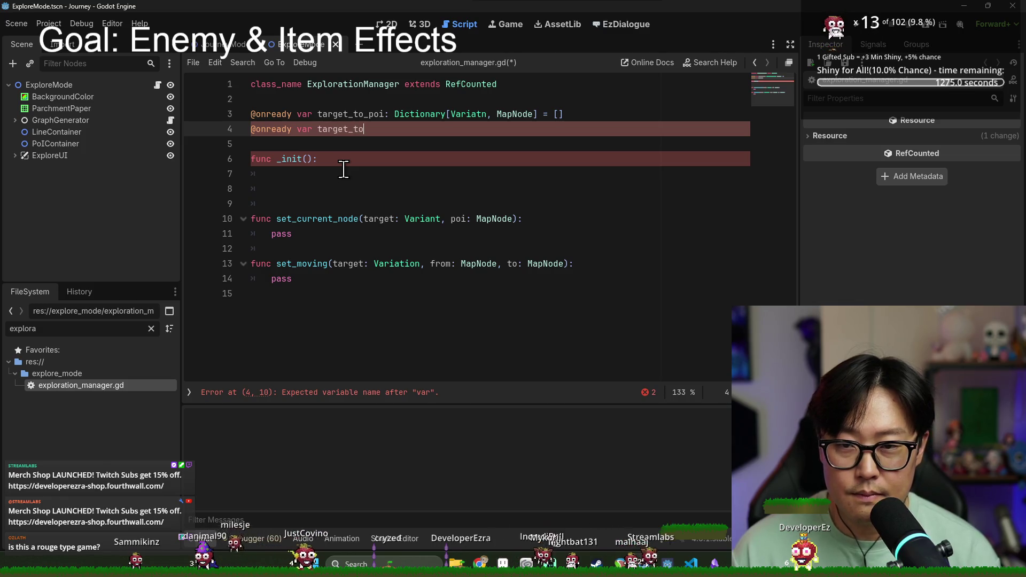
text(_path: Dictionary[Var)
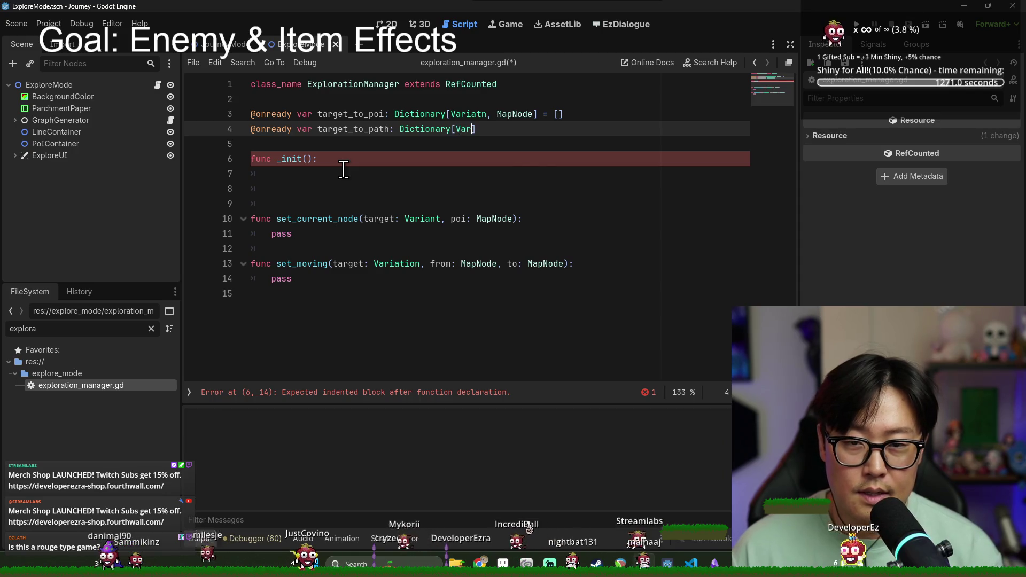
text(iation)
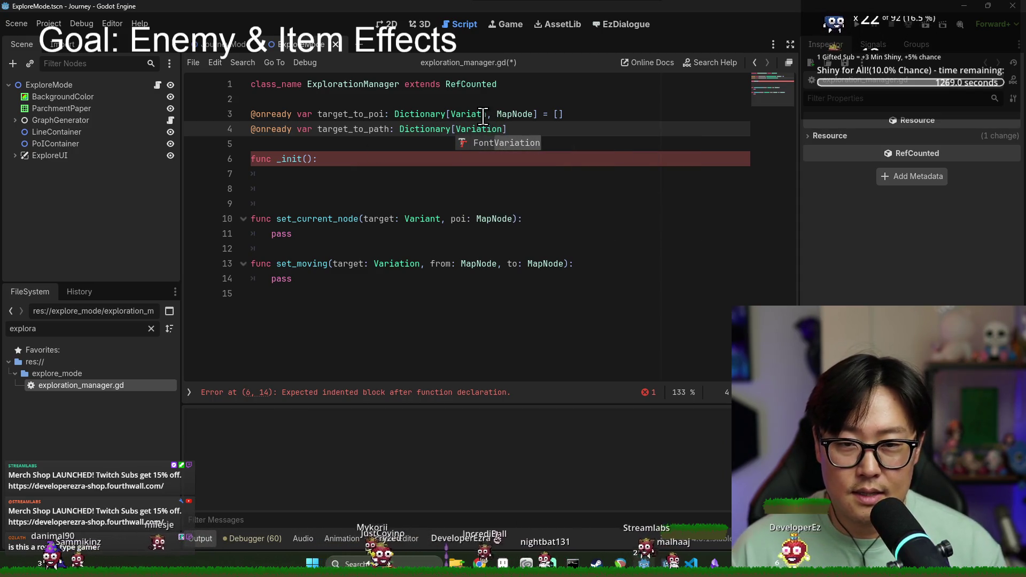
double_click(483, 116)
text(Variation)
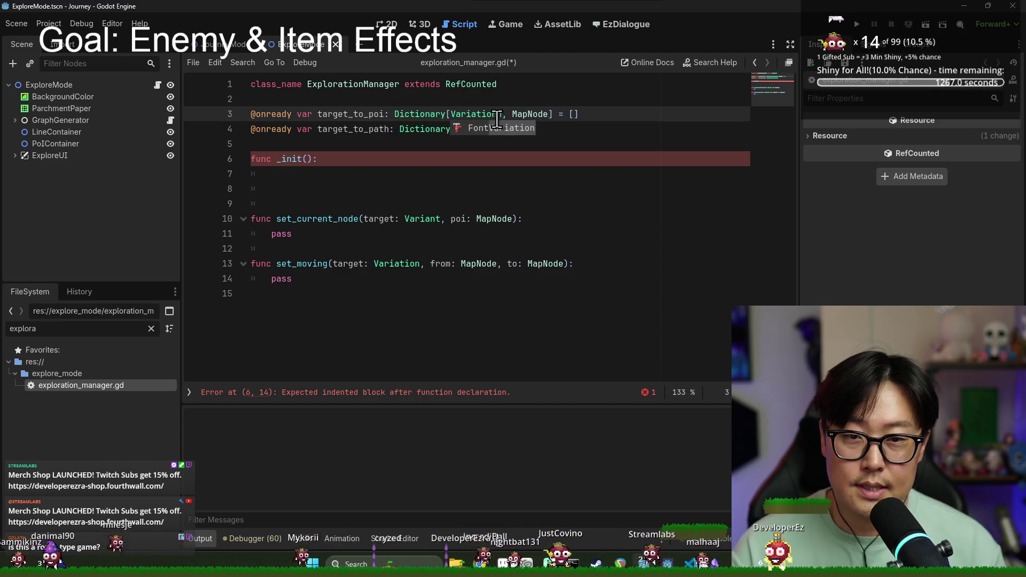
click(556, 133)
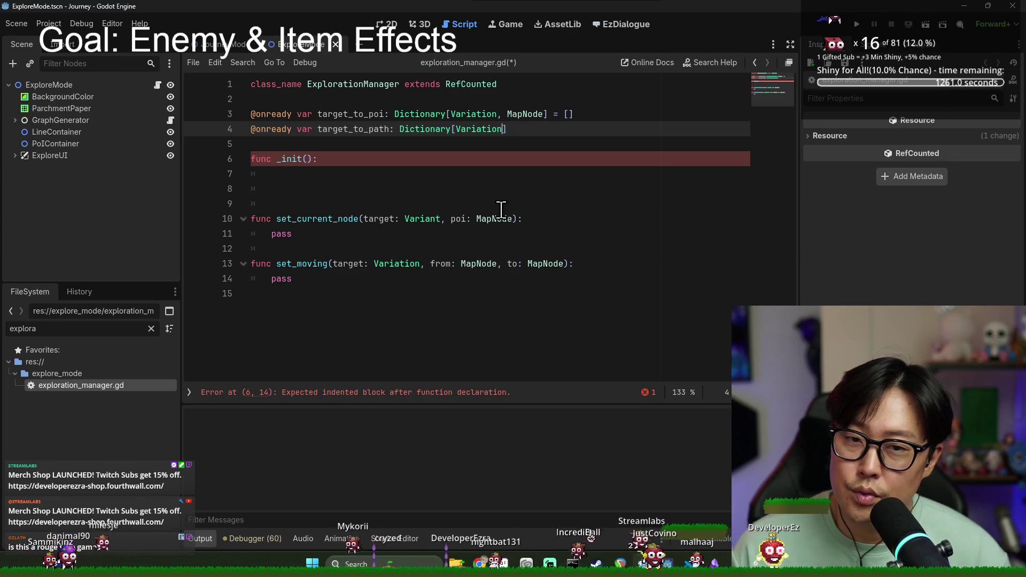
text(, Array] = [])
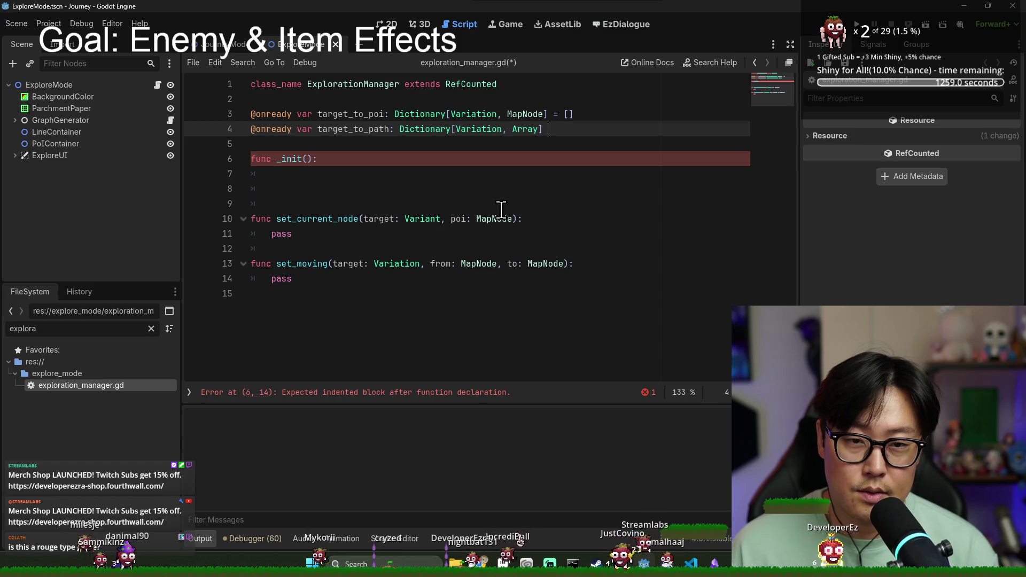
Set target_to_poi = [] inside the _init body.
double_click(352, 129)
click(385, 172)
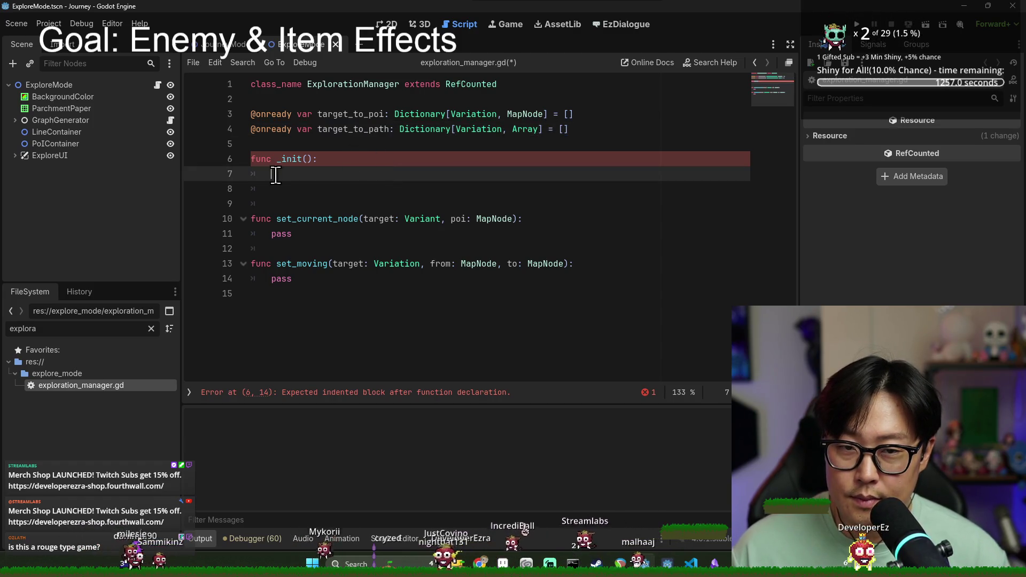
click(328, 159)
double_click(524, 130)
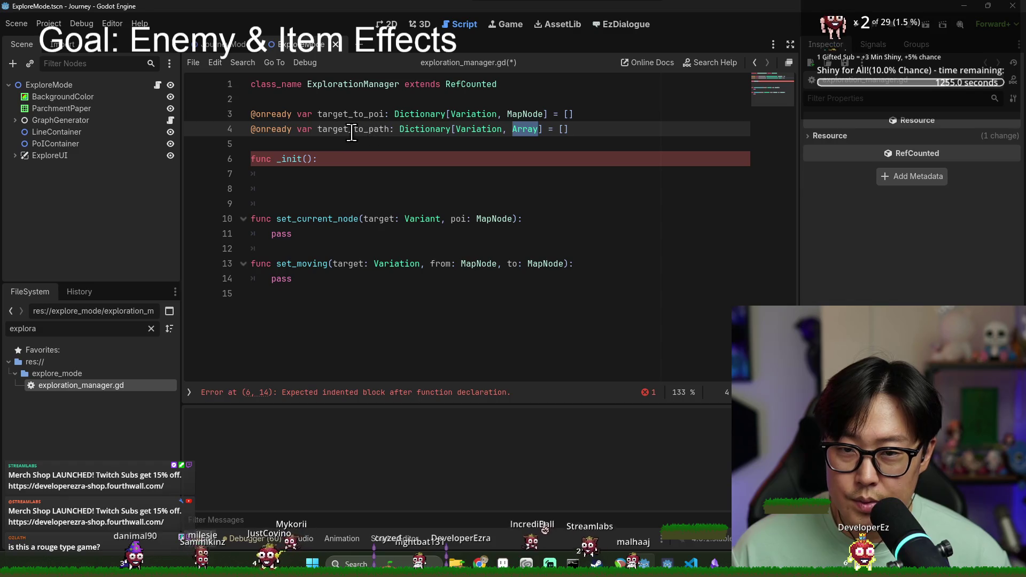
click(319, 172)
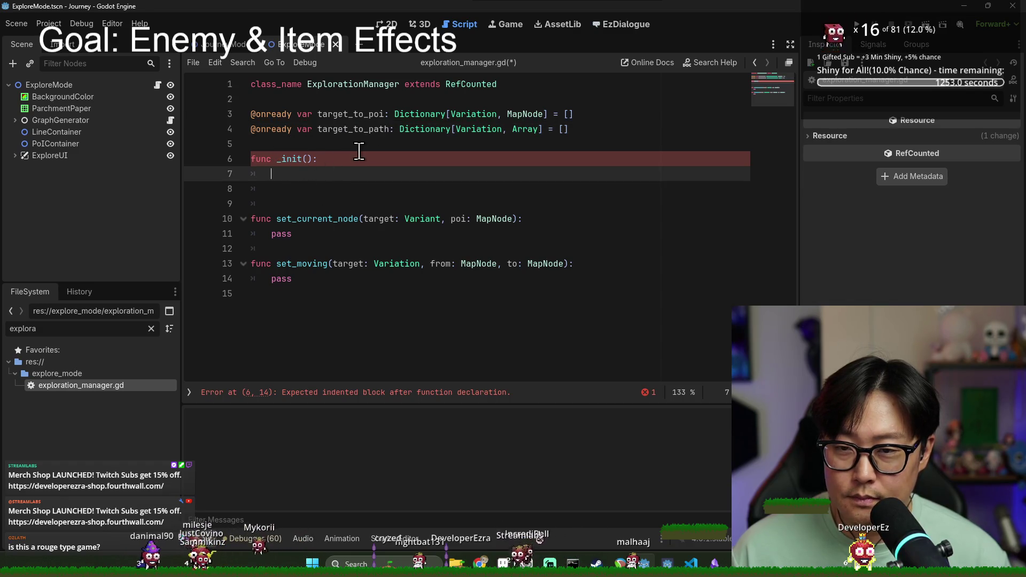
double_click(321, 114)
click(331, 168)
text(target_to_poi = [])
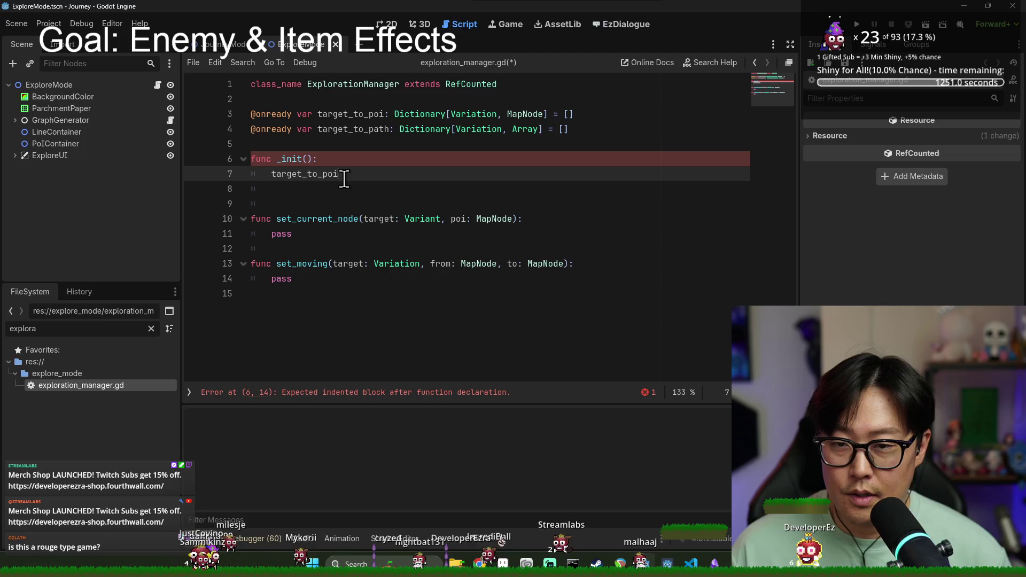
key(Return)
Add target_to_path = [] on the next _init line and save.
double_click(353, 129)
key(ctrl+c)
click(334, 189)
key(ctrl+v)
text(= [])
key(ctrl+s)
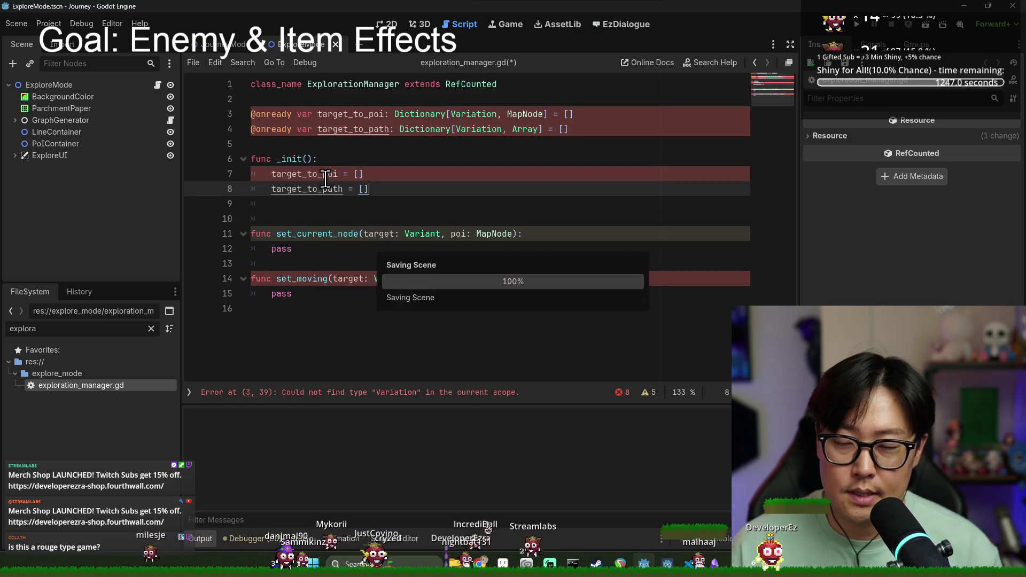
key(Delete)
key(ctrl+s)
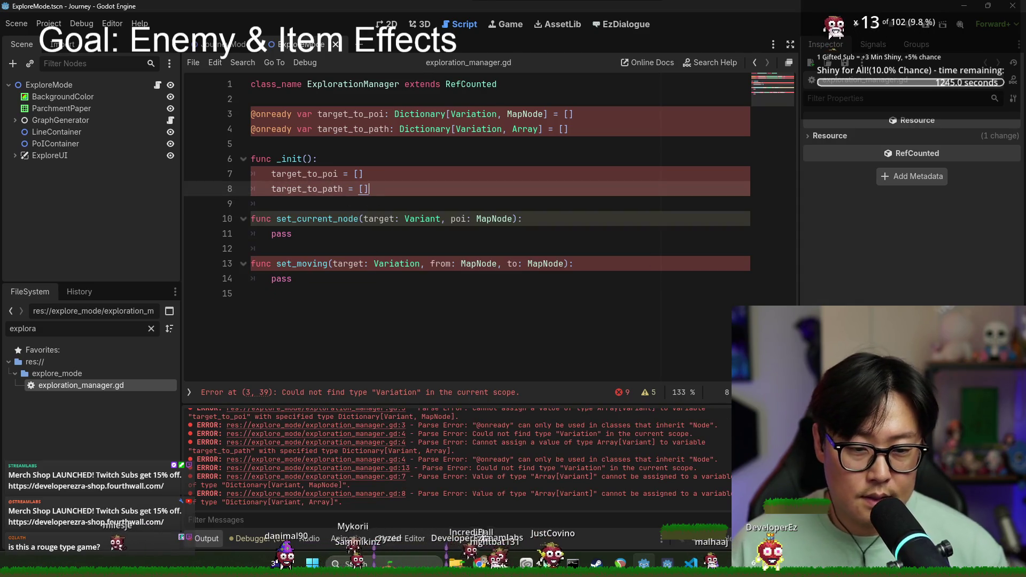
double_click(354, 129)
drag(295, 115, 204, 130)
key(BackSpace)
key(Delete)
key(BackSpace)
click(342, 158)
key(ctrl+s)
Change the Variation type to Variant in both dictionaries and set_moving's parameters, then save.
double_click(304, 114)
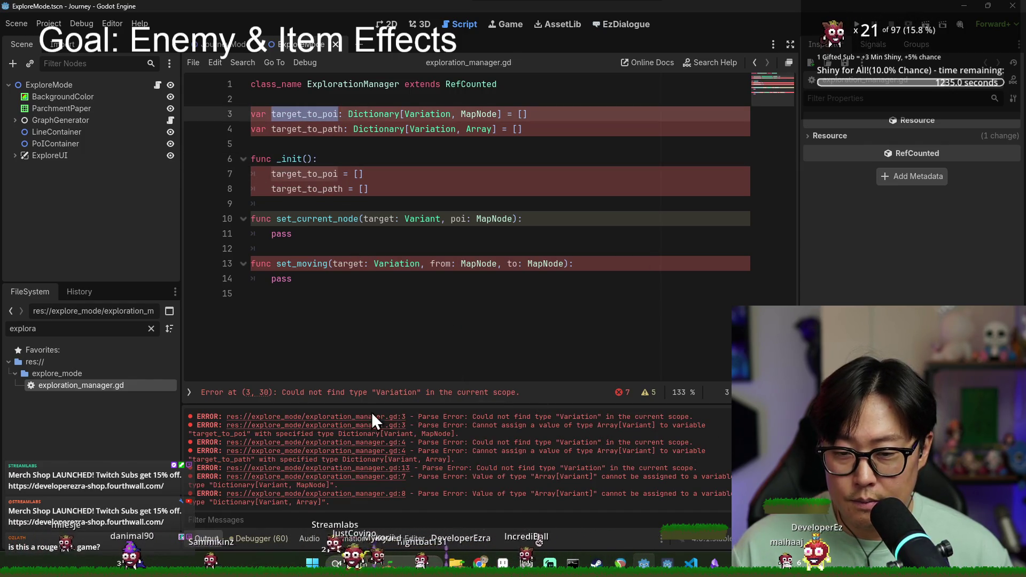
click(422, 398)
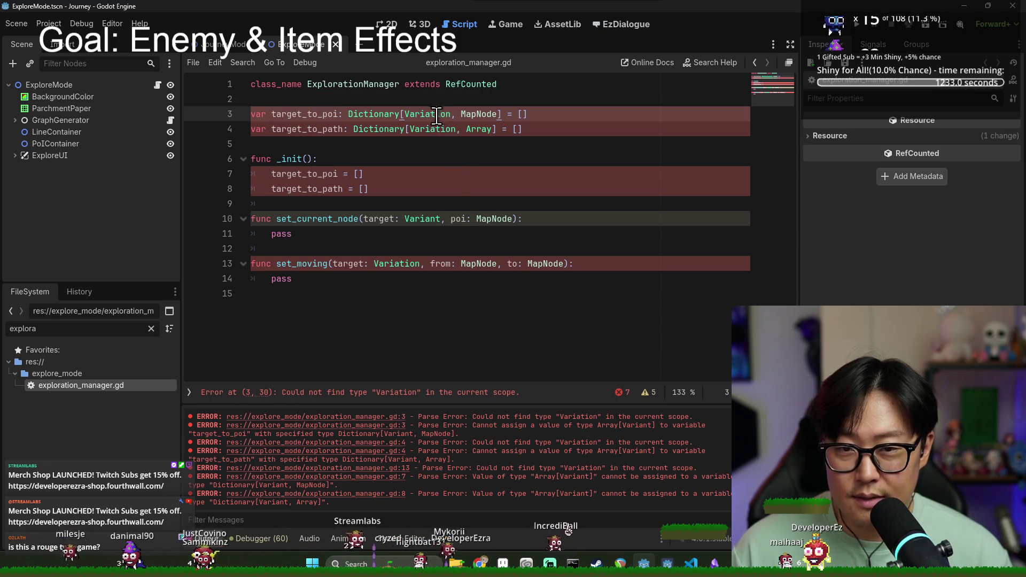
key(BackSpace)
text(n)
key(Tab)
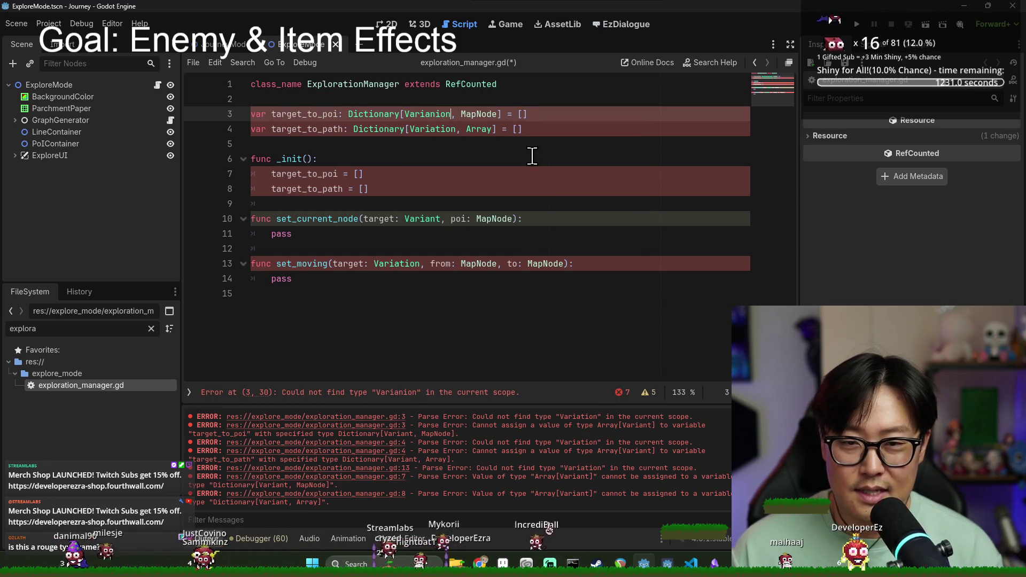
double_click(427, 129)
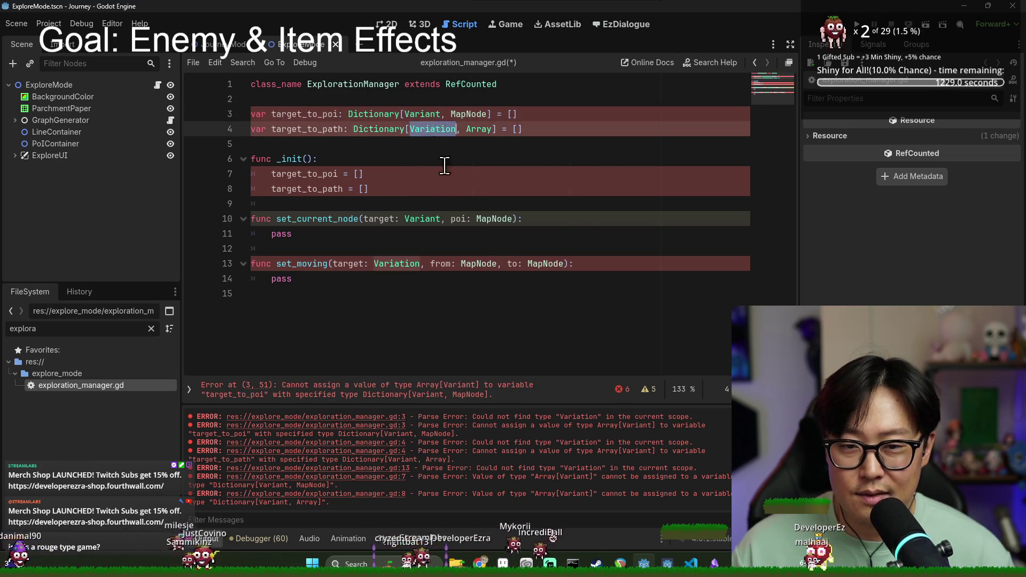
text(Variant)
key(ctrl+s)
double_click(390, 264)
text(Variant)
key(ctrl+s)
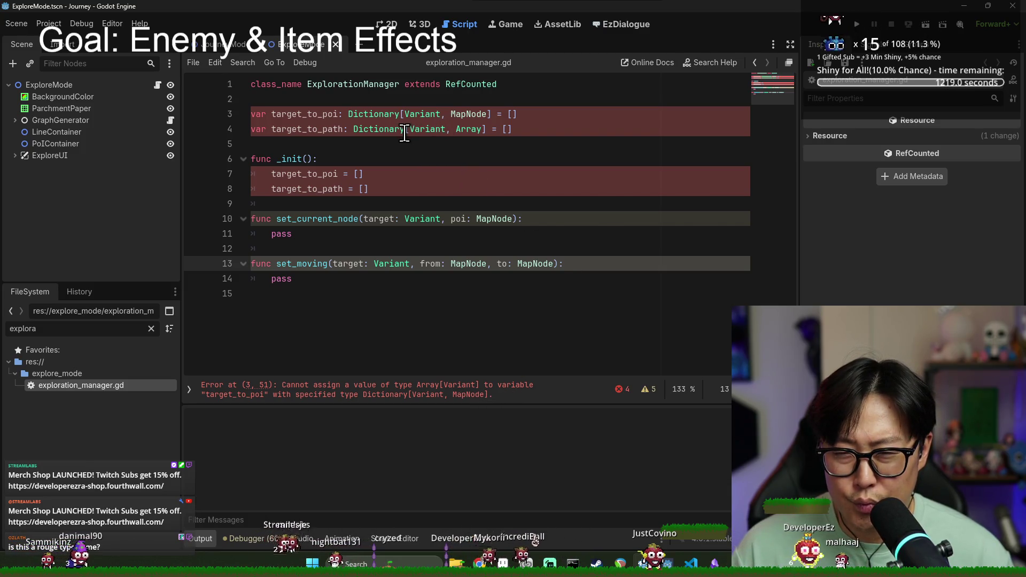
Replace the [] initialisers for target_to_poi and target_to_path with {} and save.
click(526, 130)
key(BackSpace)
key(BackSpace)
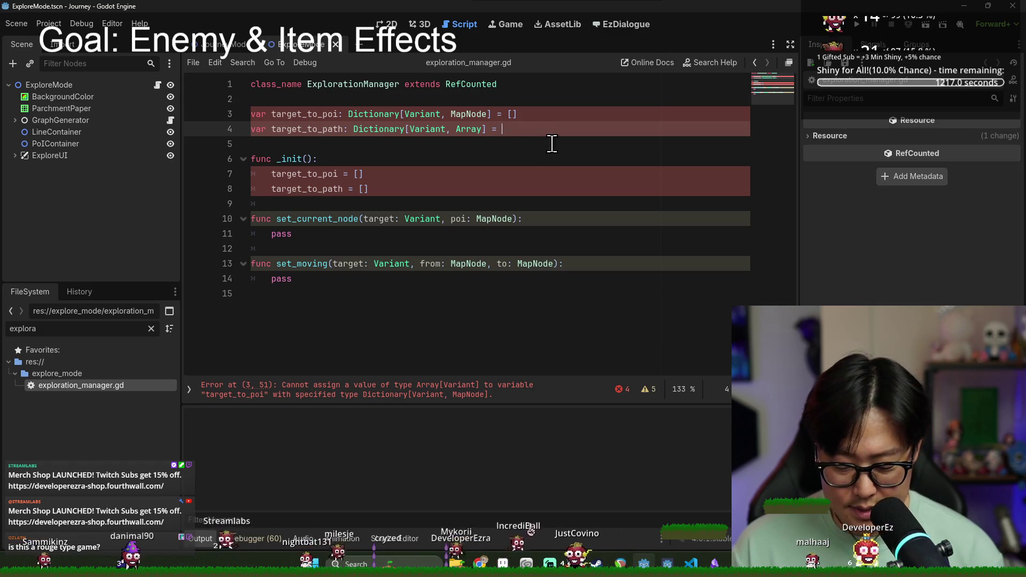
click(551, 114)
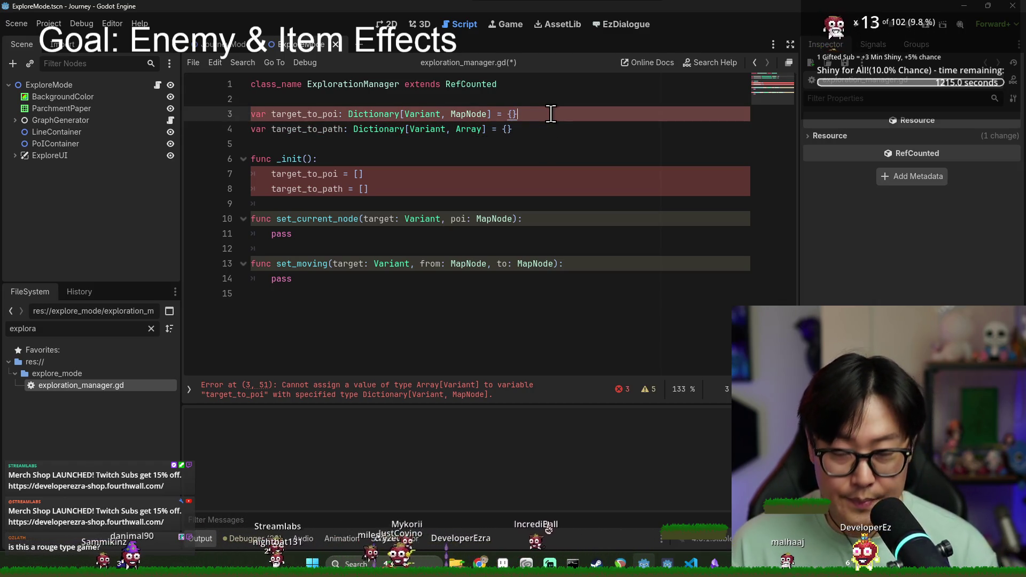
click(400, 173)
key(BackSpace)
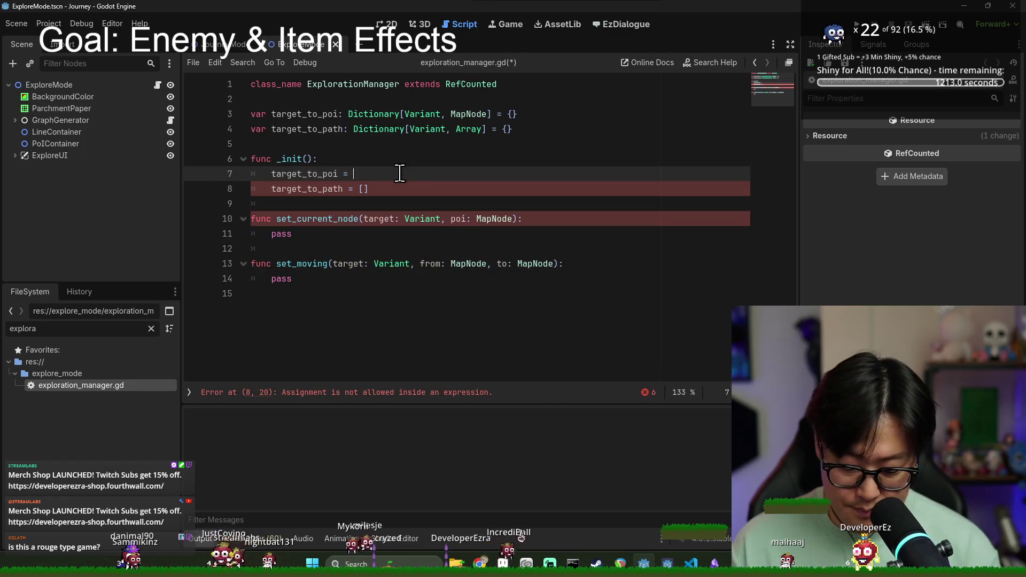
click(387, 188)
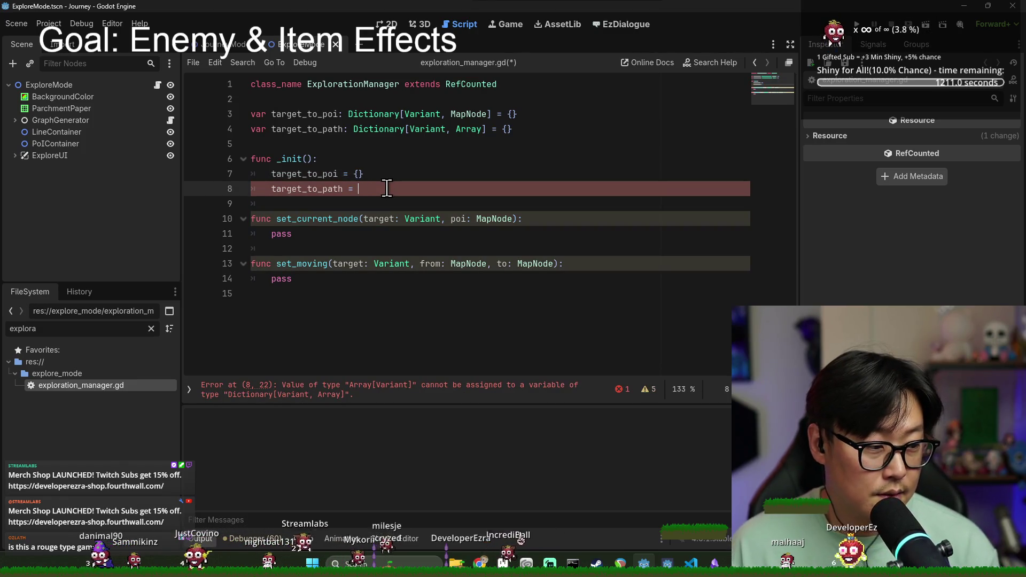
key(BackSpace)
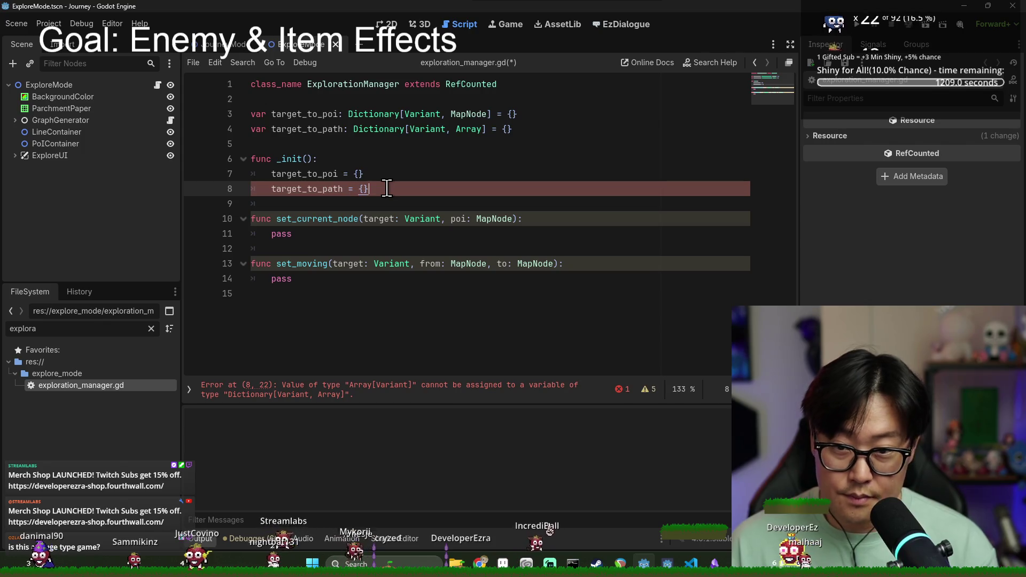
key(ctrl+s)
click(531, 222)
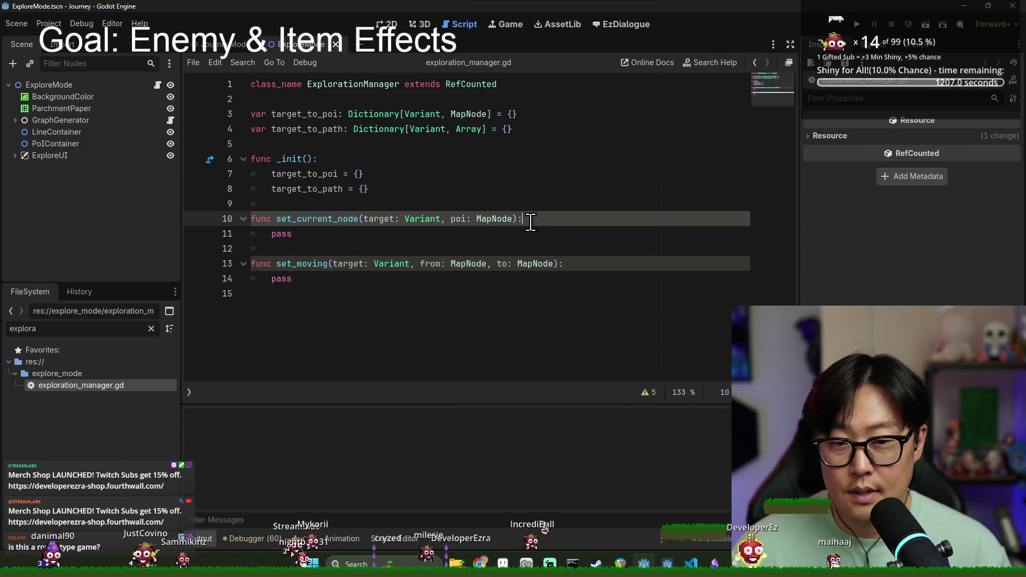
Make set_current_node store target_to_poi[target] = poi in place of its leftover pass.
double_click(327, 114)
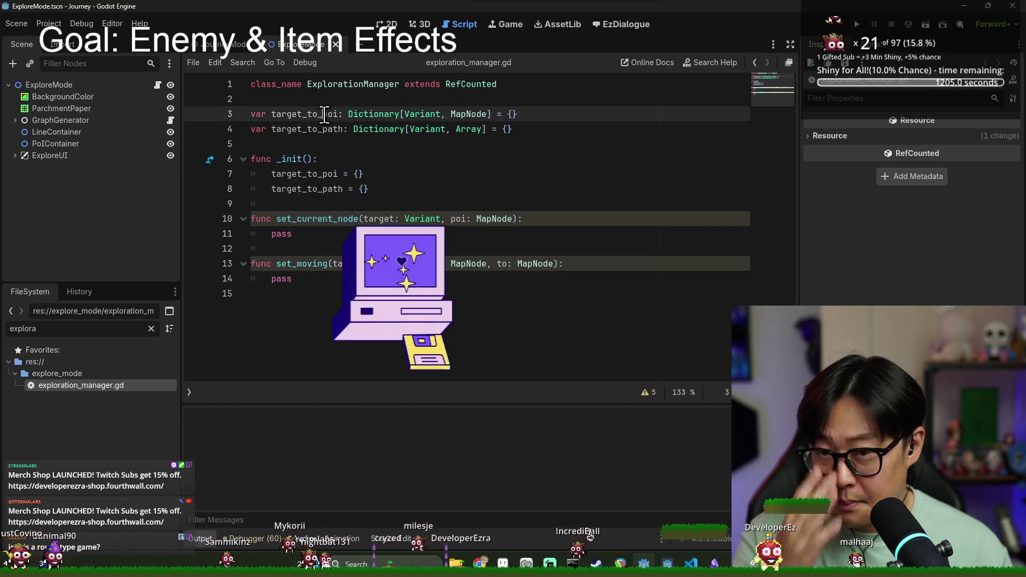
click(550, 221)
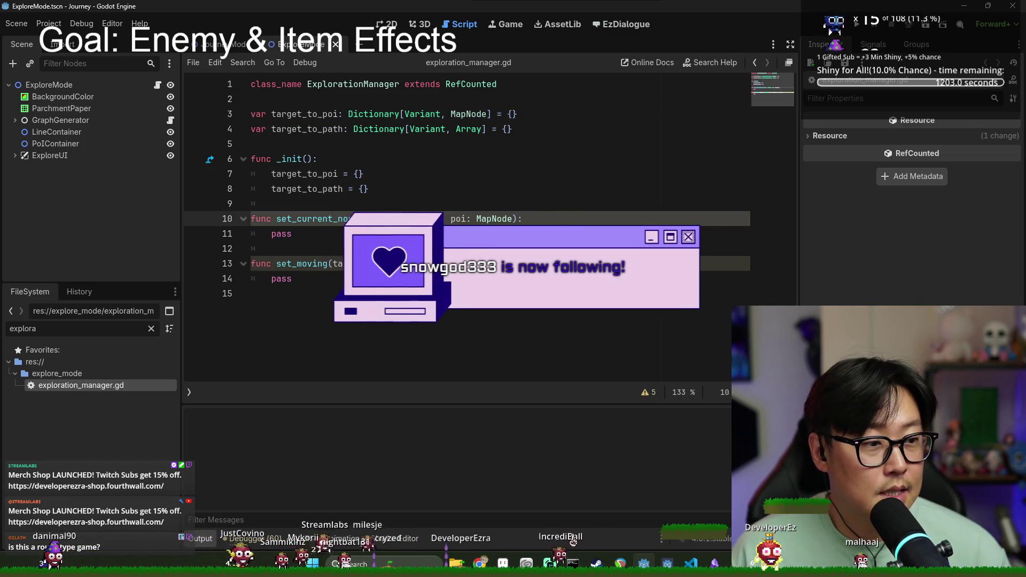
key(Return)
text(target_to_poi.)
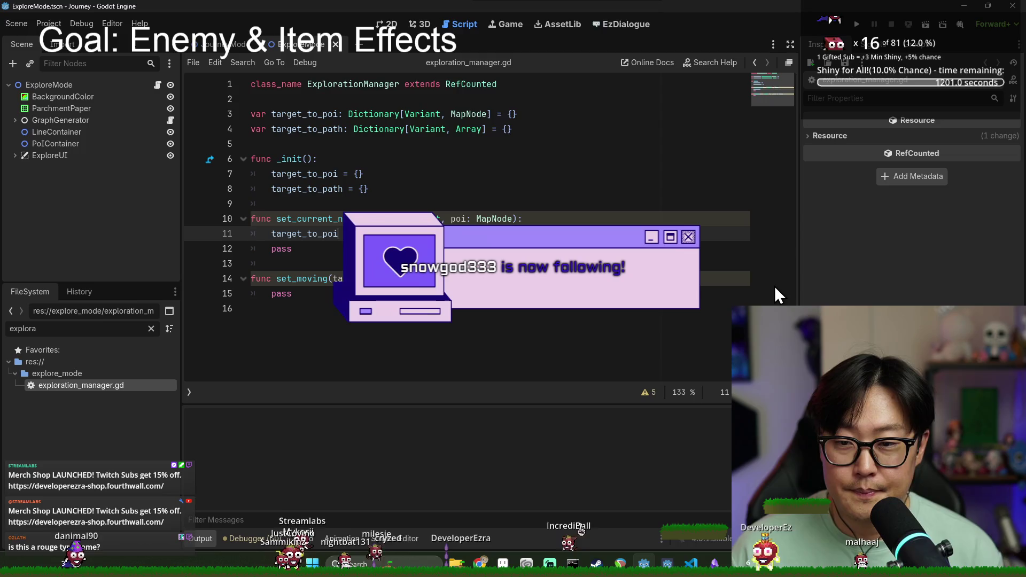
key(BackSpace)
text([target] )
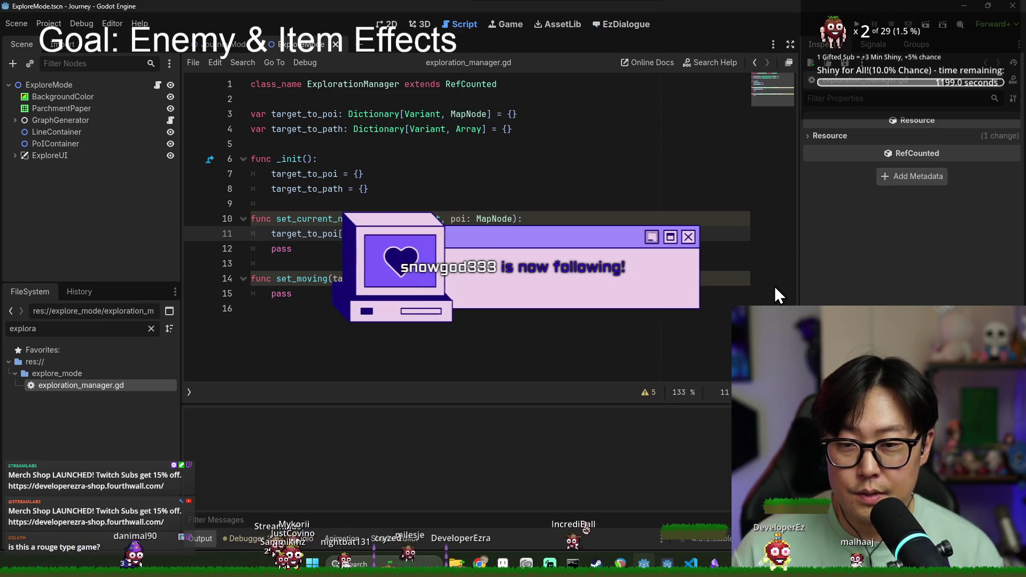
text(= poi)
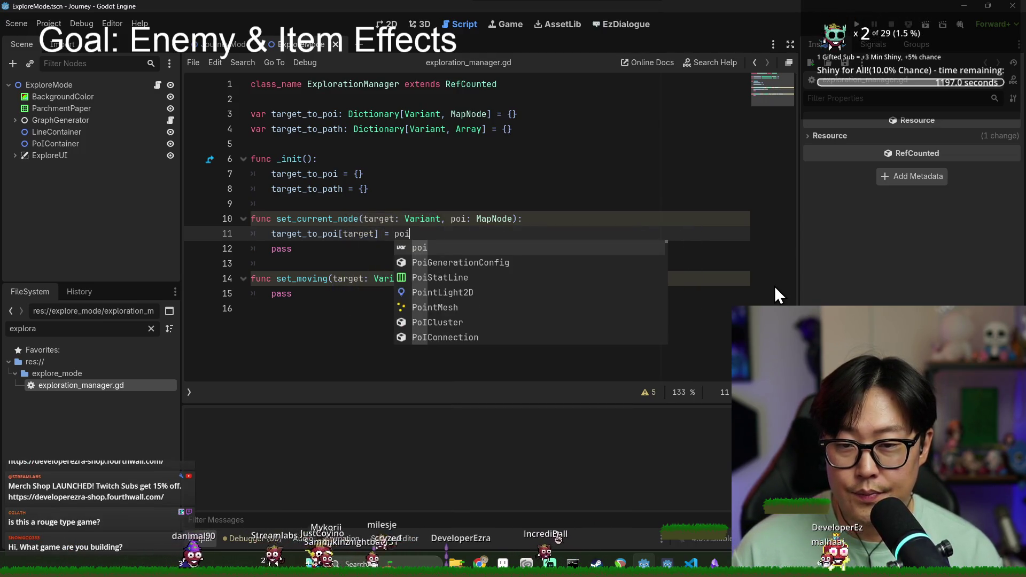
click(606, 217)
key(Down)
key(BackSpace)
key(BackSpace)
key(BackSpace)
key(Delete)
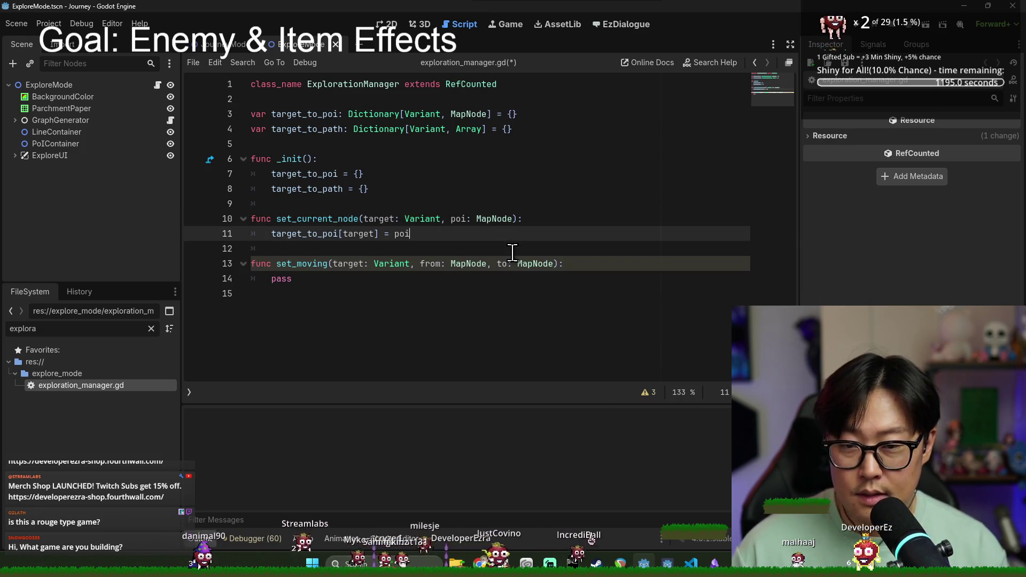
Declare var path: Array[MapNode] in set_moving, remove its pass line, and save the script.
click(581, 269)
key(Return)
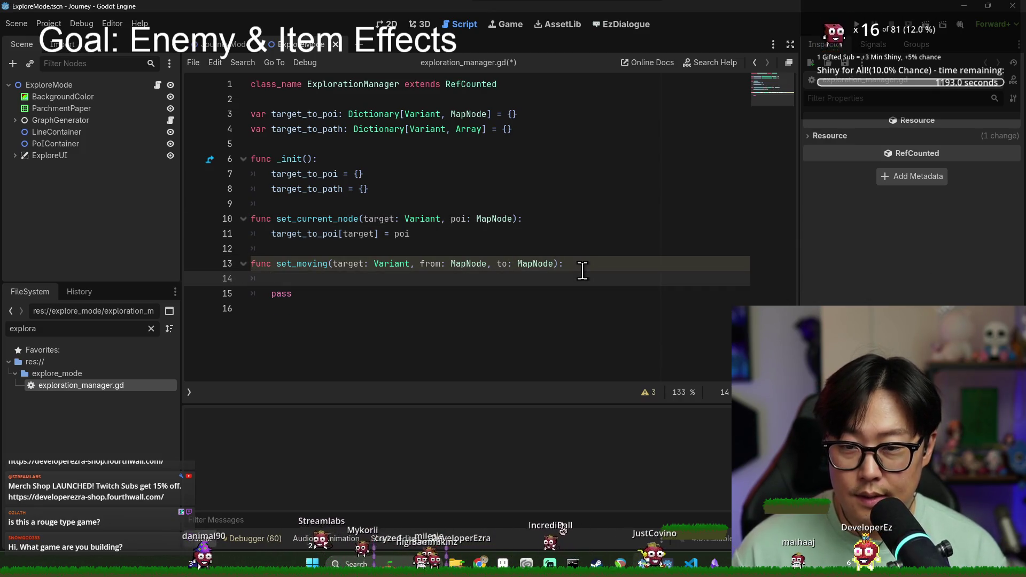
key(BackSpace)
key(BackSpace)
key(BackSpace)
text(var path: Array)
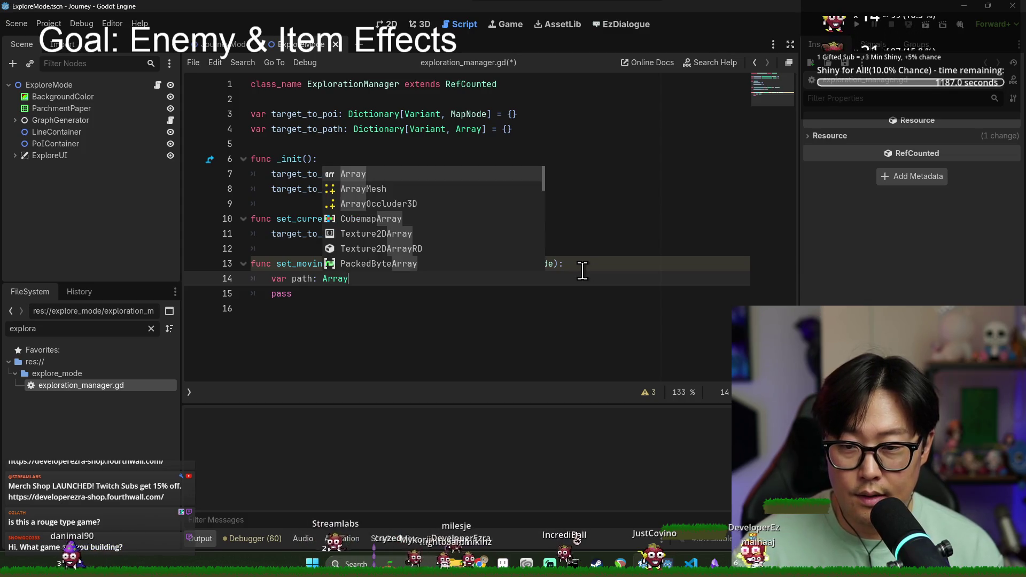
text([MapN)
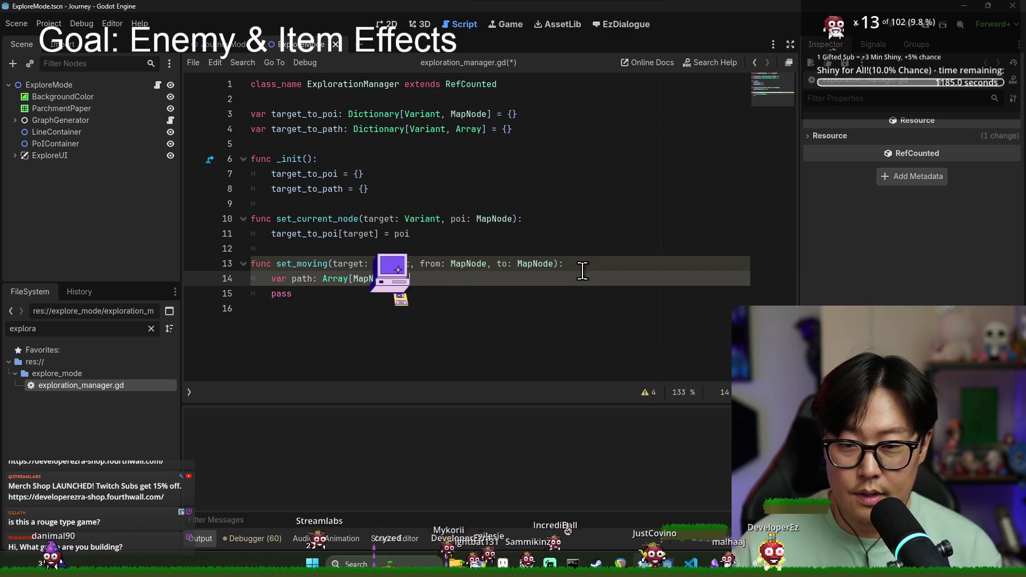
click(583, 270)
key(Down)
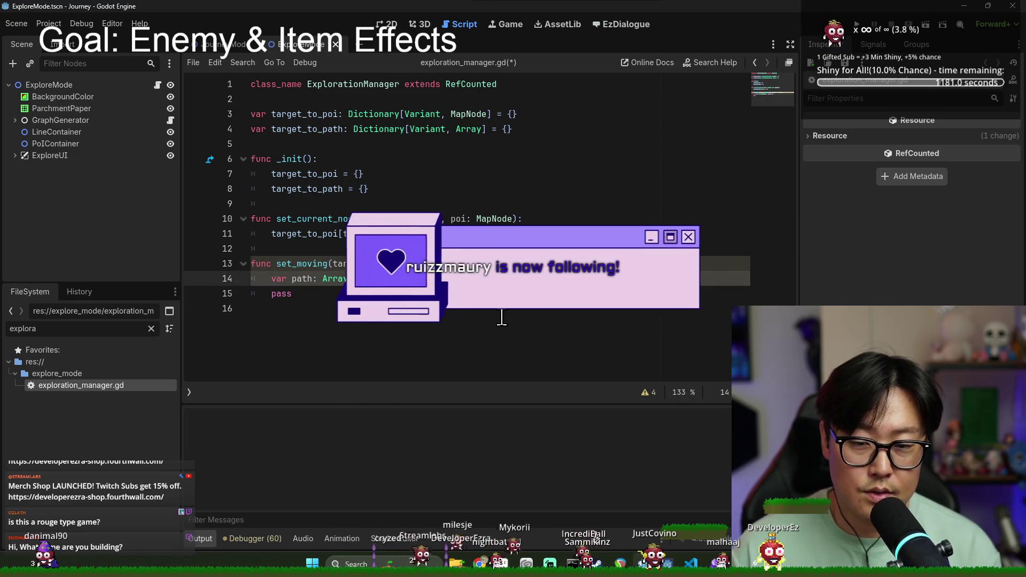
key(ctrl+s)
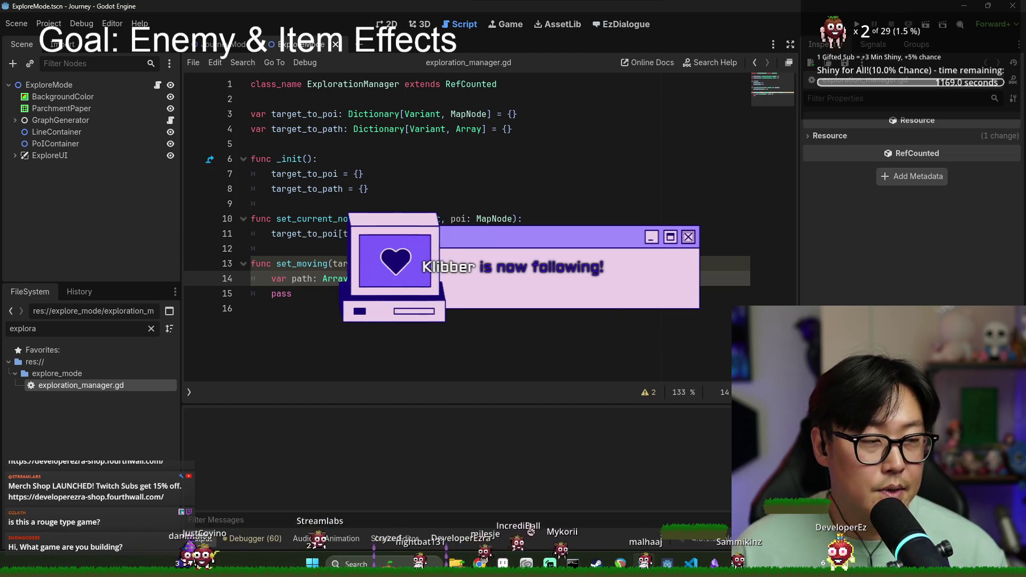
click(292, 293)
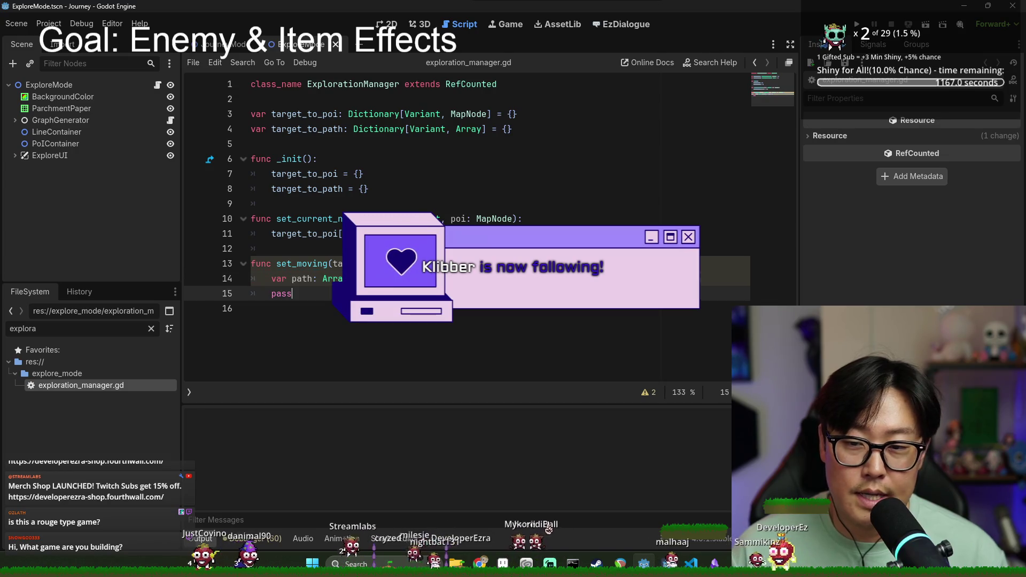
key(BackSpace)
key(BackSpace)
key(BackSpace)
key(ctrl+s)
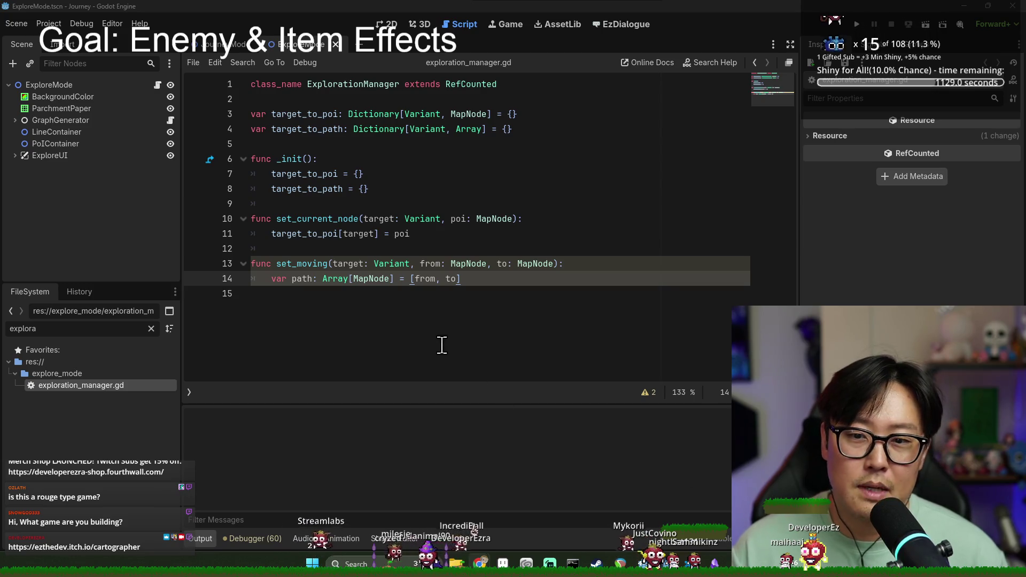
Review the two unused warnings for set_moving's target parameter and path variable.
click(450, 304)
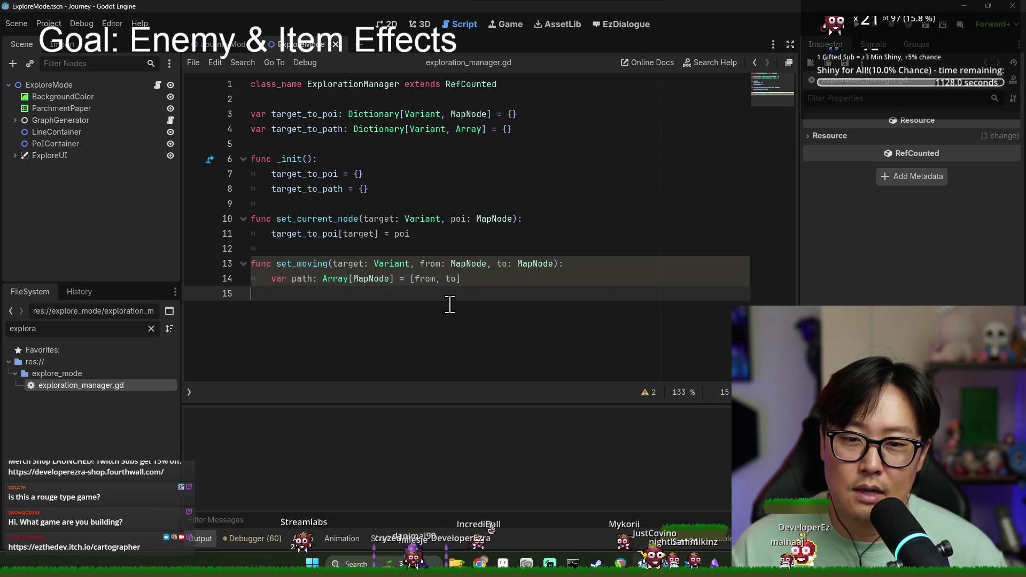
click(650, 395)
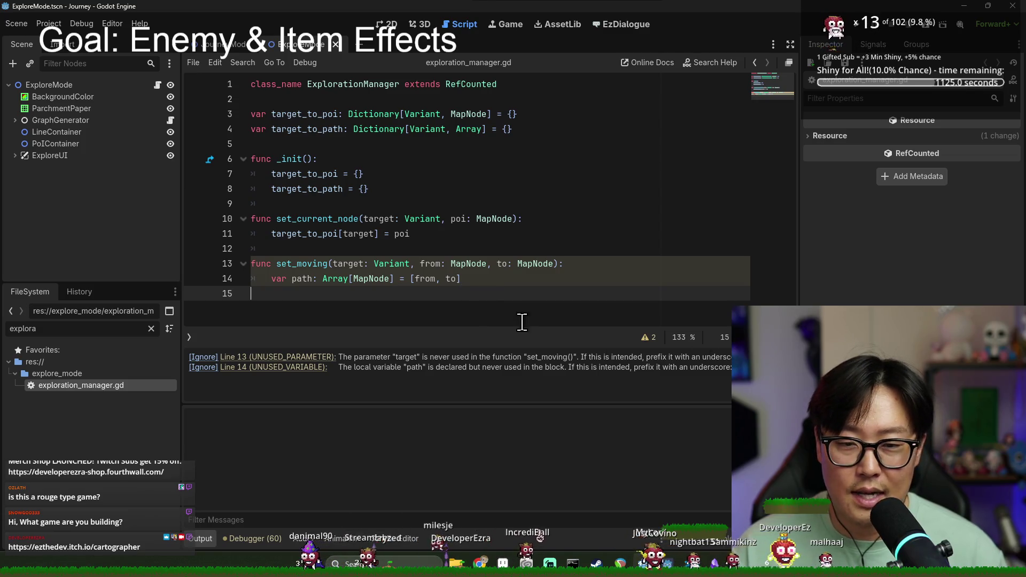
click(189, 338)
click(298, 342)
click(653, 340)
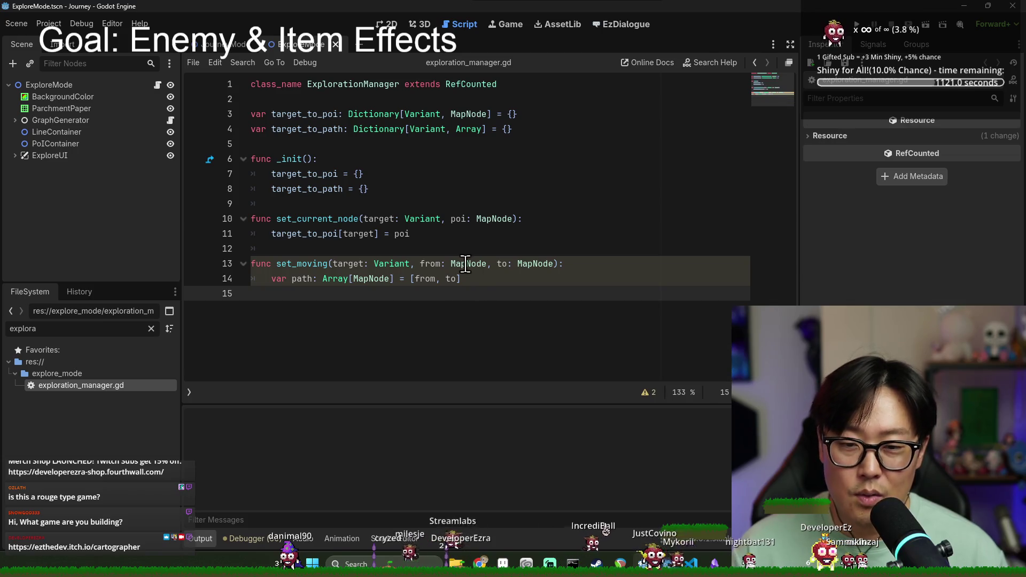
click(304, 279)
double_click(306, 129)
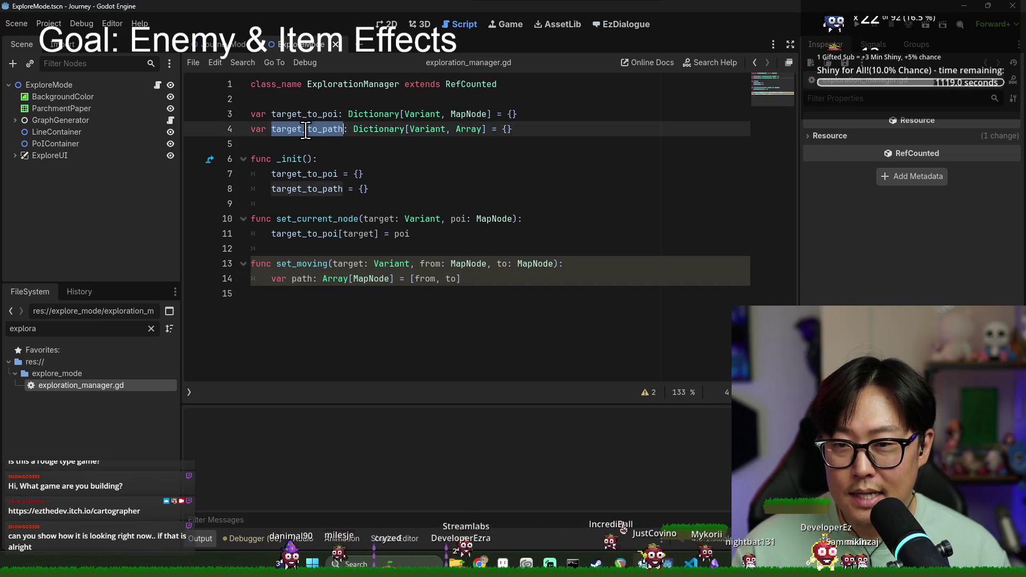
Have set_moving assign its path to target_to_path[target], and save the script.
click(499, 278)
key(Return)
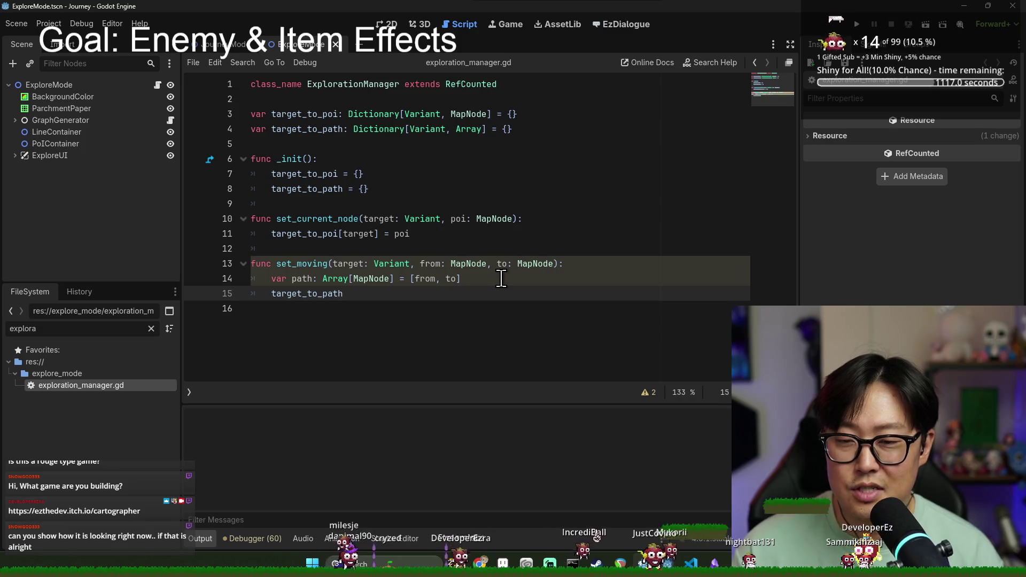
text(path)
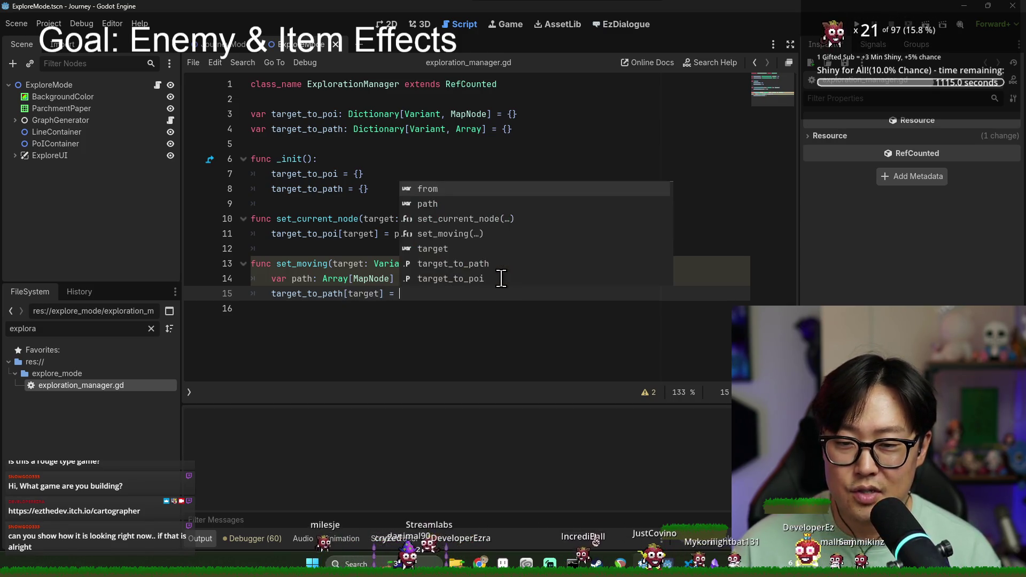
click(309, 309)
double_click(307, 294)
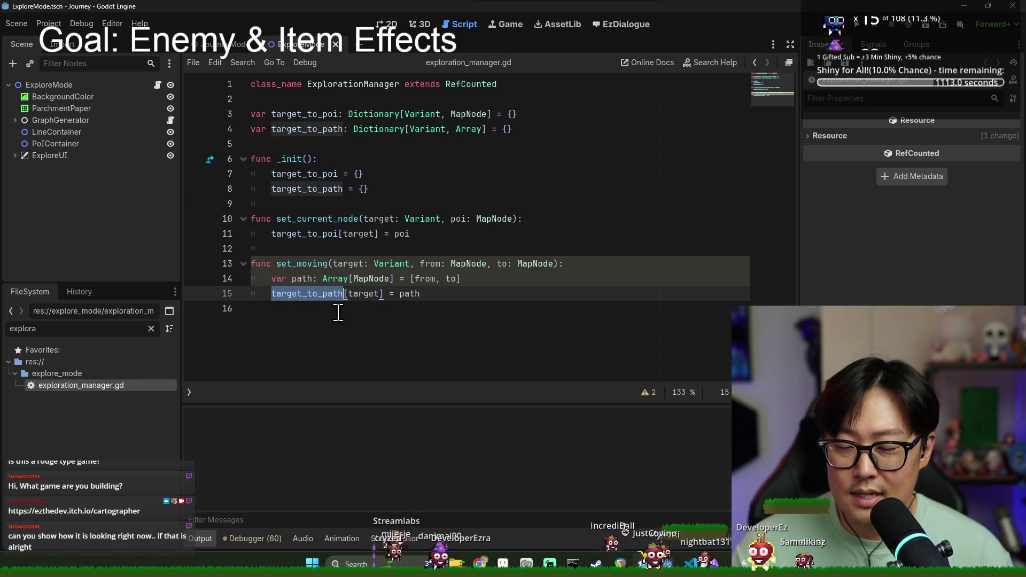
key(ctrl+s)
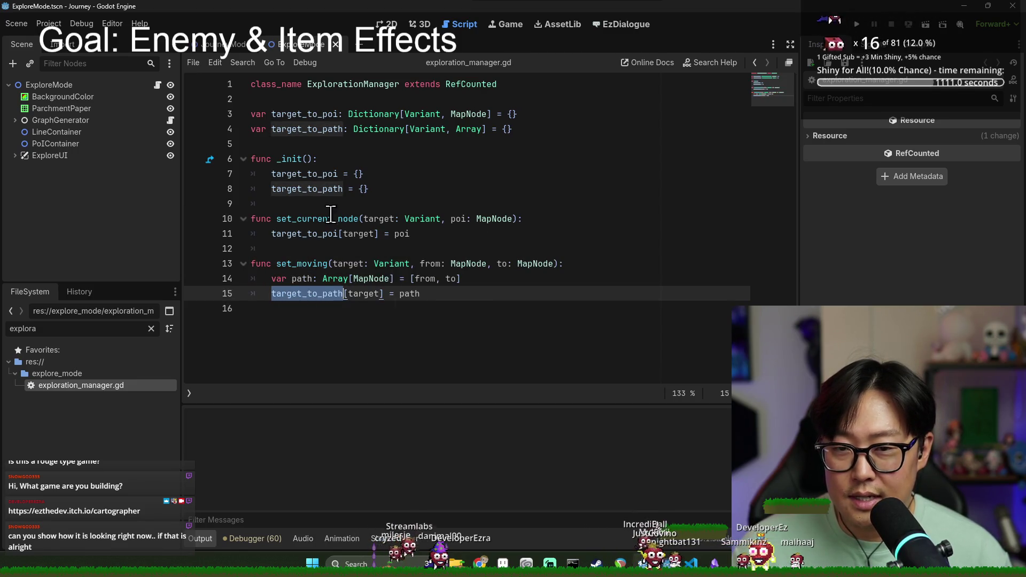
click(331, 205)
key(ctrl+s)
Check the set_moving, set_current_node and dictionary names, then add a blank line below set_moving.
click(274, 264)
click(288, 255)
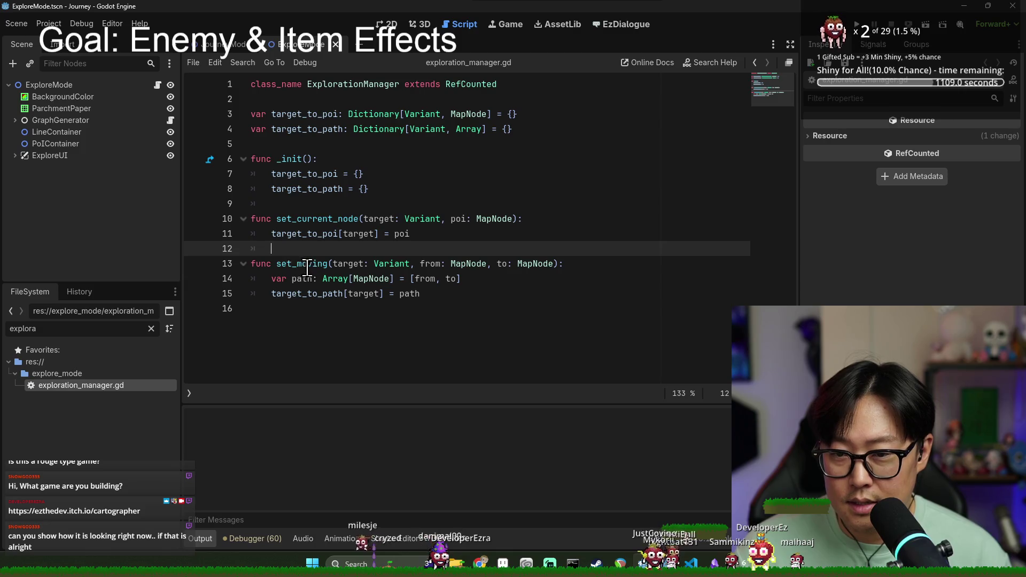
double_click(304, 264)
key(ctrl+s)
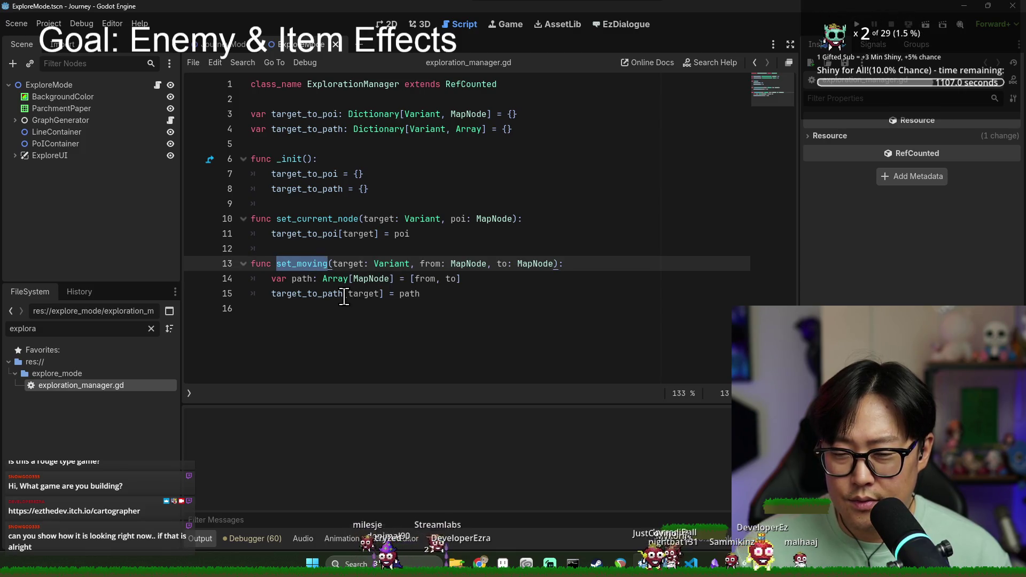
click(298, 223)
key(ctrl+s)
double_click(289, 264)
double_click(300, 219)
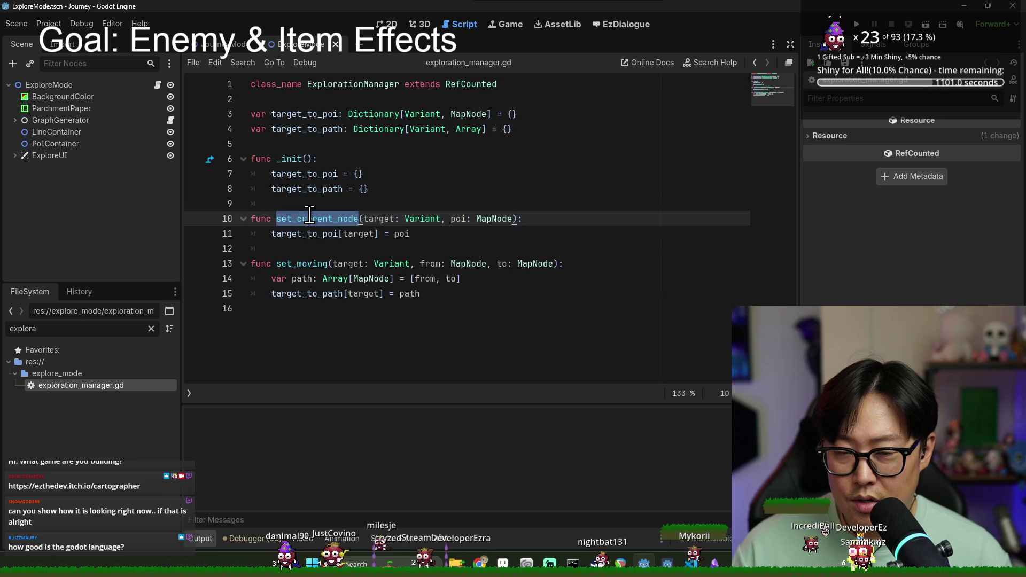
double_click(314, 235)
click(295, 265)
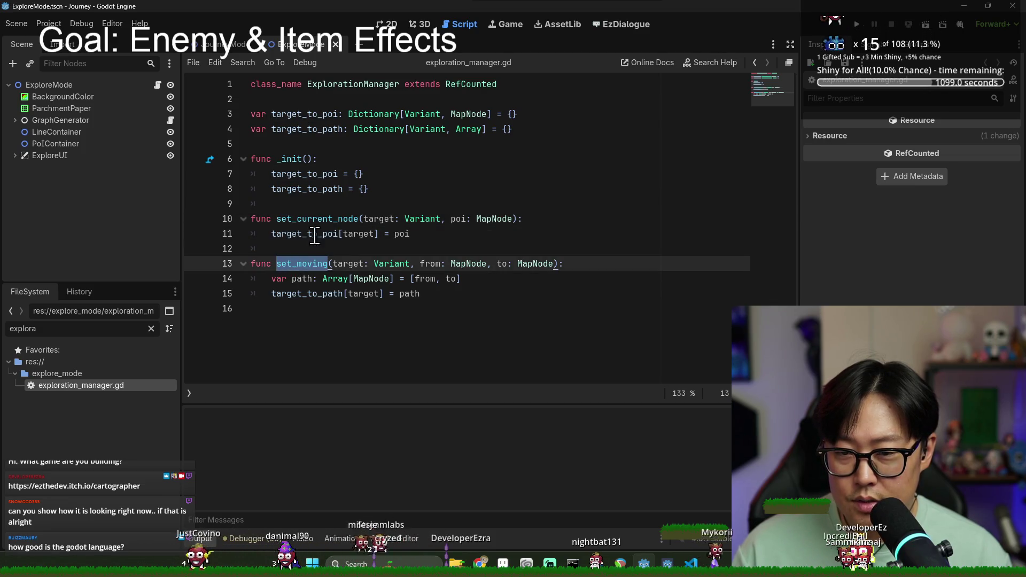
double_click(302, 291)
click(490, 299)
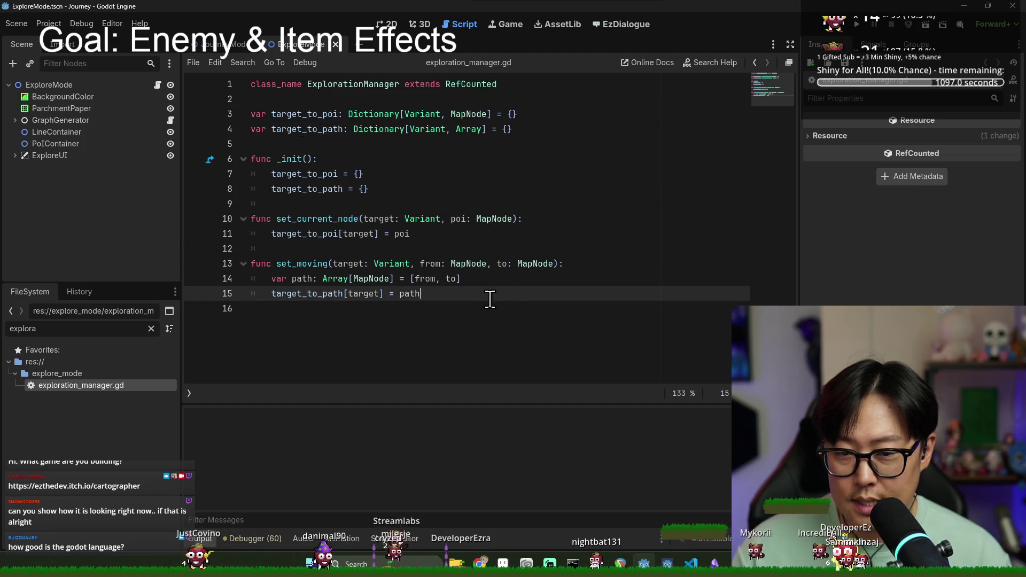
key(Return)
key(Return)
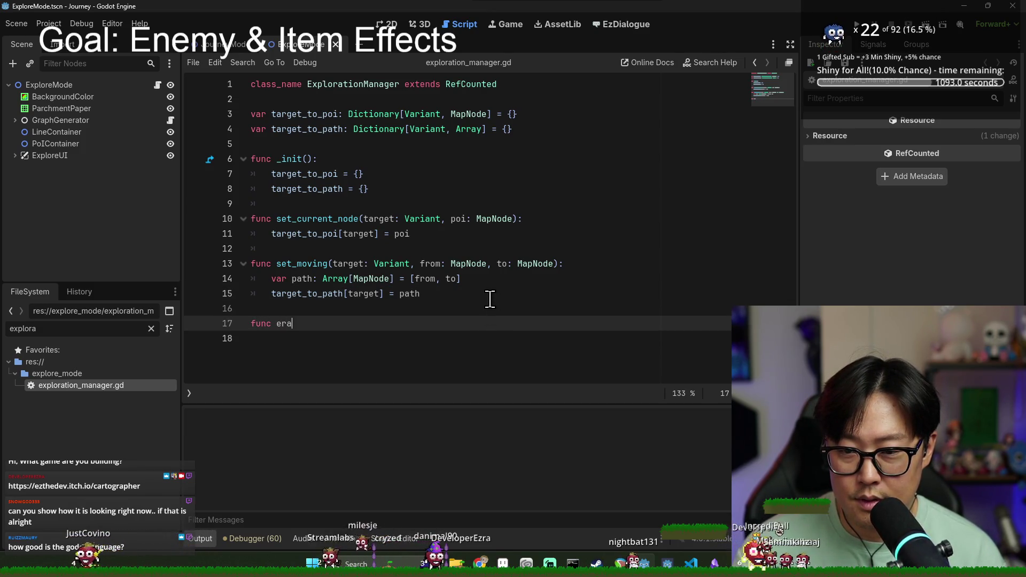
Write a _clear_moving(target: Variant) function containing pass, and save the script.
key(BackSpace)
key(BackSpace)
key(BackSpace)
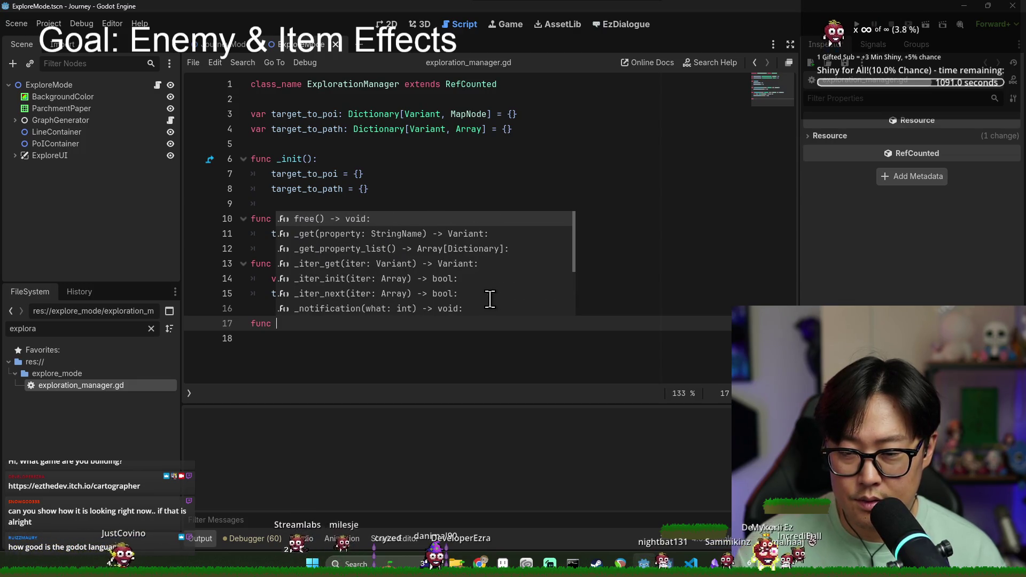
text(_clear_moving()
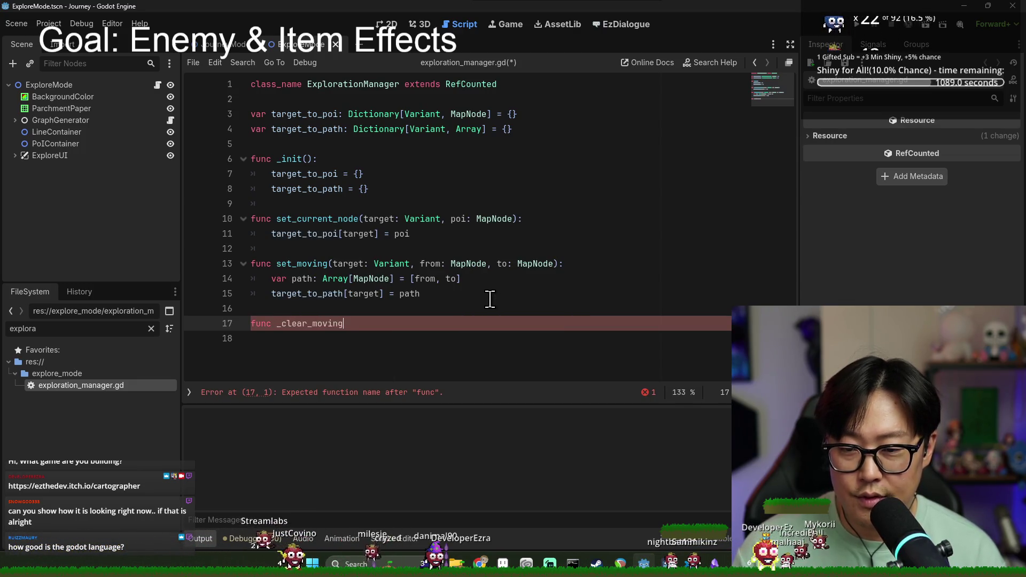
text(target: )
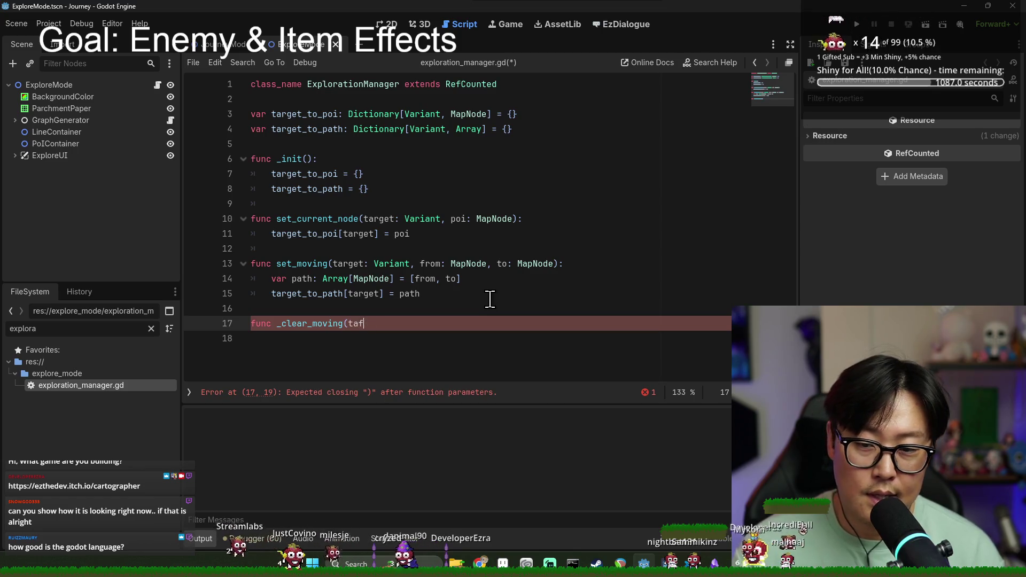
text(Variant):)
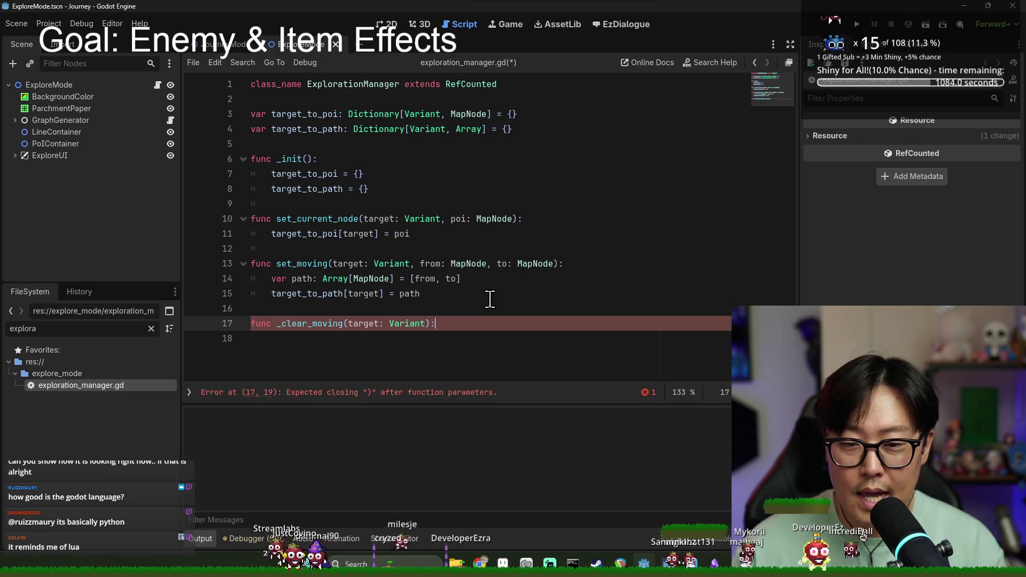
key(Return)
text(pass)
key(ctrl+s)
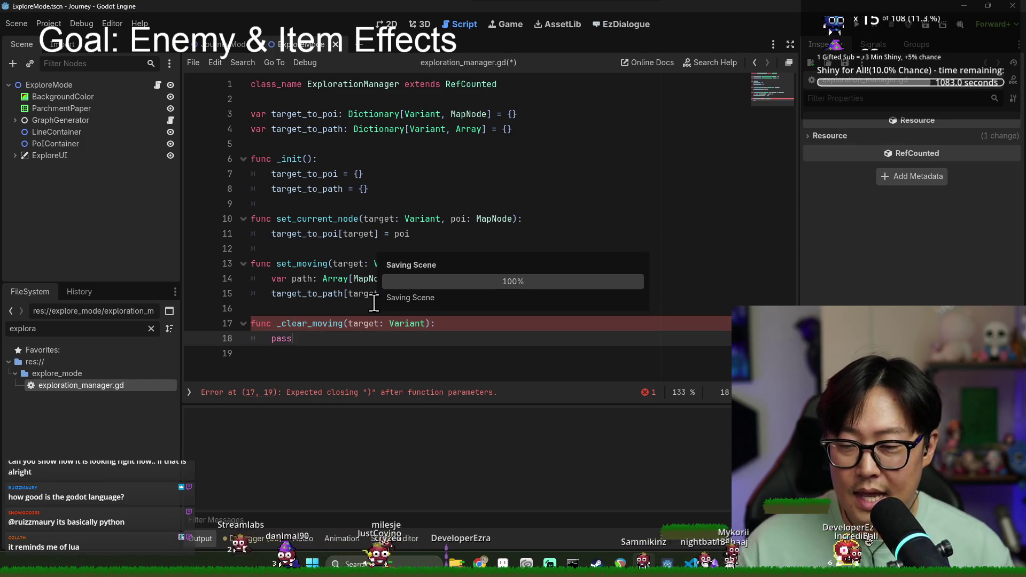
Look over the new _clear_moving stub and launch the project for a playtest.
double_click(312, 326)
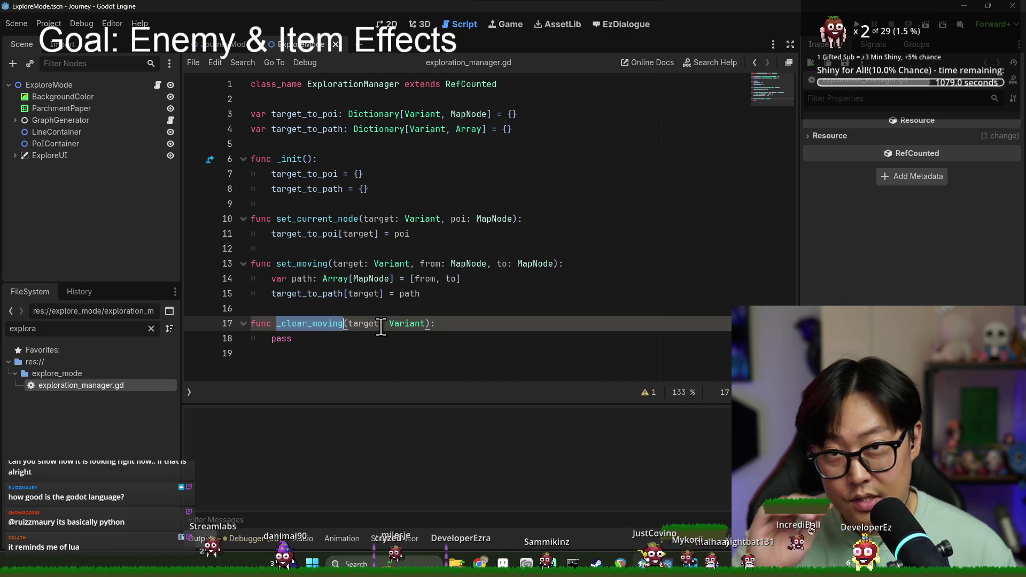
double_click(352, 325)
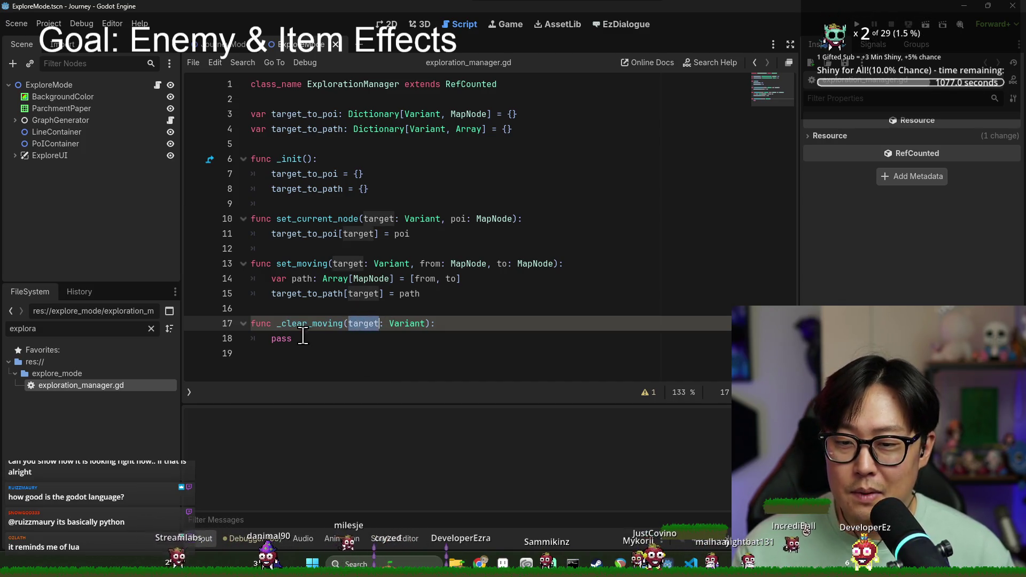
double_click(281, 338)
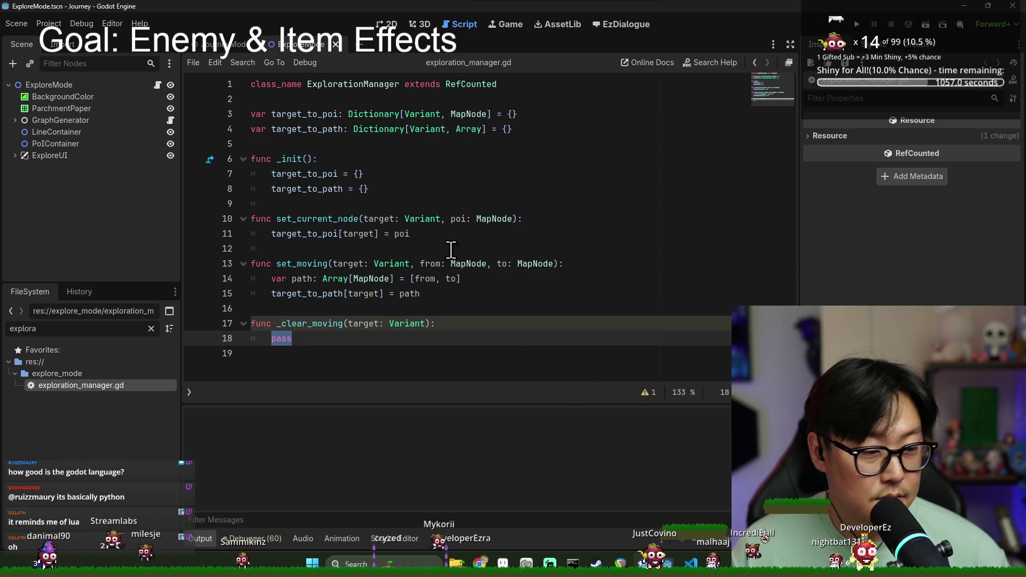
key(Right)
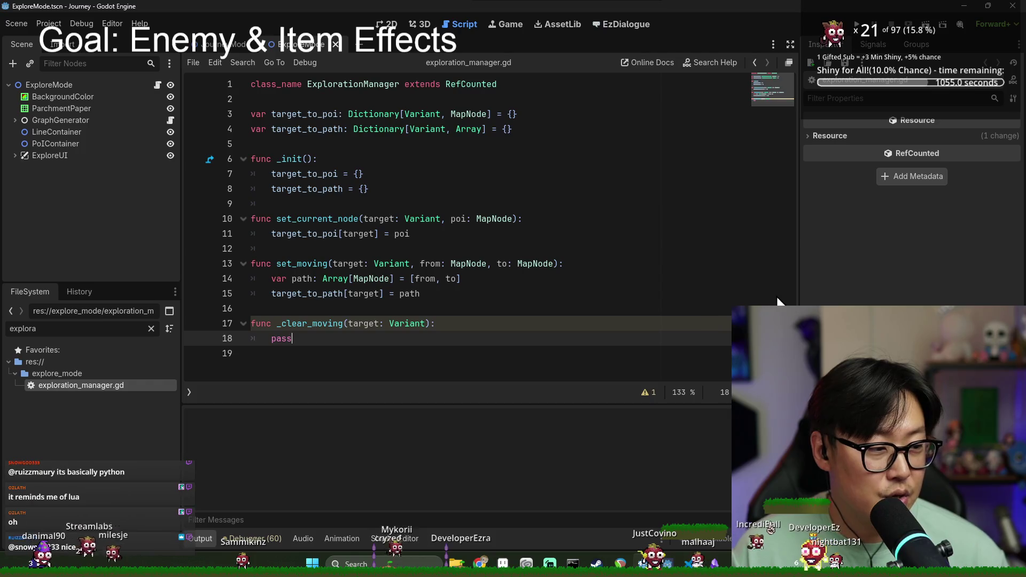
click(855, 23)
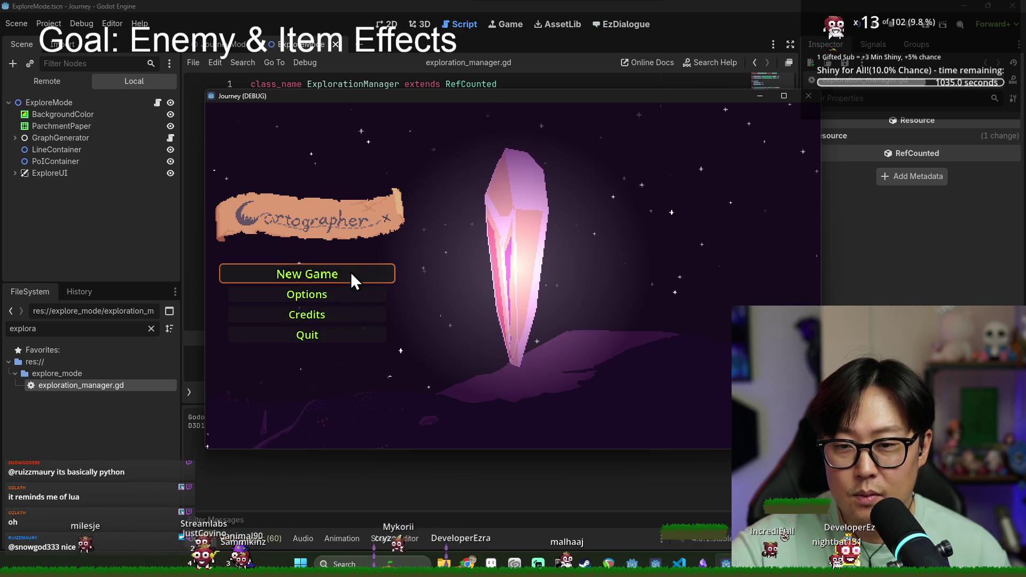
Start a new game, dismiss the movement and limited-moves tutorials, and walk across connected nodes.
click(351, 270)
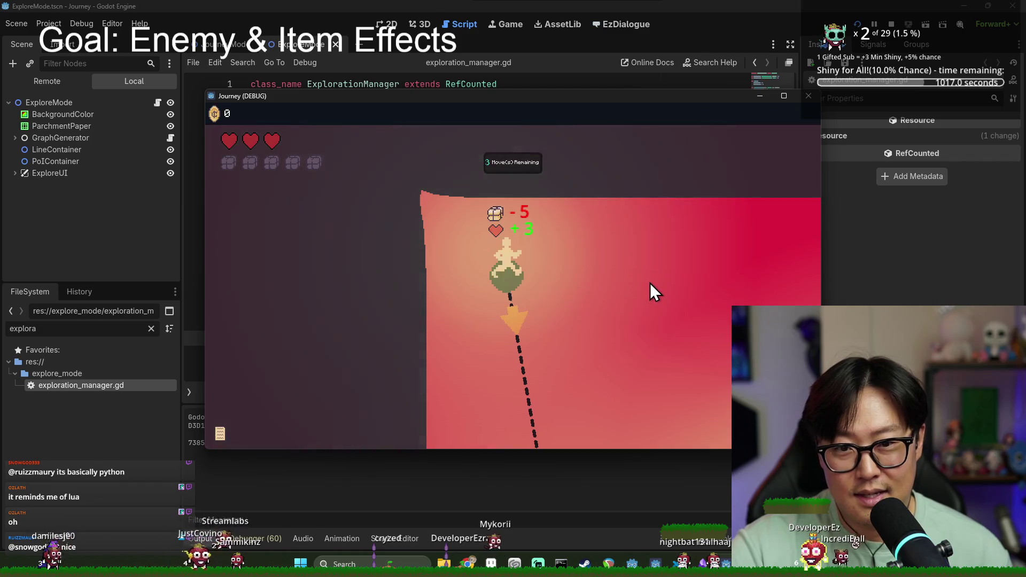
click(504, 264)
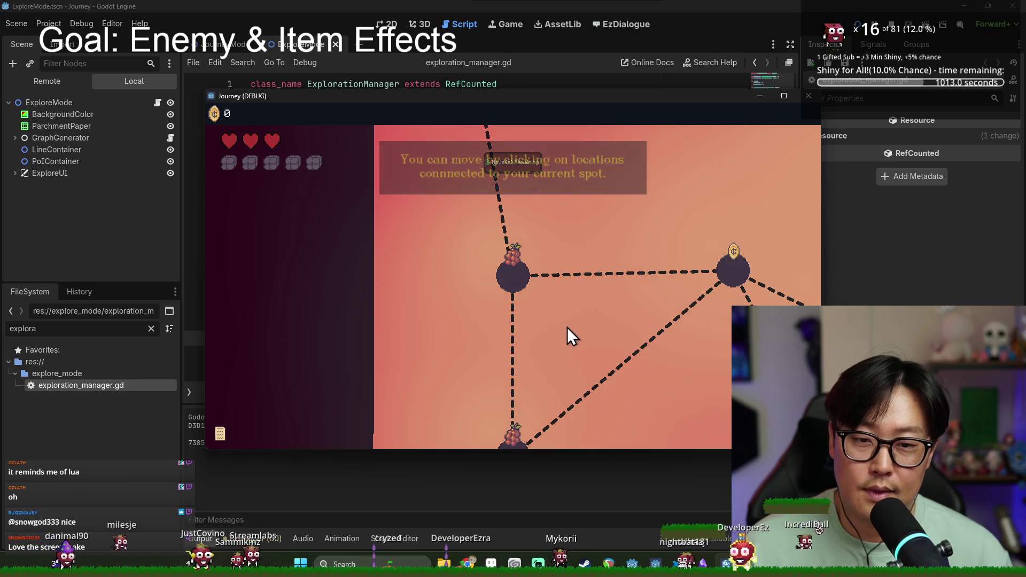
click(522, 284)
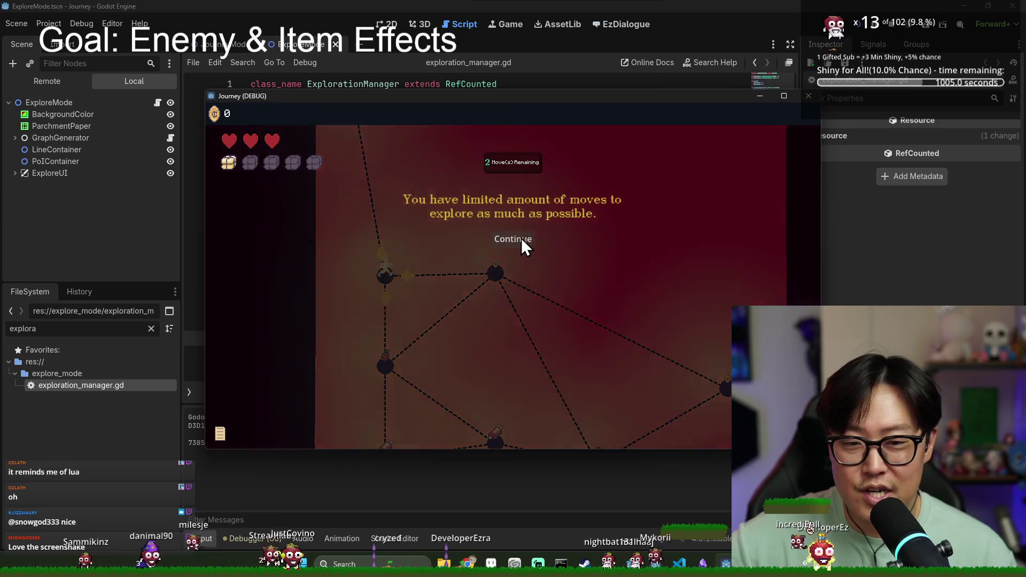
click(518, 239)
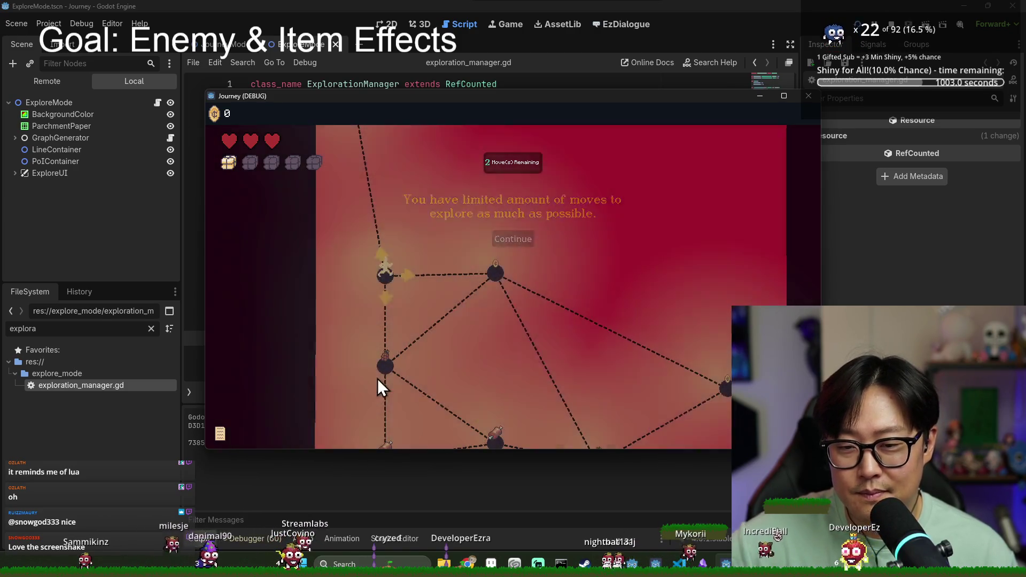
click(385, 361)
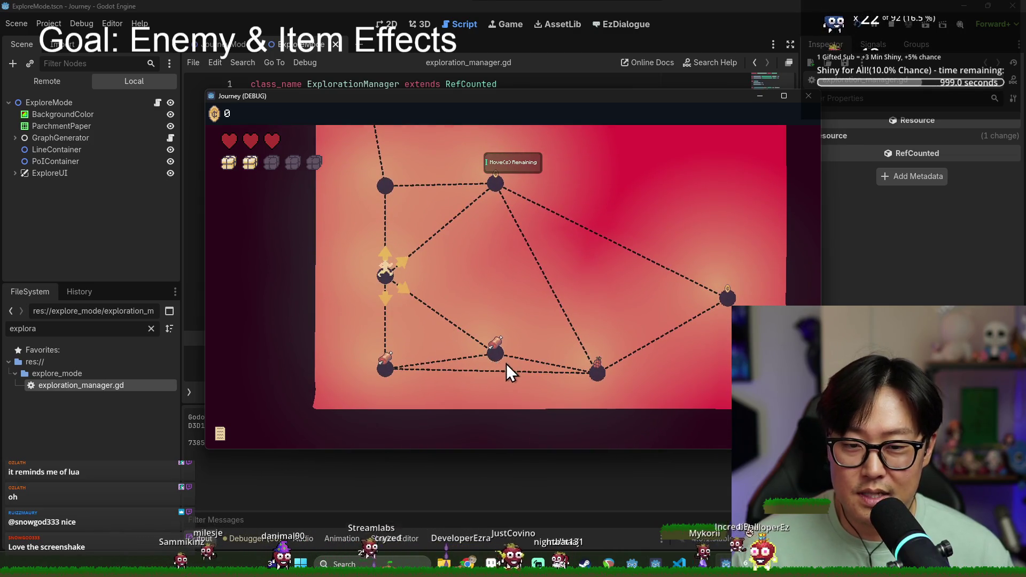
click(507, 357)
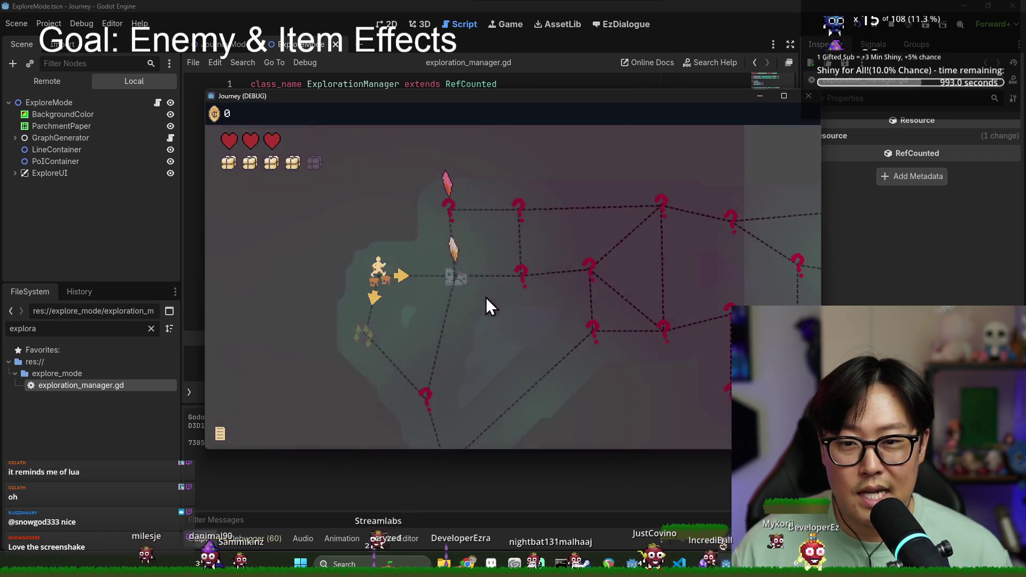
Travel past the provisions tips into the next area, pick the Forager upgrade, and walk between nodes.
click(449, 279)
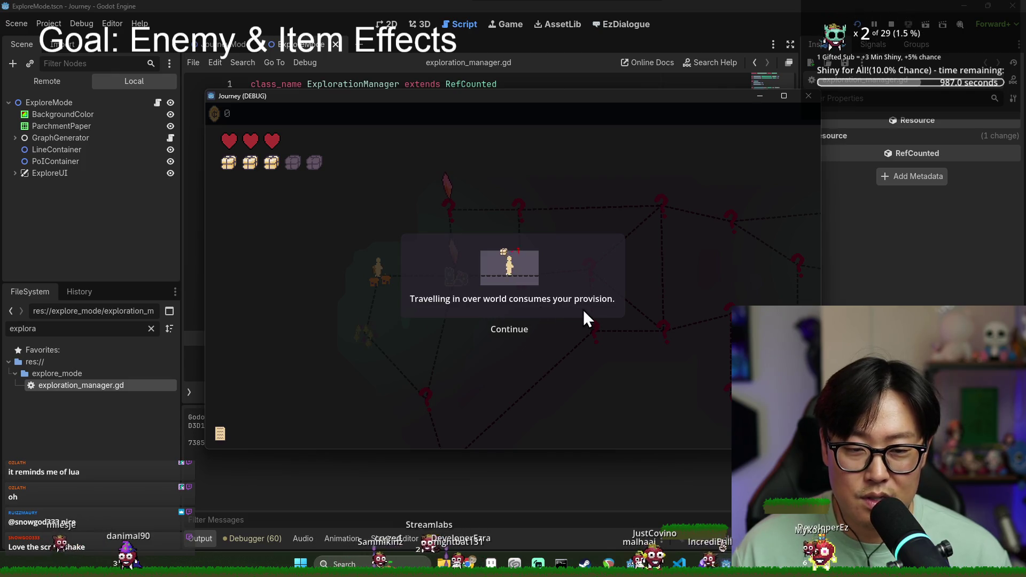
click(513, 330)
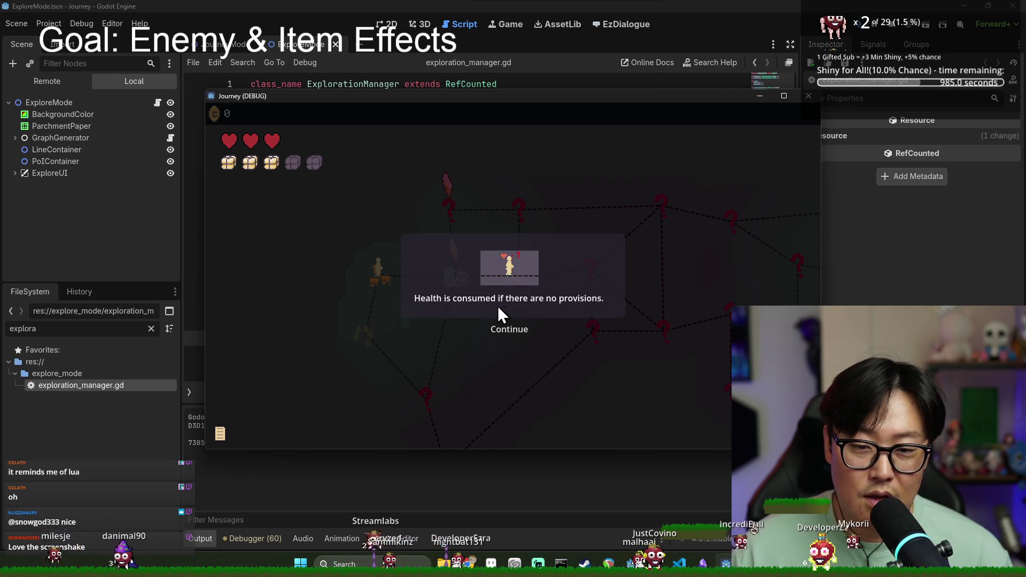
click(510, 328)
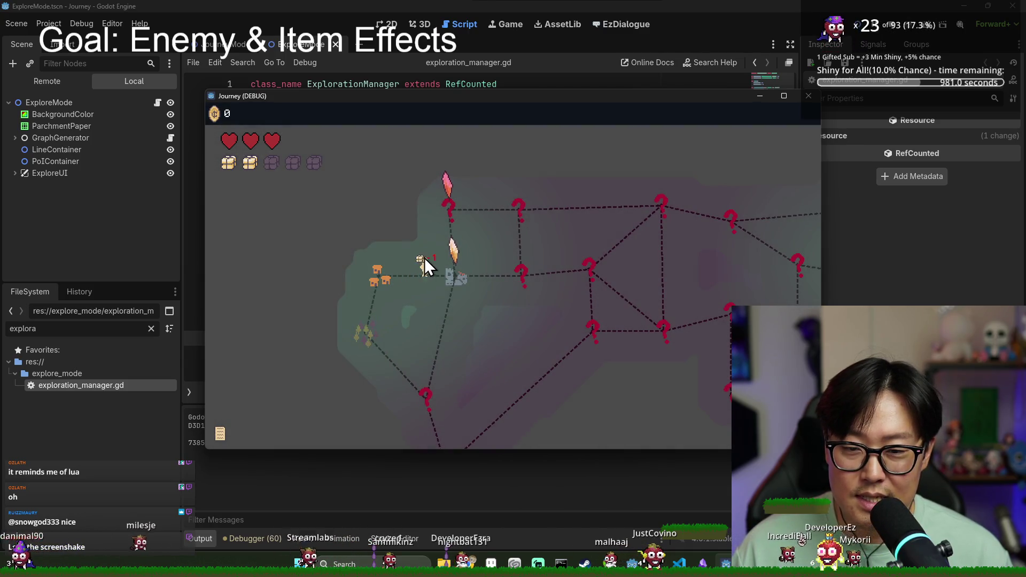
click(451, 262)
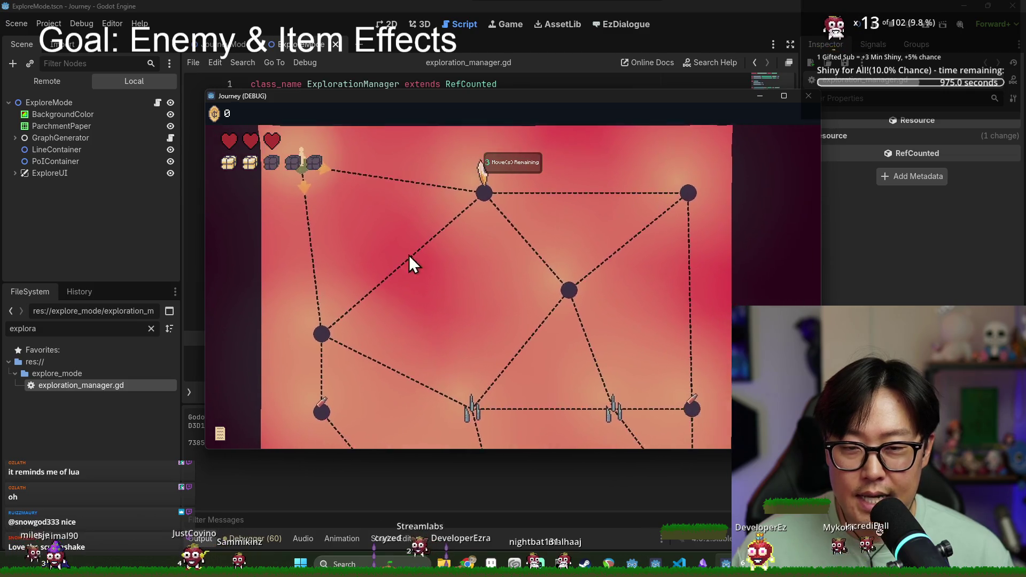
click(473, 191)
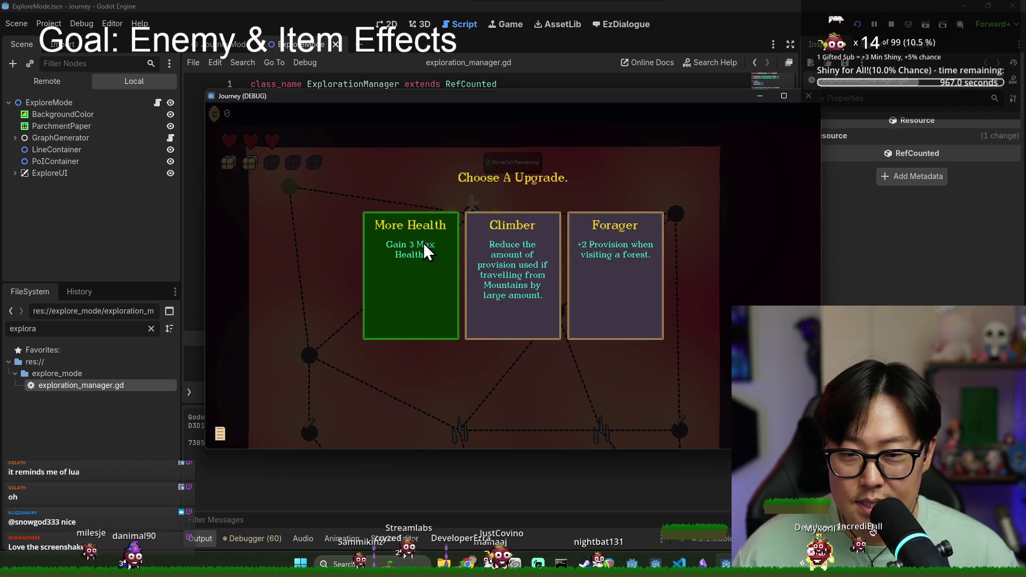
click(624, 261)
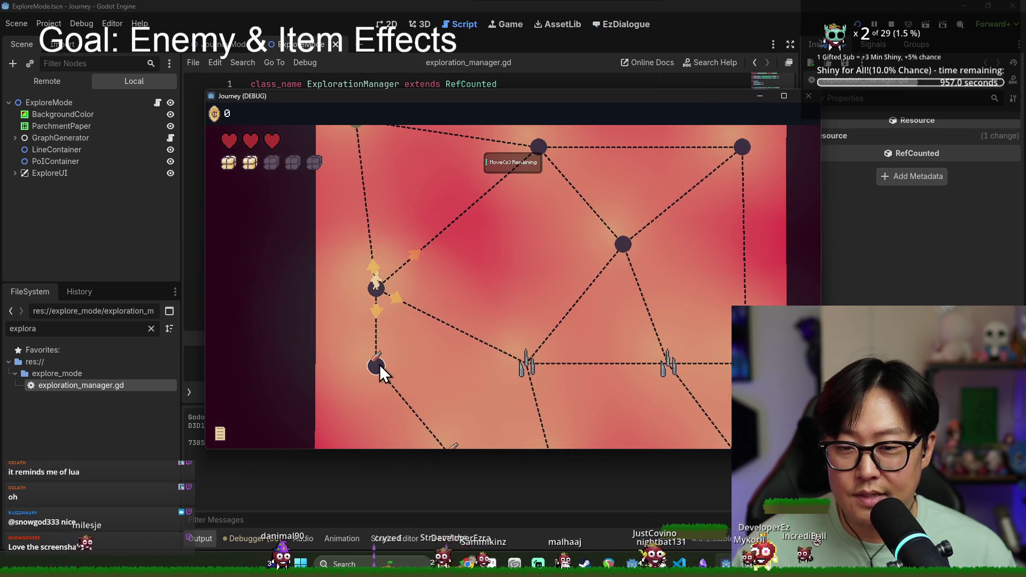
click(380, 365)
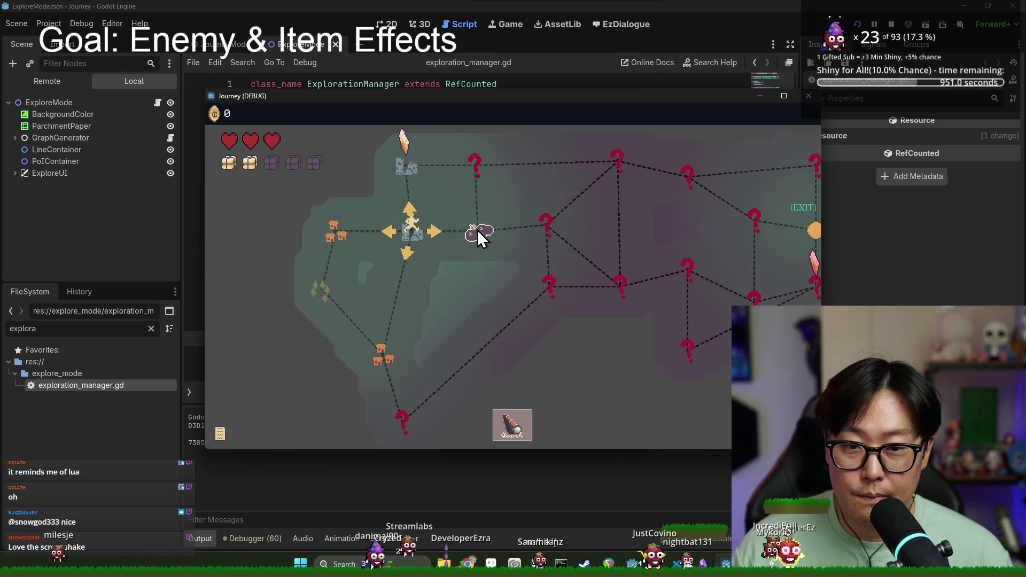
click(477, 231)
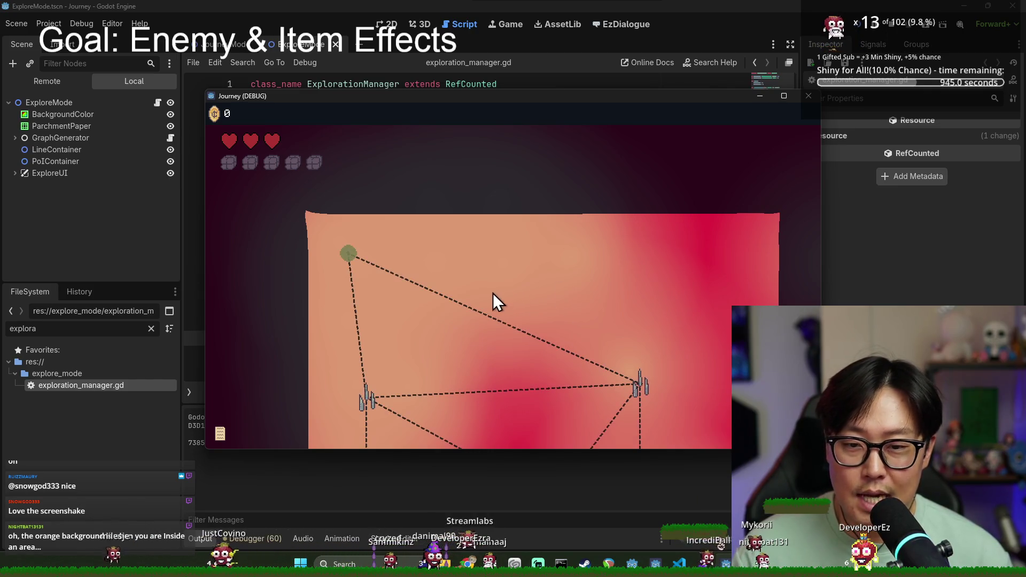
Walk the explorer across several map nodes, onto the meat node, and into the next area.
click(636, 258)
scroll(557, 362, up, 2)
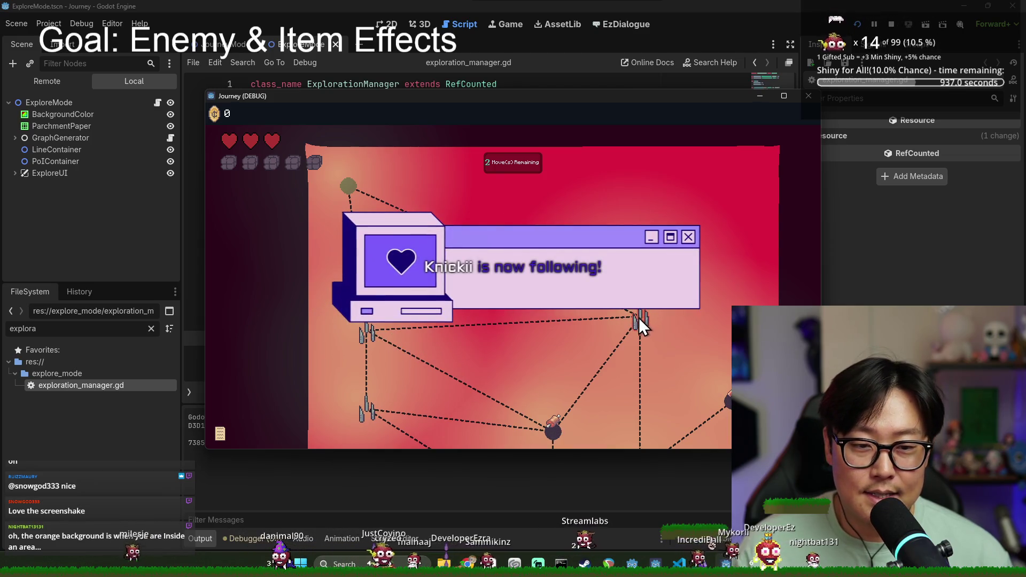
scroll(596, 380, down, 2)
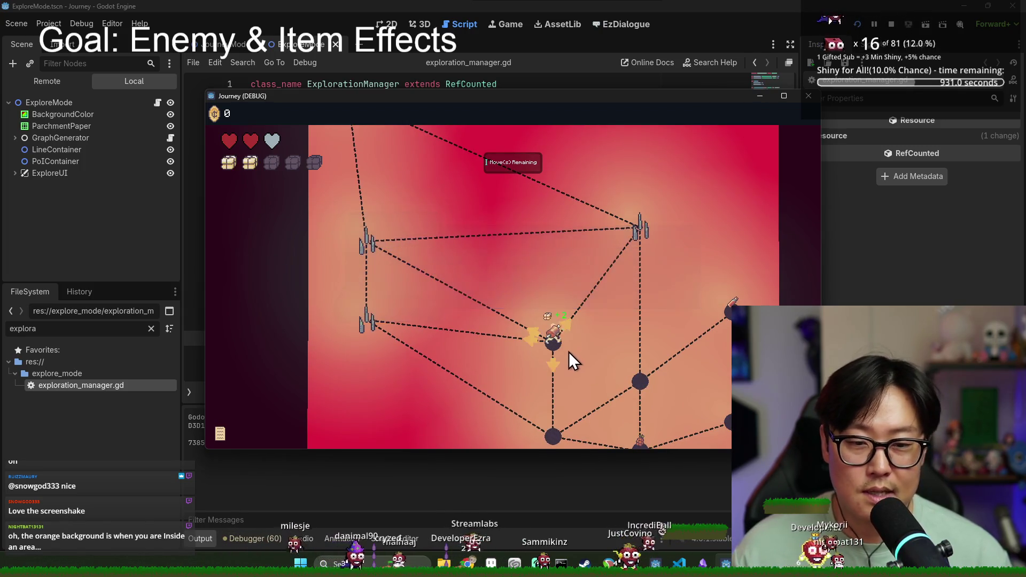
scroll(562, 350, down, 2)
scroll(562, 353, down, 1)
click(558, 306)
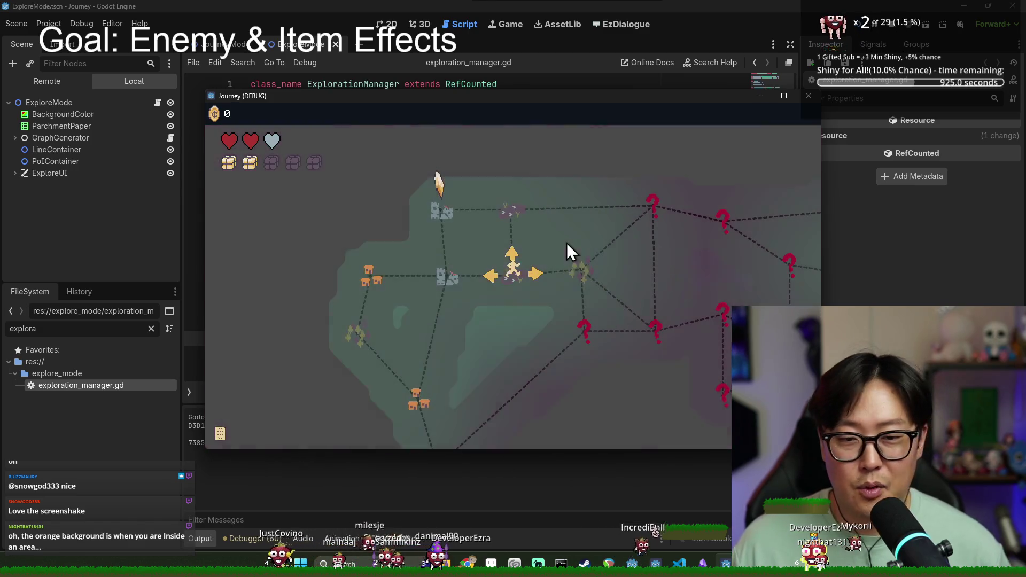
click(587, 271)
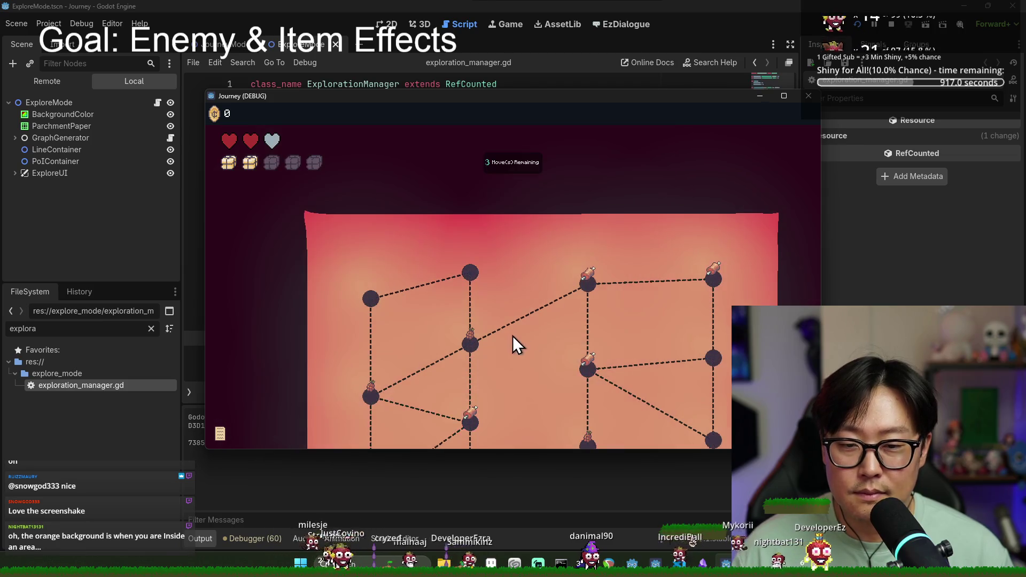
scroll(502, 345, down, 1)
scroll(588, 315, down, 4)
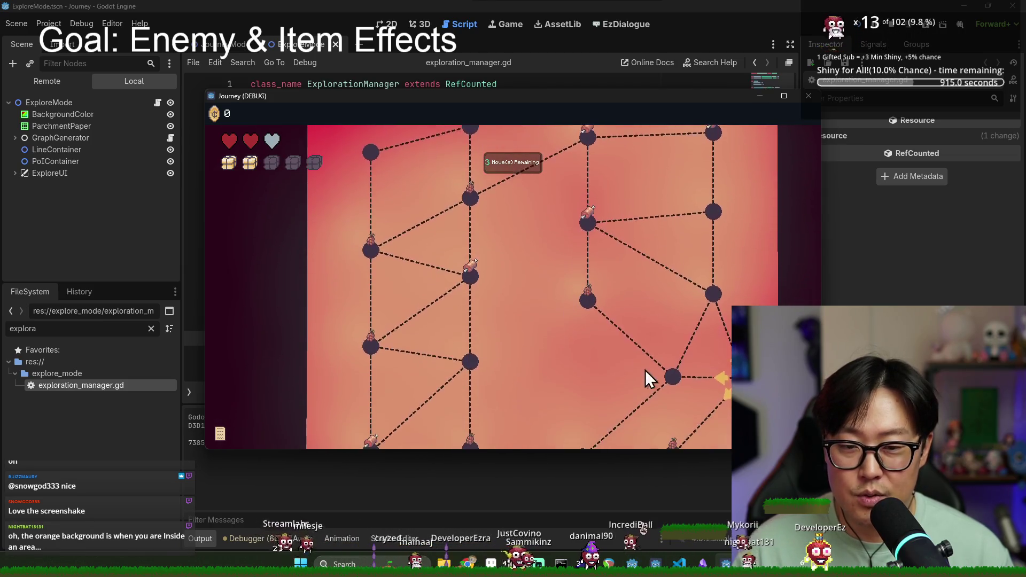
click(711, 324)
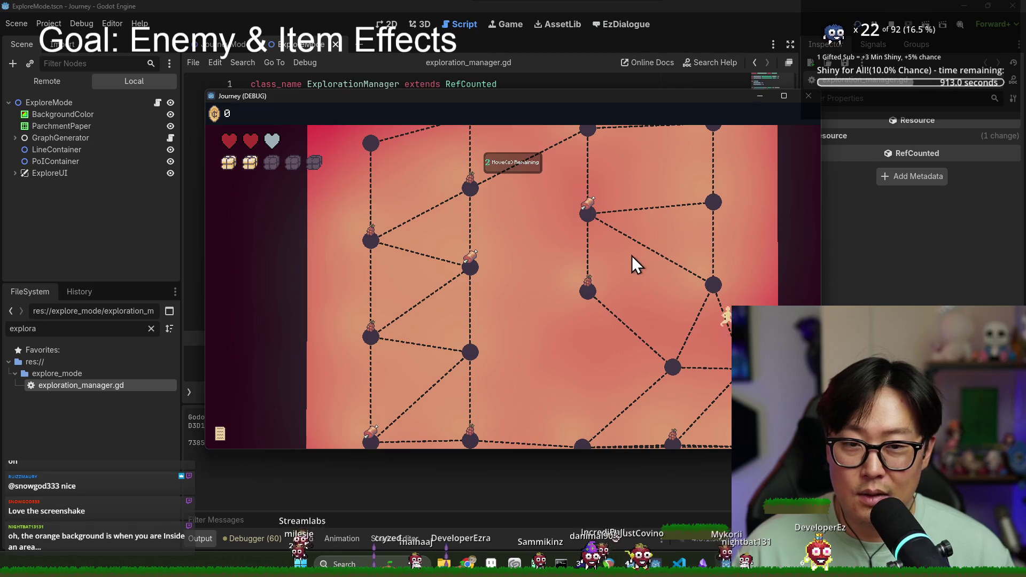
click(618, 253)
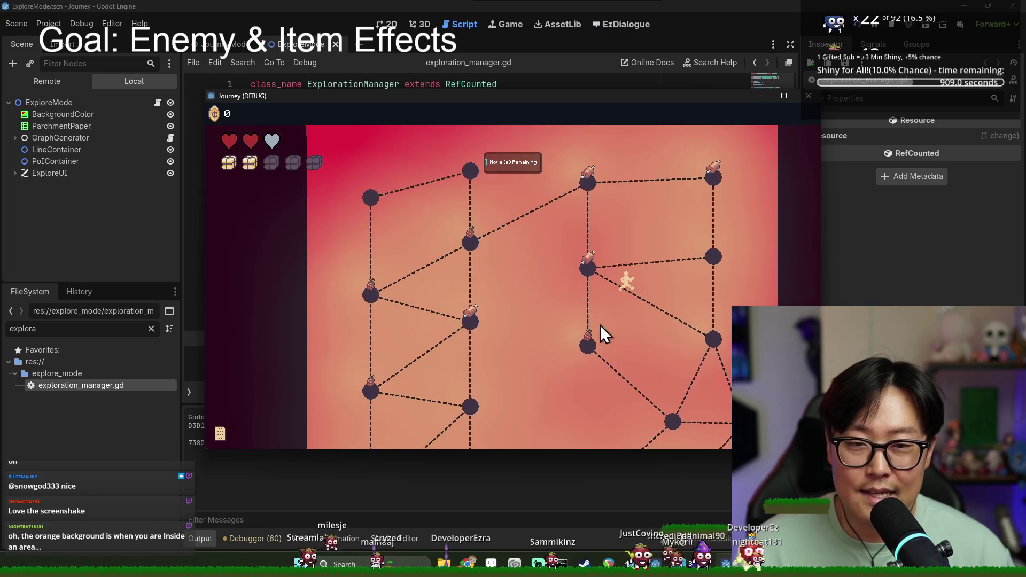
click(588, 197)
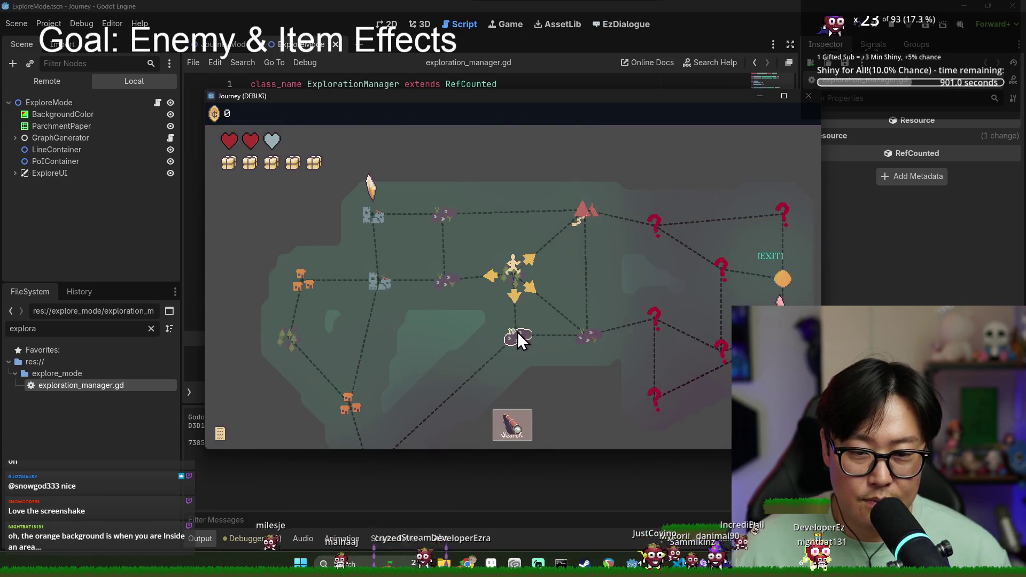
click(518, 333)
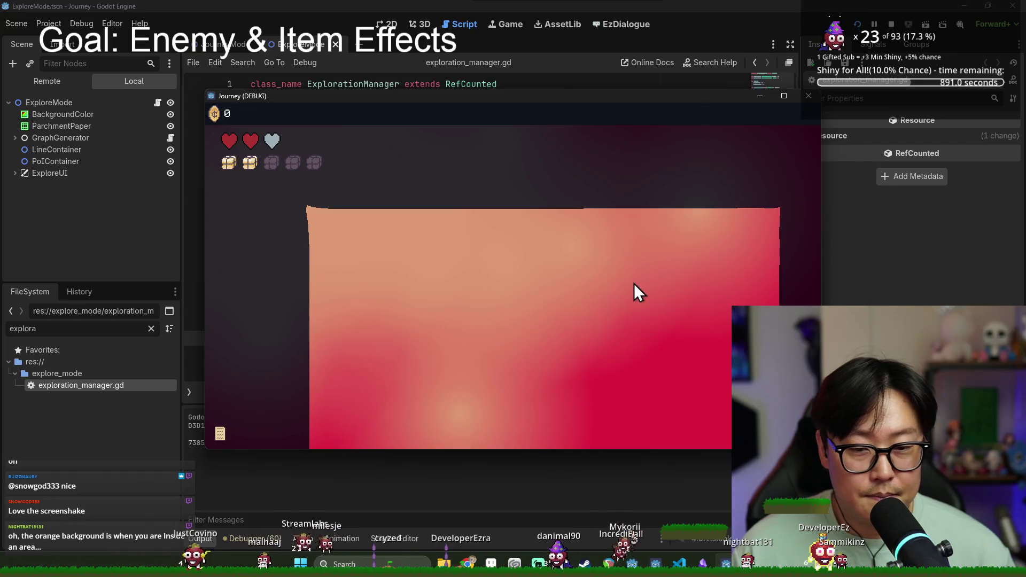
Stop the running game and save back in the script editor.
click(891, 25)
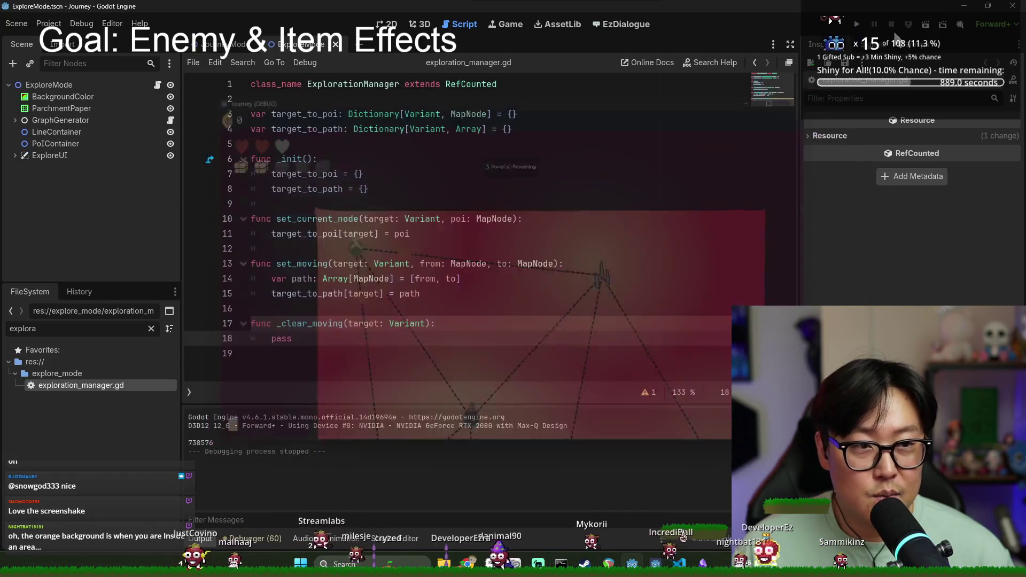
click(556, 191)
key(ctrl+s)
click(369, 310)
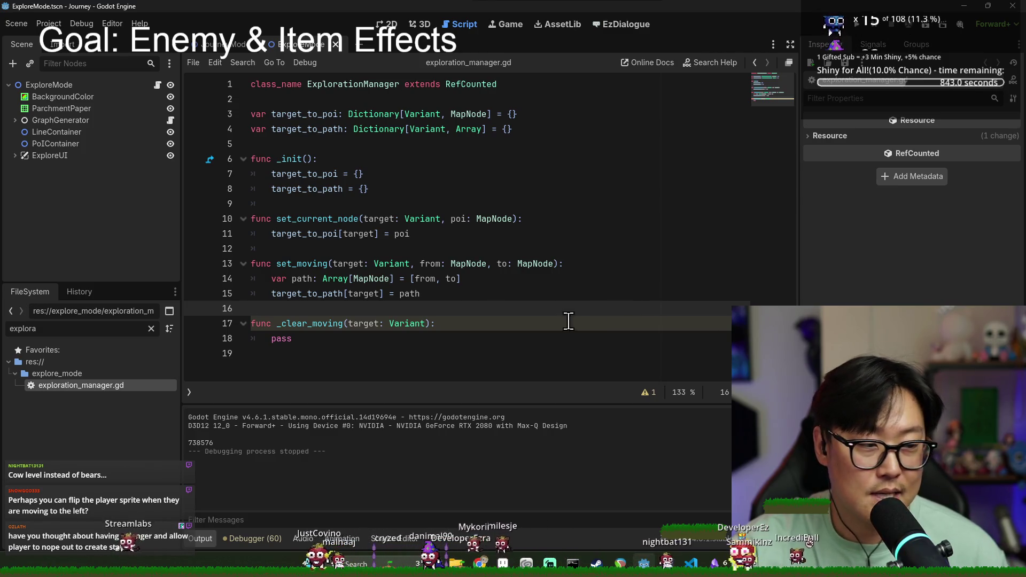
click(284, 175)
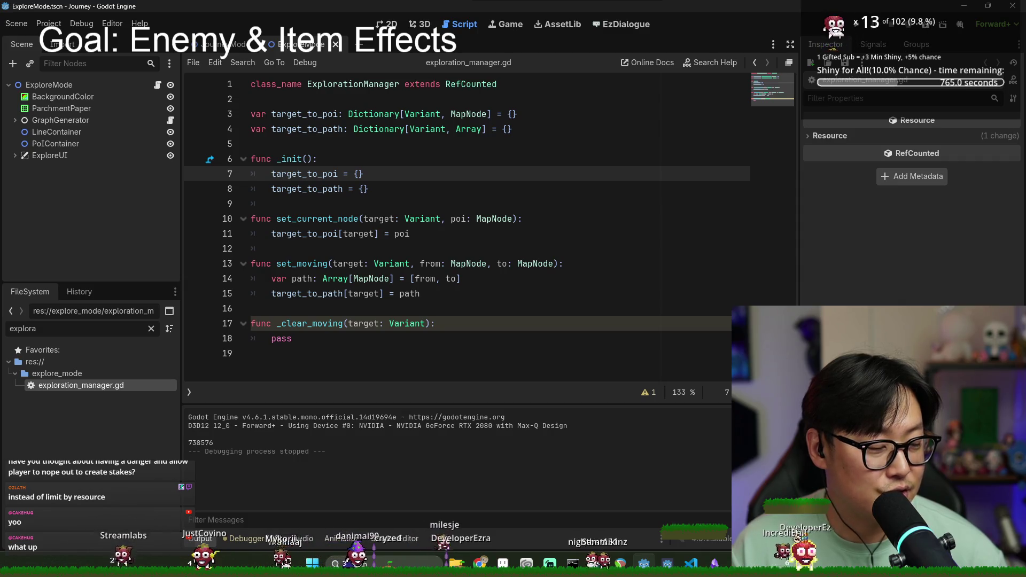
click(405, 278)
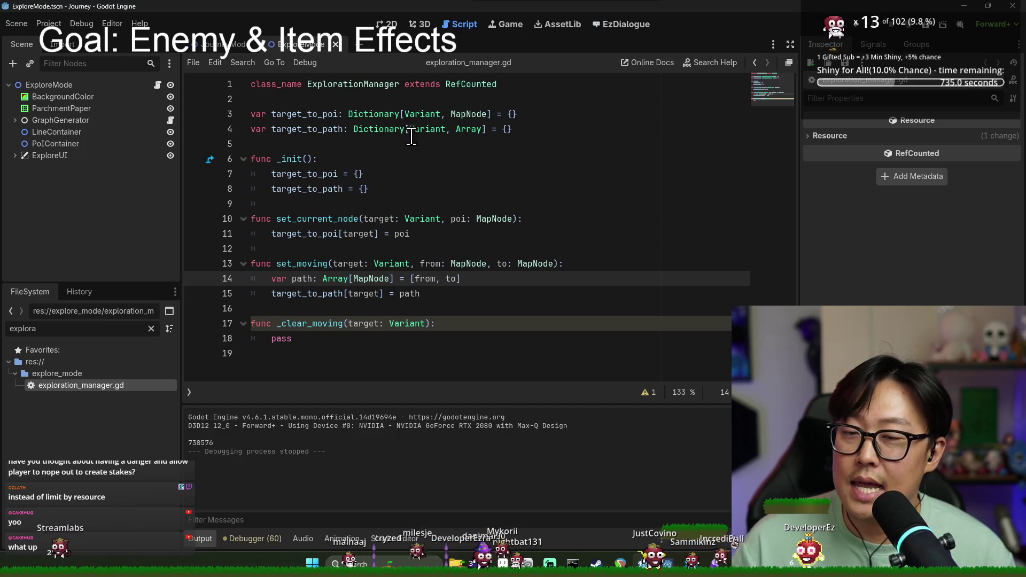
mouse_move(410, 136)
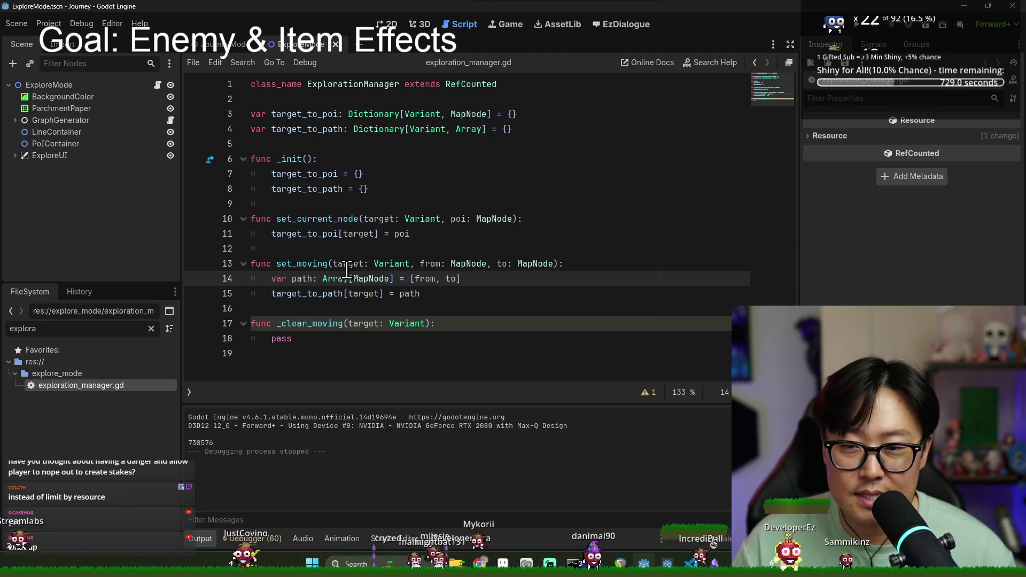
mouse_move(379, 296)
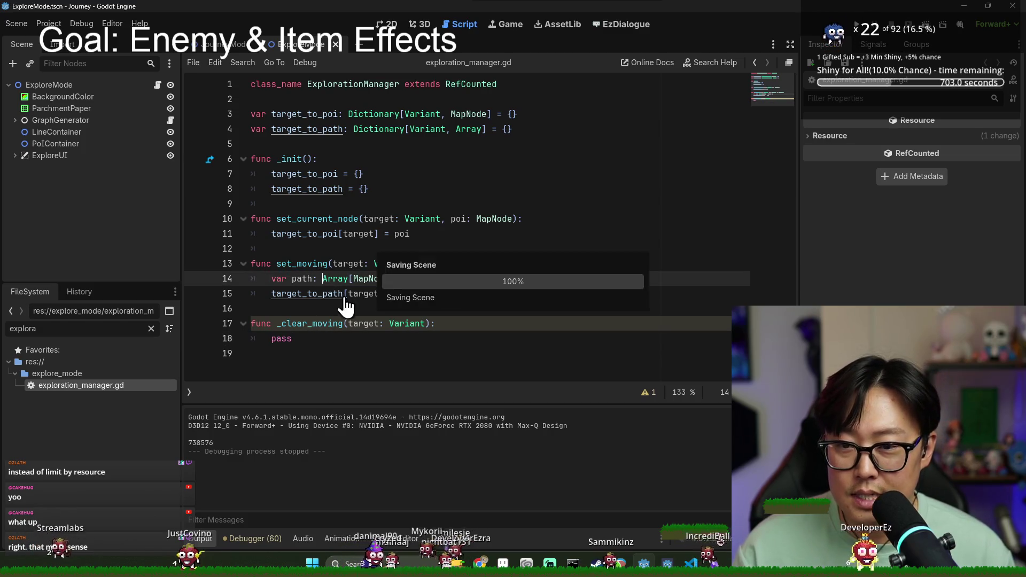
click(299, 308)
key(ctrl+s)
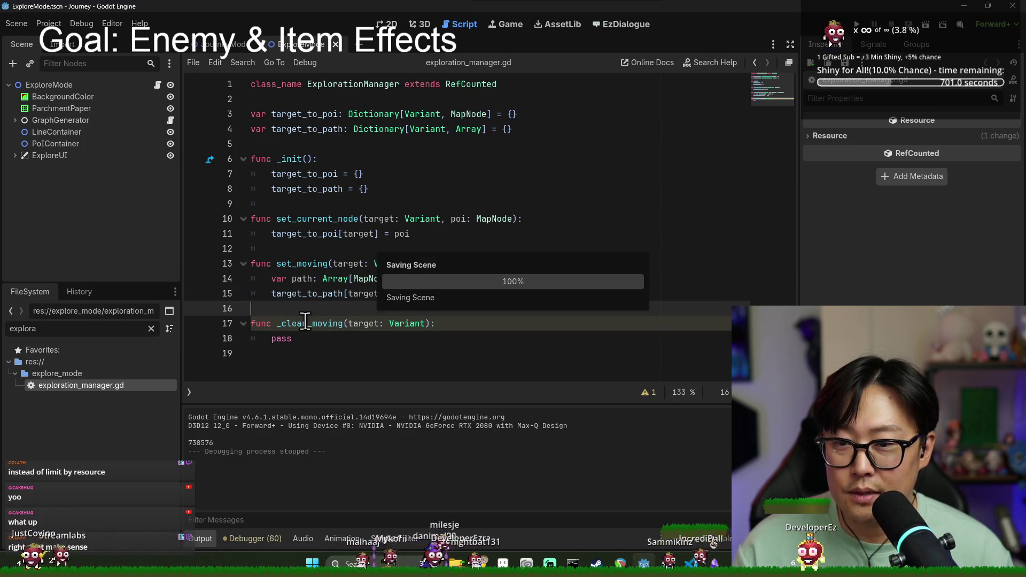
click(332, 339)
click(340, 314)
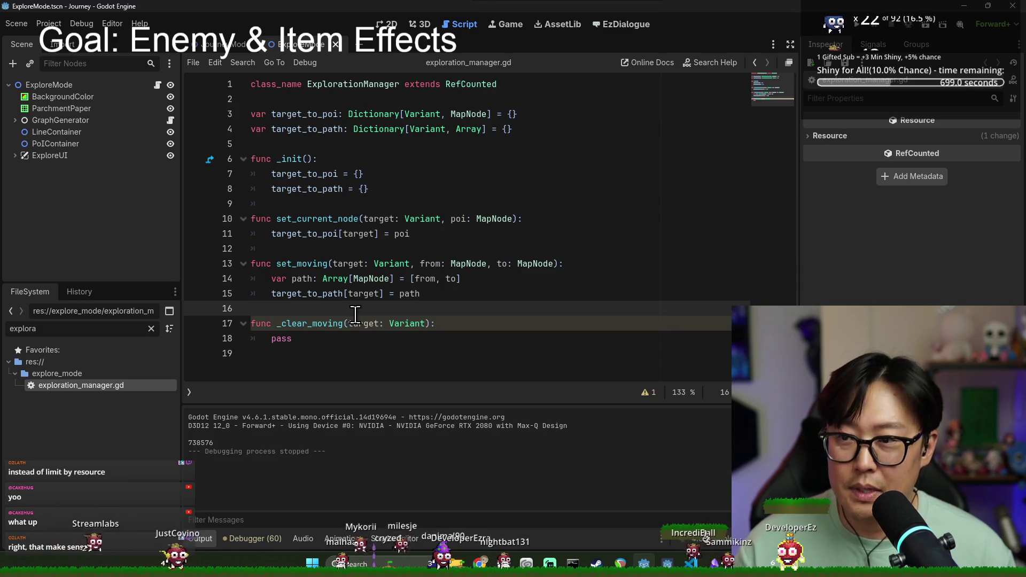
key(ctrl+s)
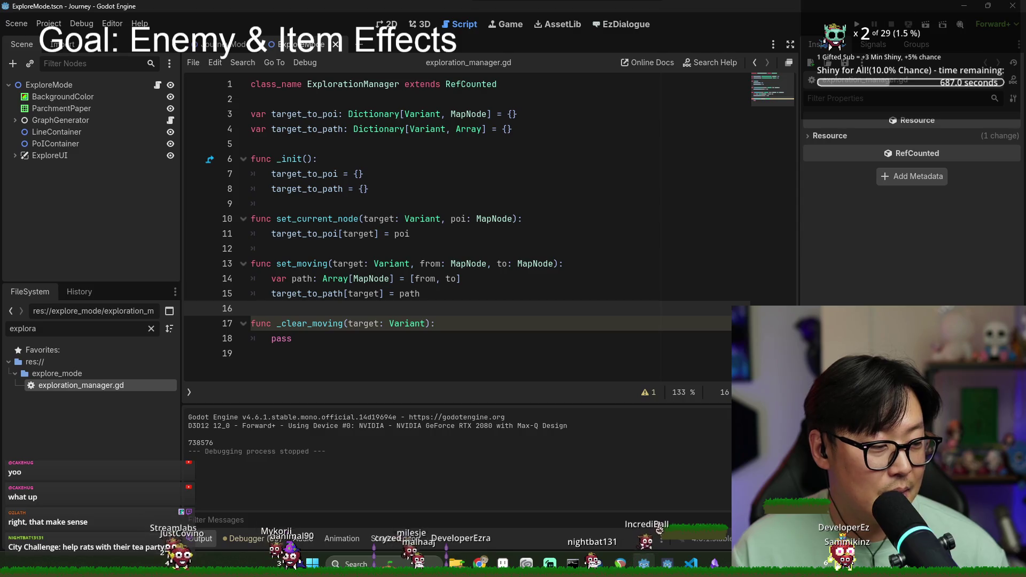
key(ctrl+s)
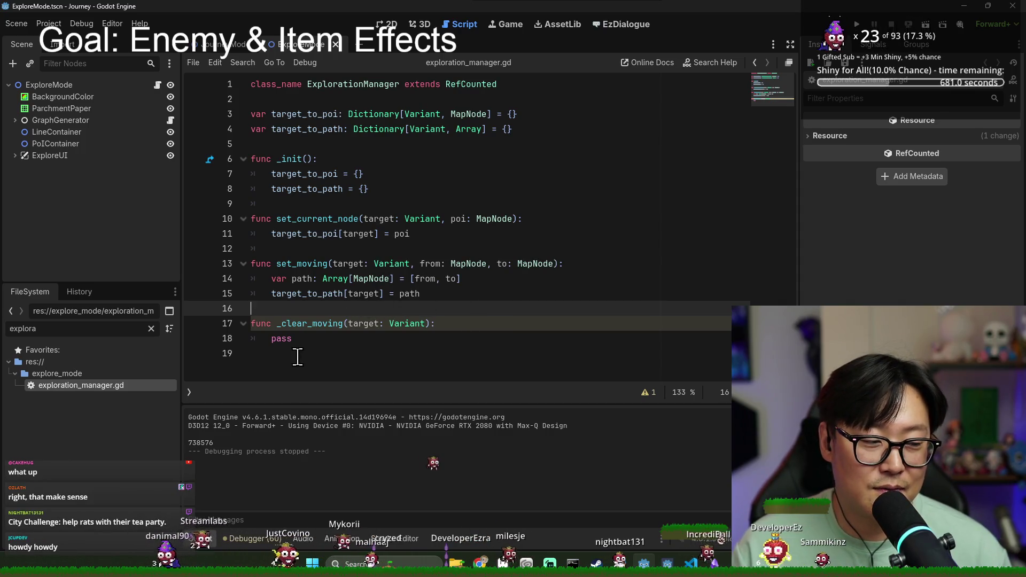
click(327, 341)
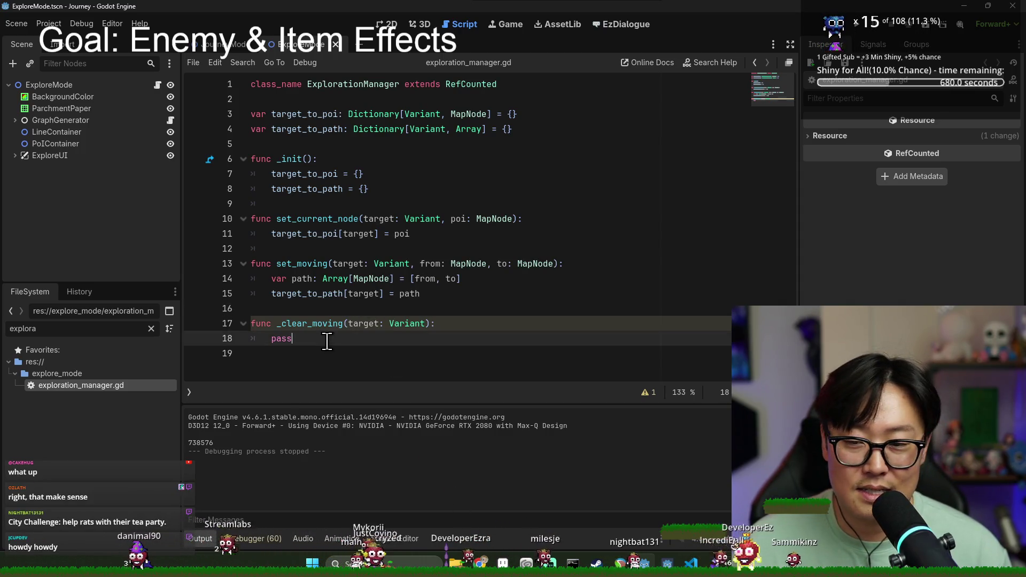
click(343, 311)
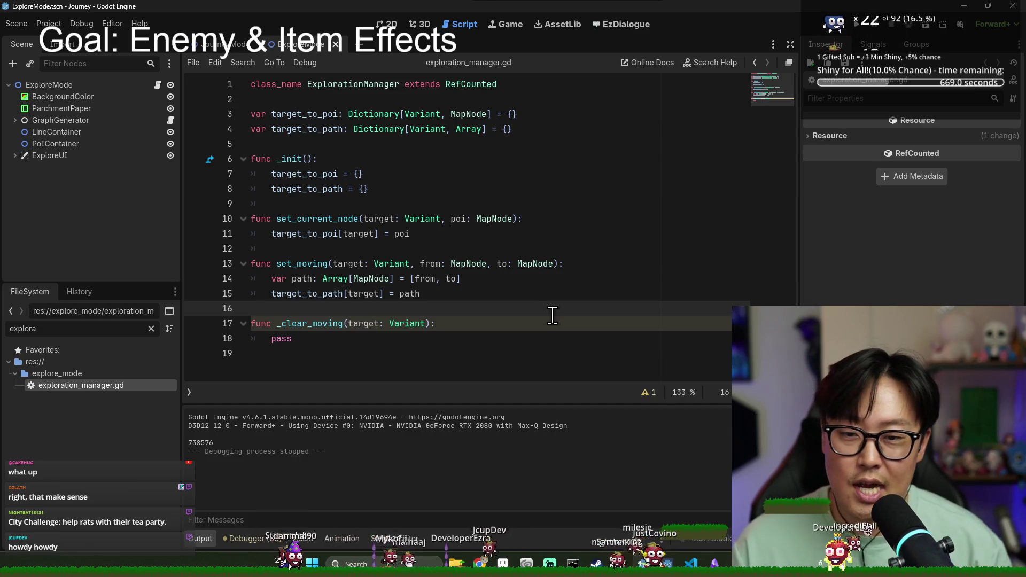
click(460, 279)
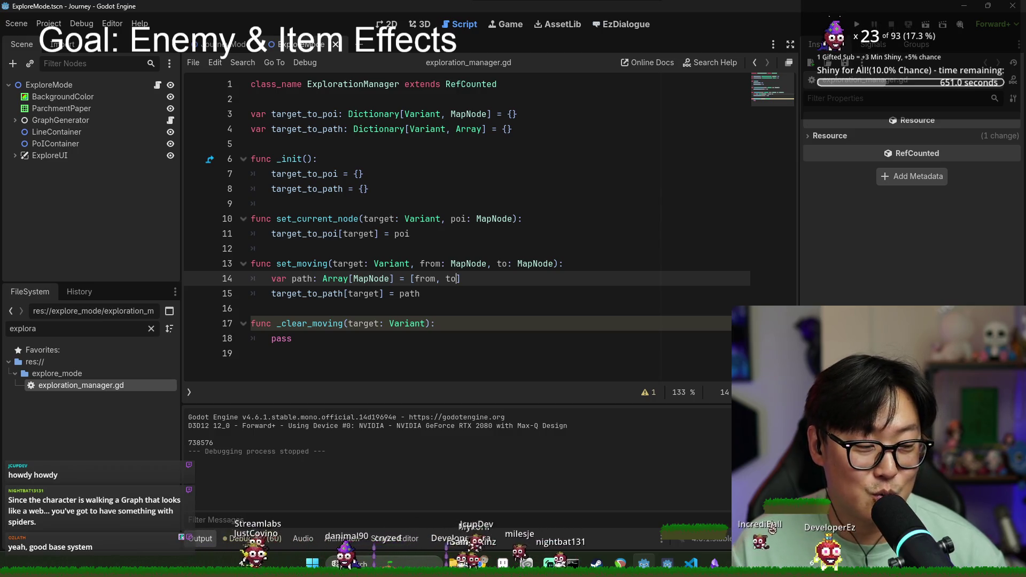
click(506, 282)
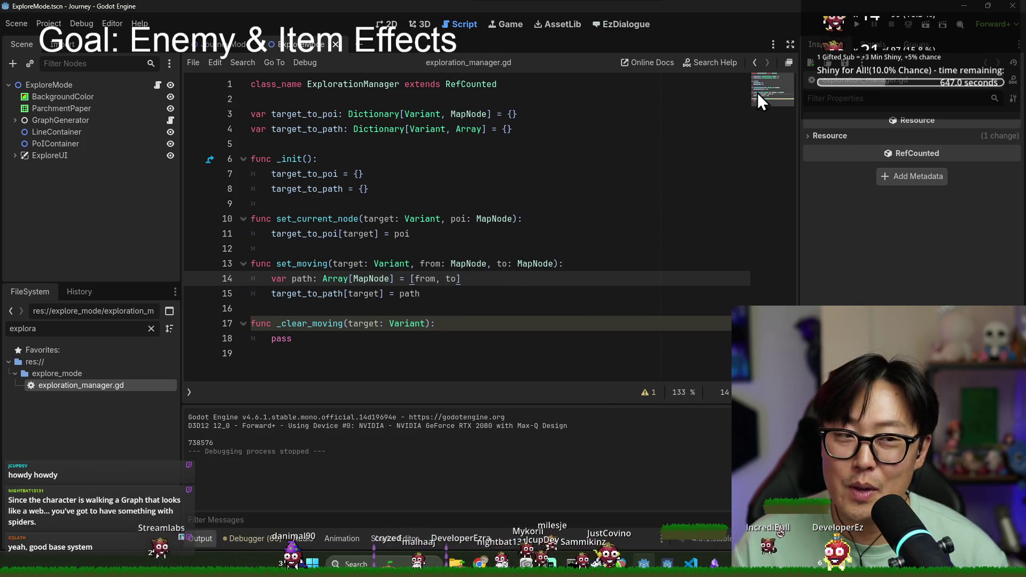
click(107, 333)
Filter the FileSystem dock with 'moun' to list the mountain pass files.
key(ctrl+a)
text(moun)
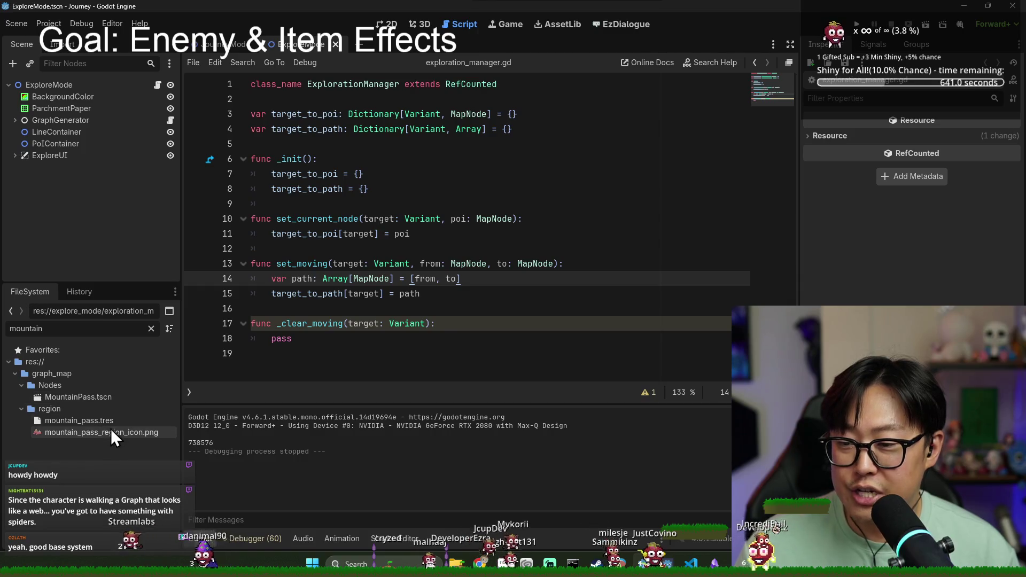
mouse_move(184, 399)
mouse_down()
mouse_move(172, 400)
mouse_move(181, 401)
mouse_up()
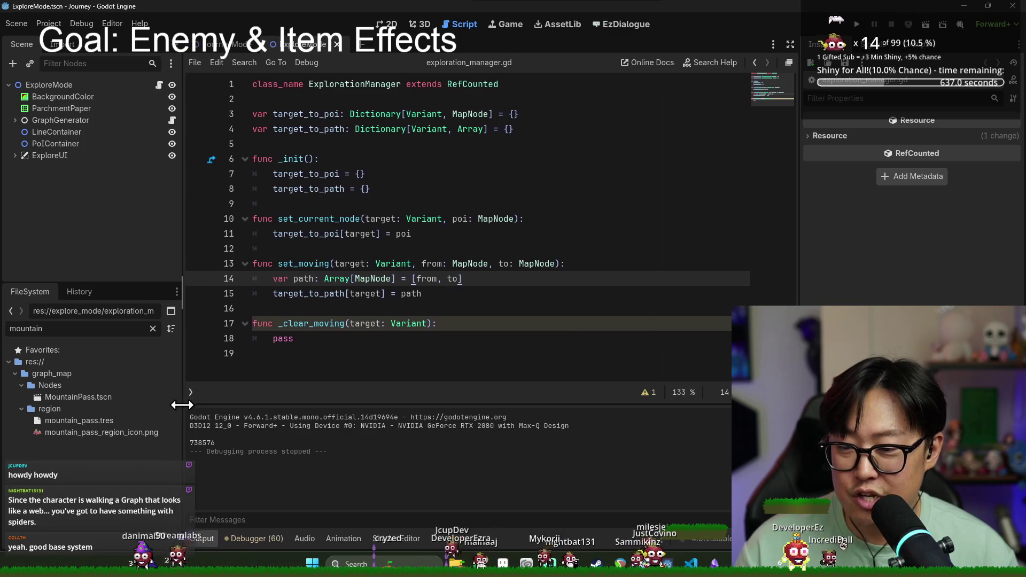
mouse_move(132, 428)
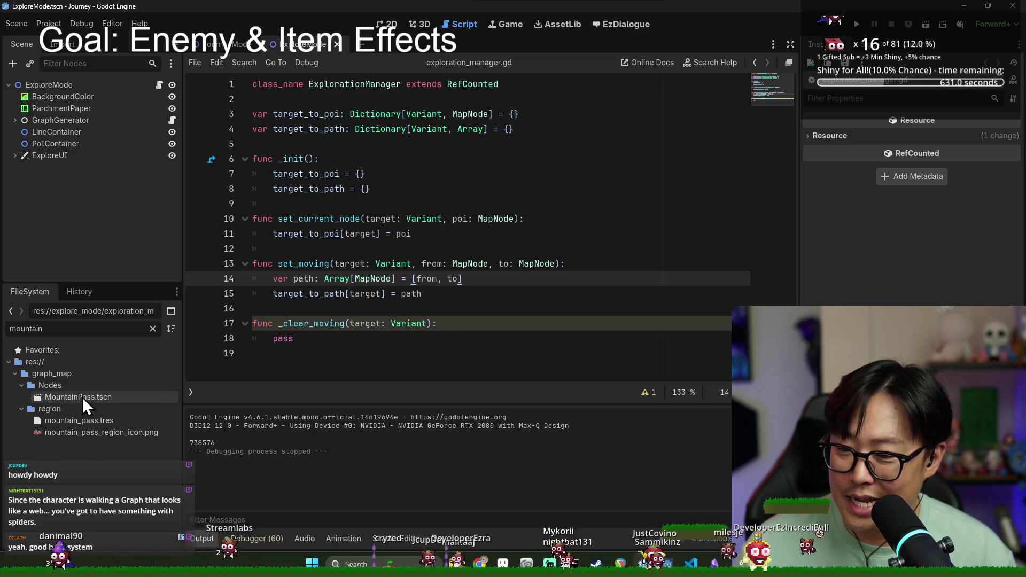
Inspect mountain_pass.tres: Mountain Pass region, Poi Amount 20, two PoiGenerationConfig map nodes.
click(93, 418)
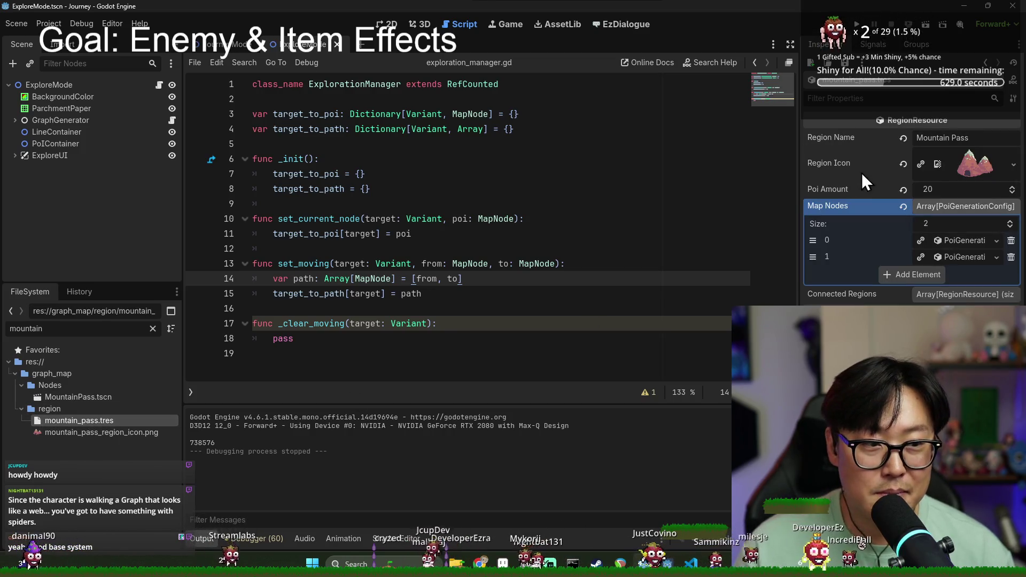
drag(797, 183, 623, 177)
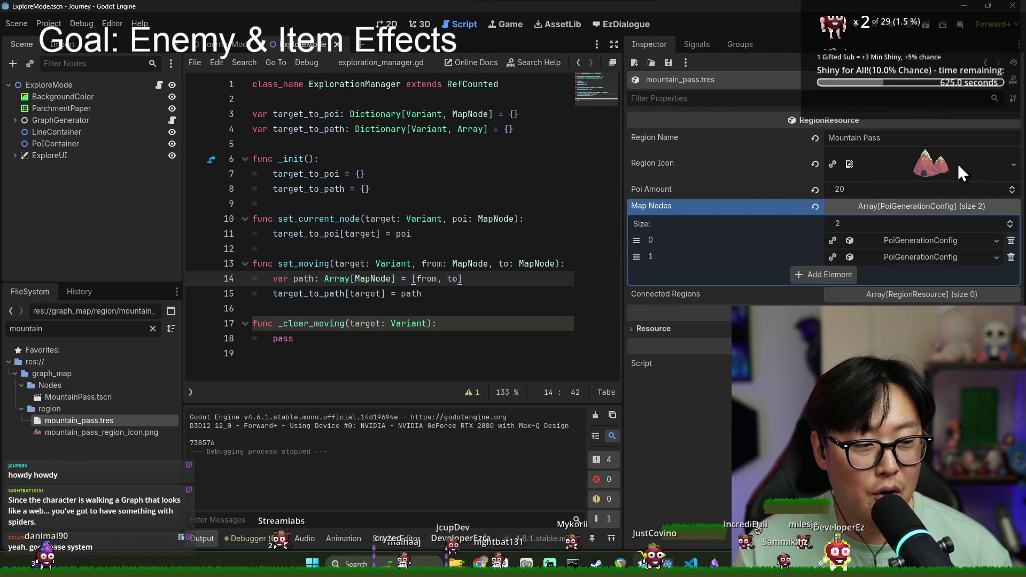
drag(623, 198, 834, 202)
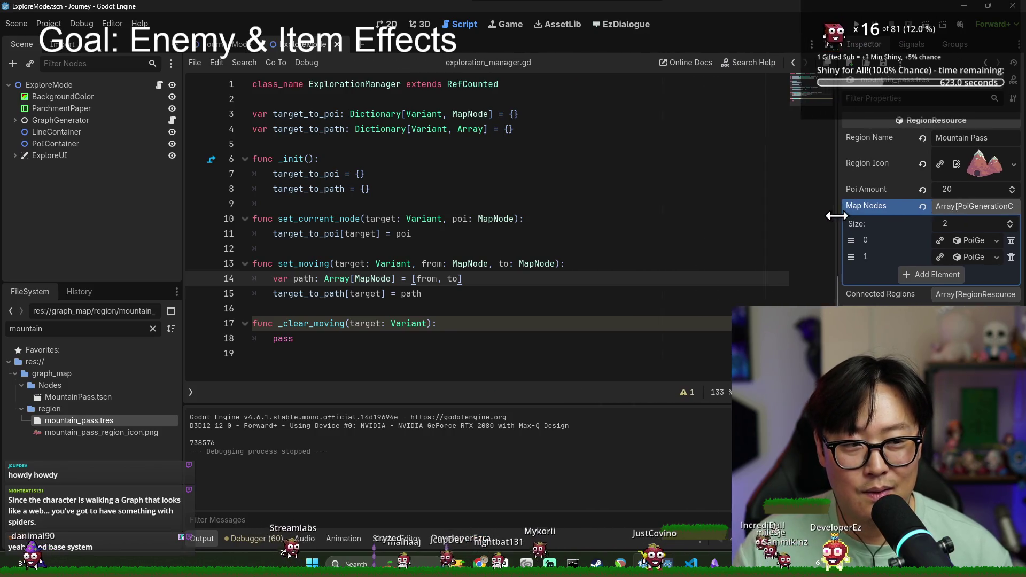
click(580, 203)
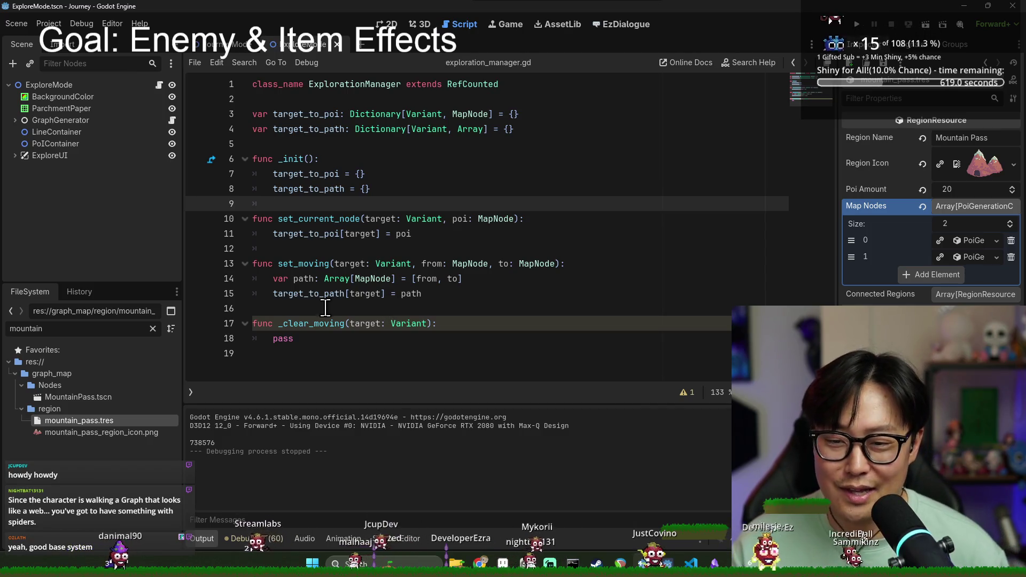
Add a target_to_path.erase(target) line to the _clear_moving function.
click(348, 323)
click(331, 279)
click(297, 259)
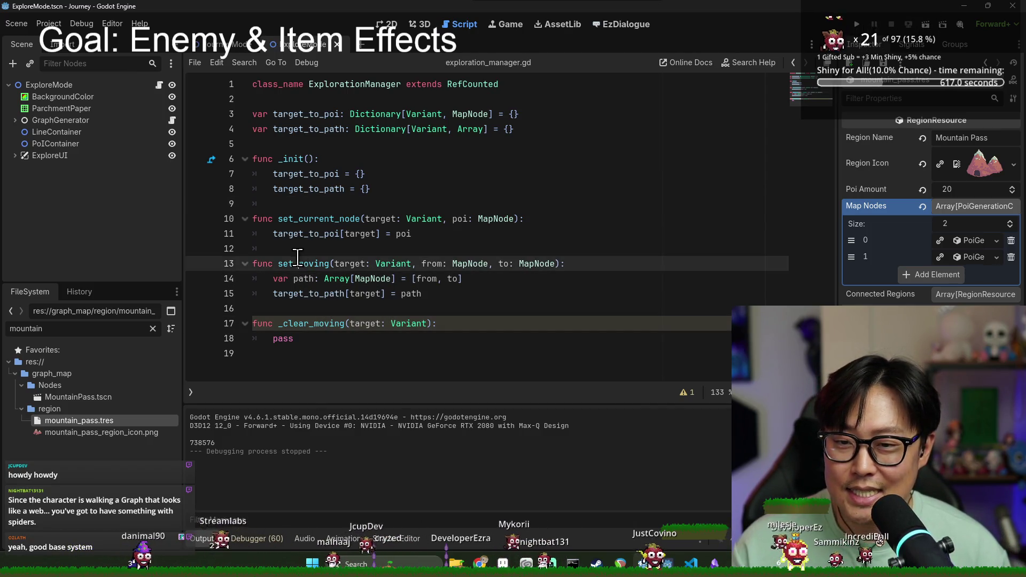
click(315, 324)
click(436, 323)
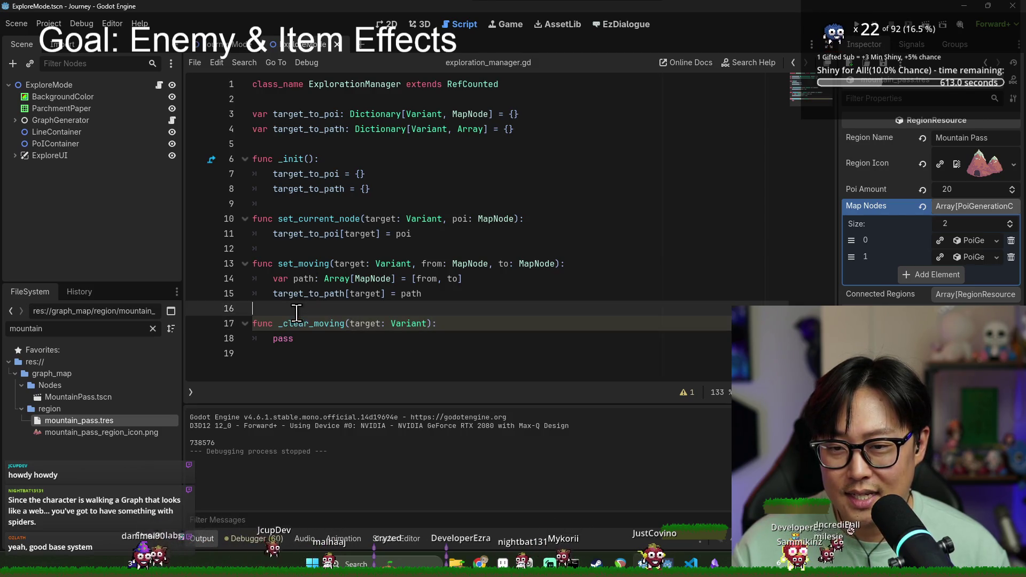
double_click(309, 294)
key(ctrl+c)
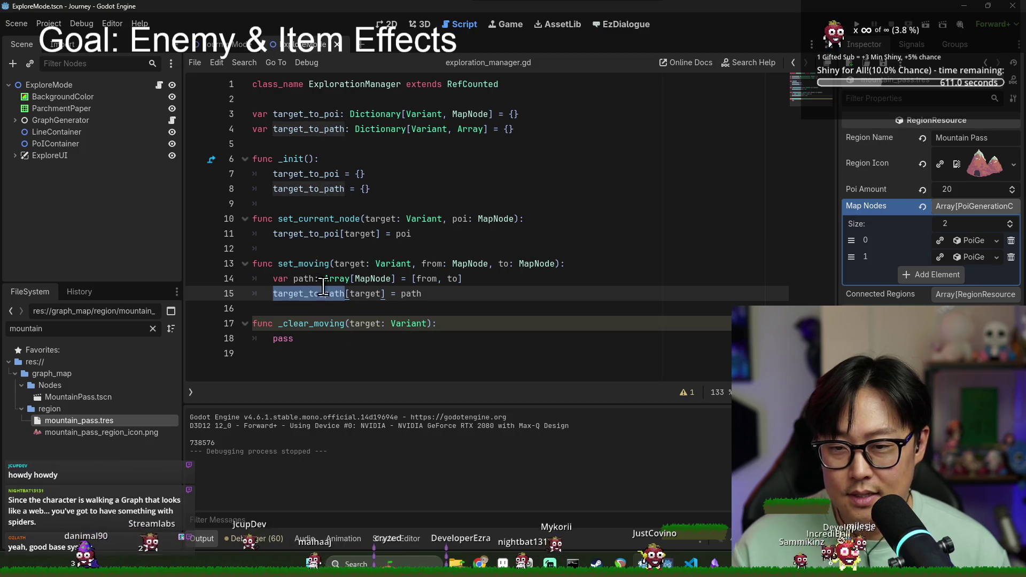
click(459, 324)
key(Return)
key(ctrl+v)
text(.er)
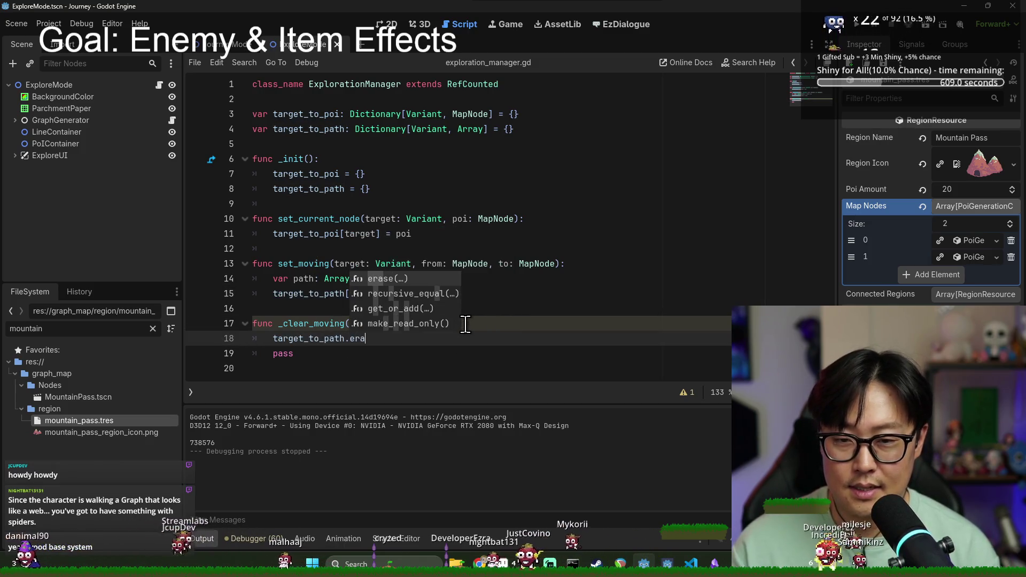
key(Return)
text(target)
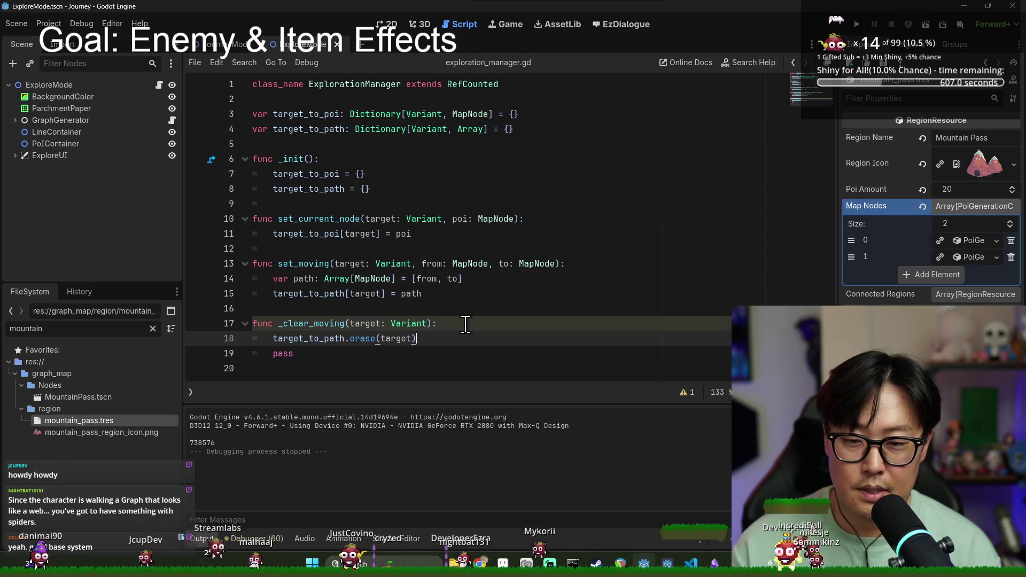
key(ctrl+s)
click(431, 349)
key(ctrl+shift+k)
key(ctrl+s)
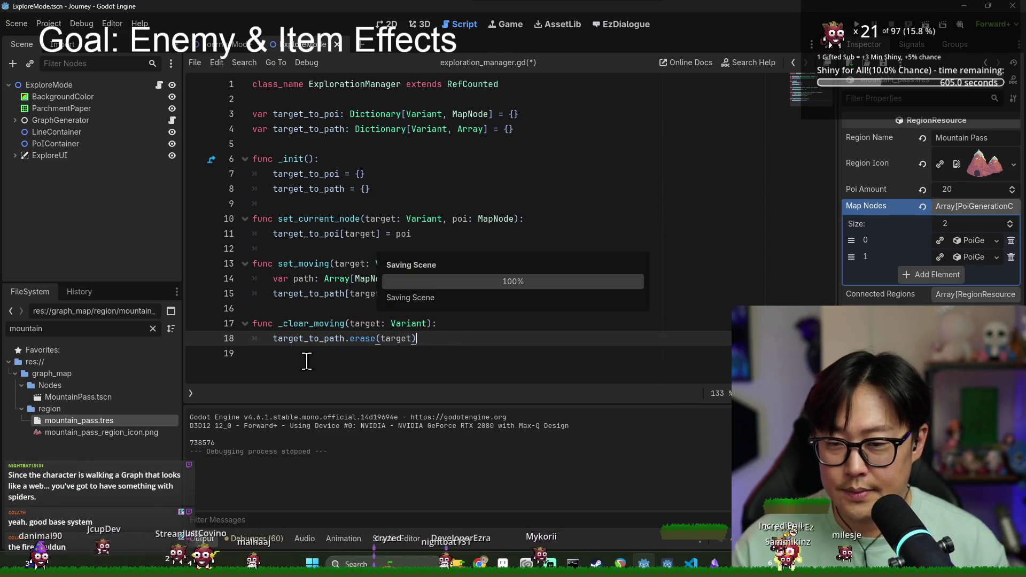
double_click(300, 339)
key(ctrl+z)
key(ctrl+z)
key(ctrl+z)
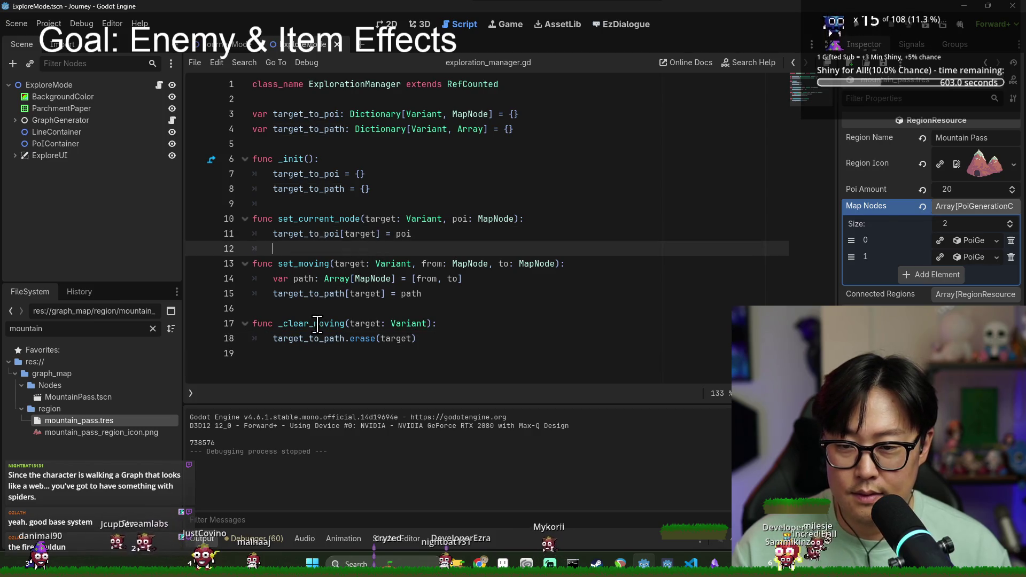
Call _clear_moving(target) at the top of set_current_node, before the poi assignment.
click(369, 249)
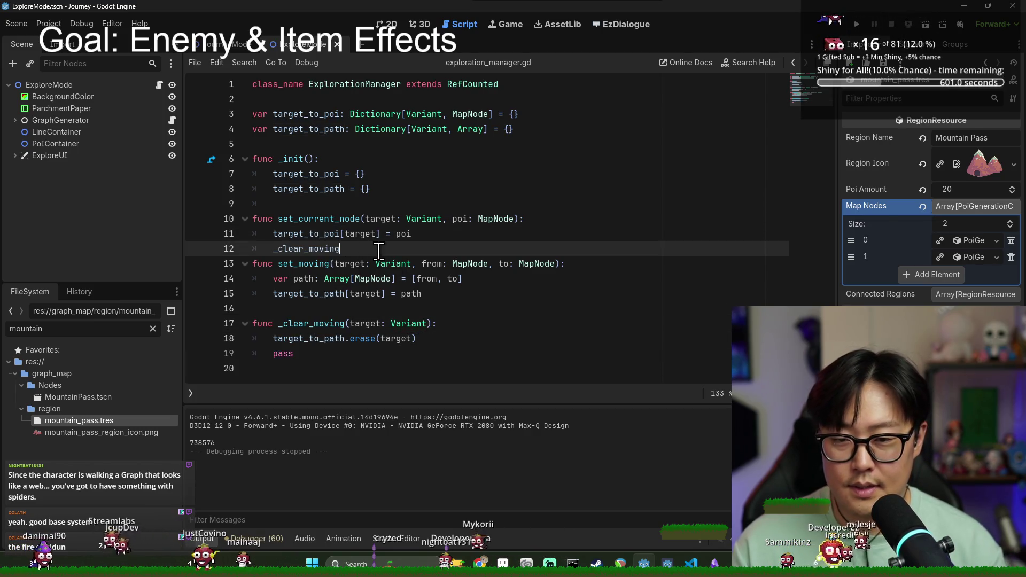
text(arget)
key(ctrl+s)
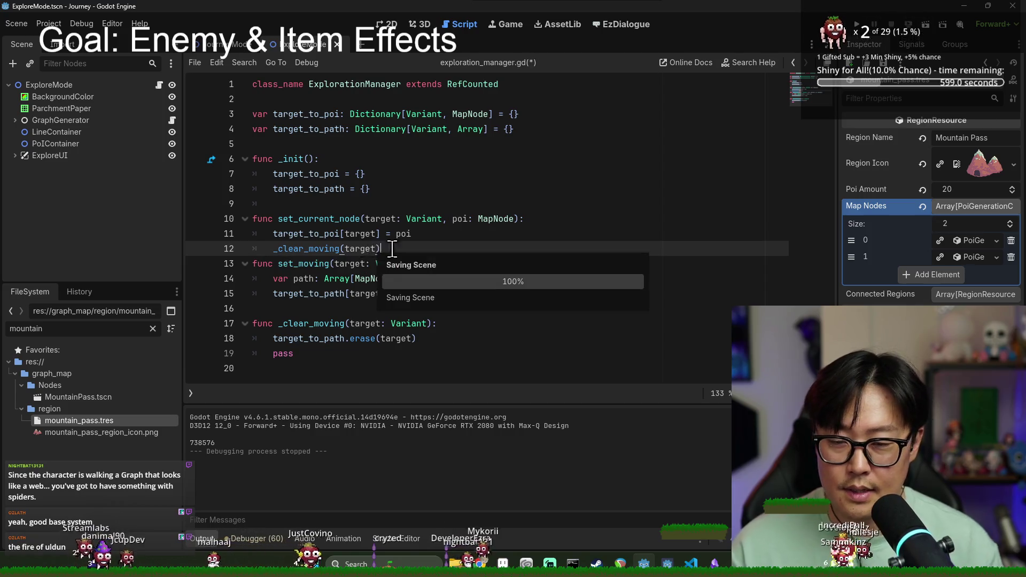
key(Return)
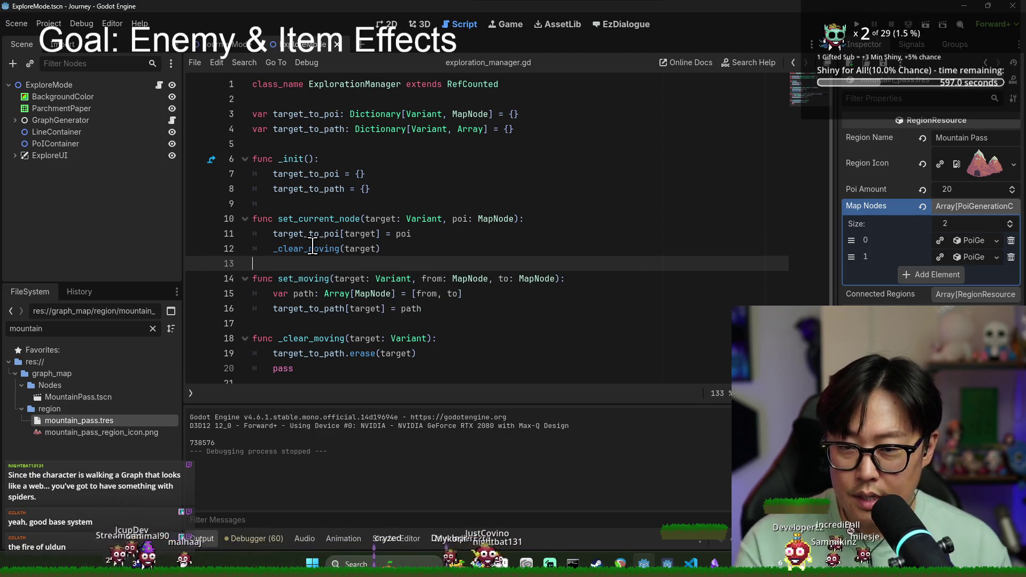
double_click(312, 248)
key(ctrl+x)
click(534, 219)
key(Return)
key(ctrl+v)
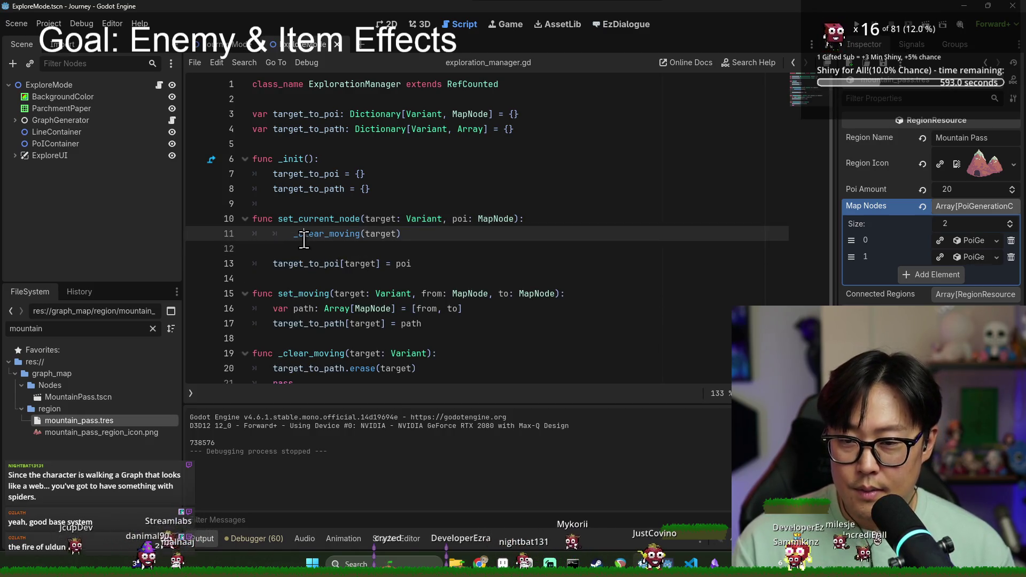
key(shift+Tab)
key(Delete)
Add blank lines below set_moving to make room for a new function.
key(Down)
key(Down)
key(Down)
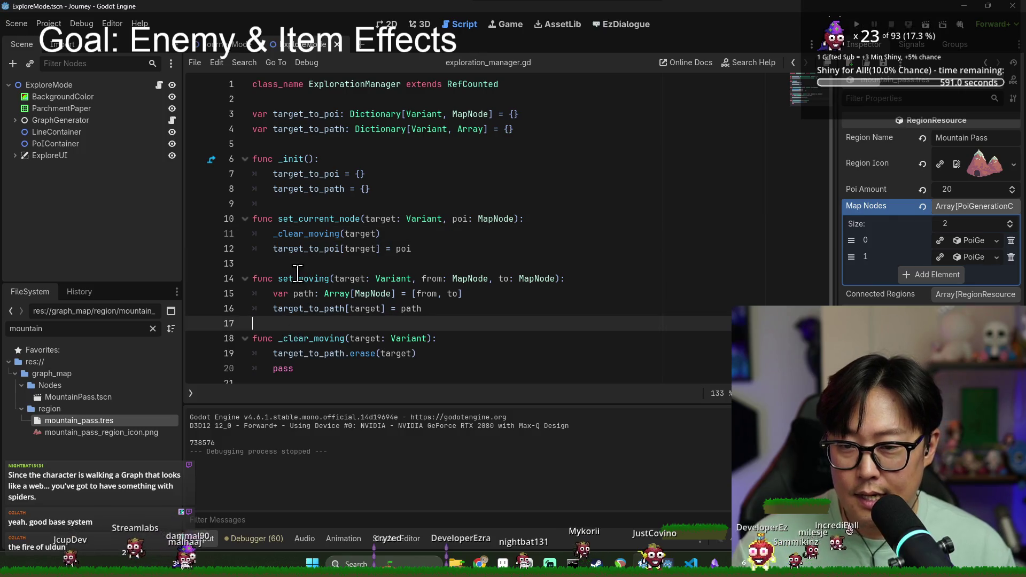
key(Return)
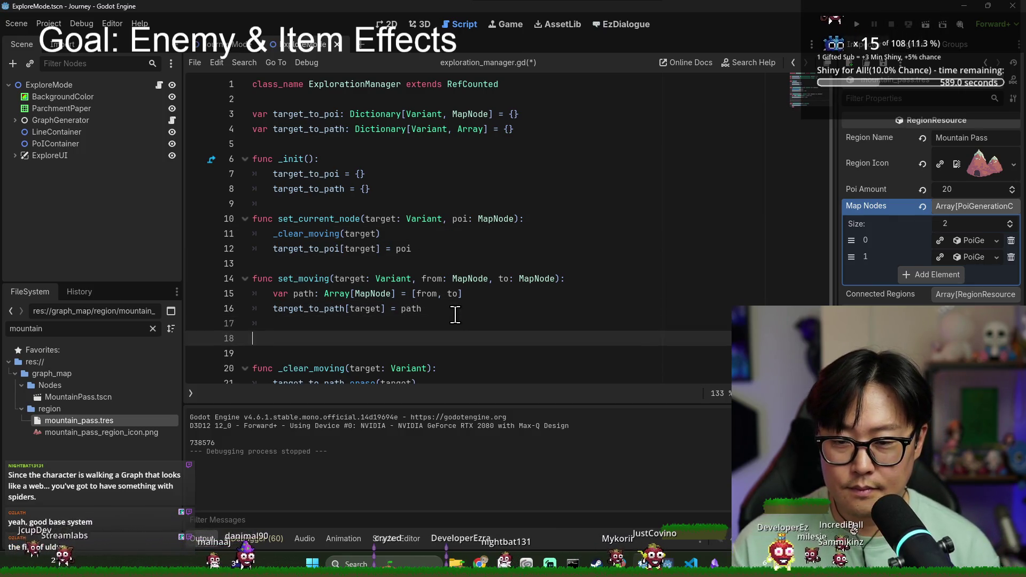
key(Return)
key(Up)
scroll(358, 292, down, 1)
key(Up)
key(Return)
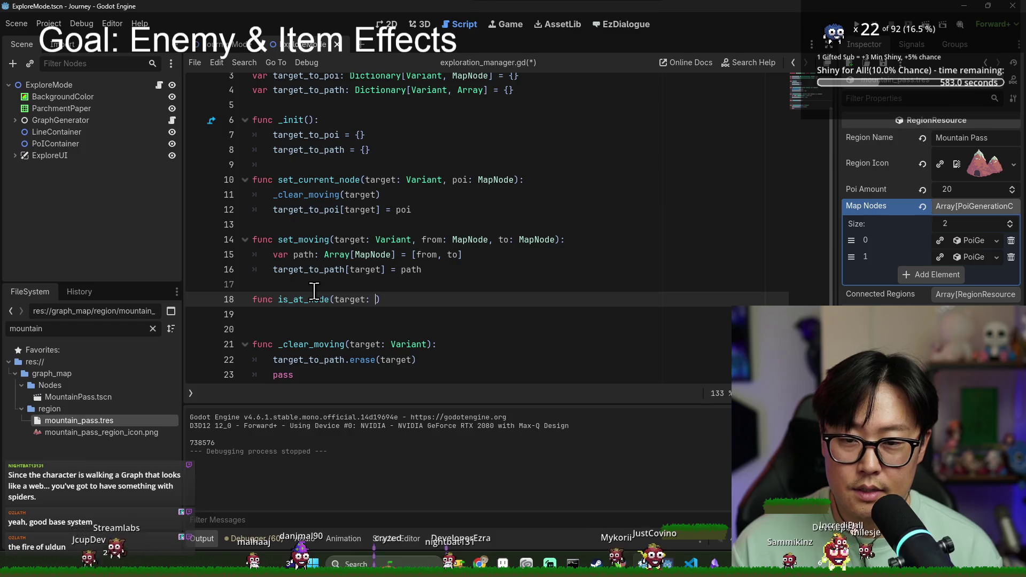
Finish the is_at_node(target, poi: MapNode) signature and leave blank lines below it.
text(nt, poi:M)
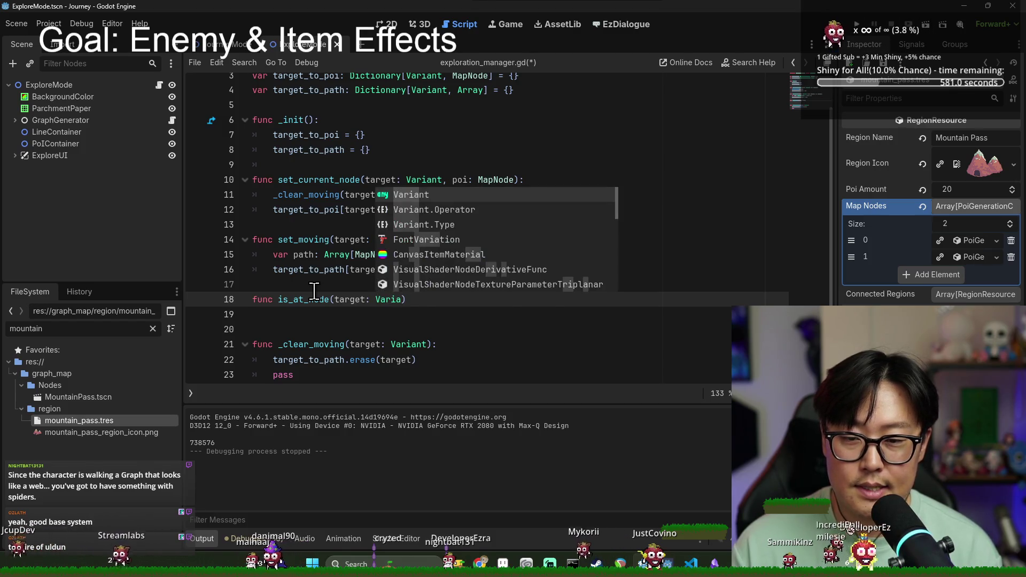
key(BackSpace)
text(Map)
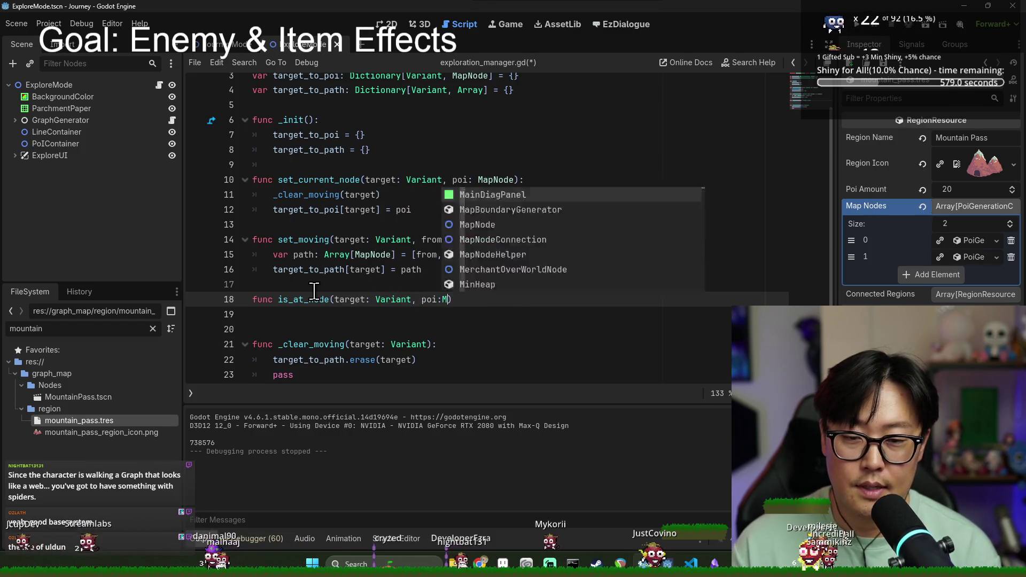
key(Return)
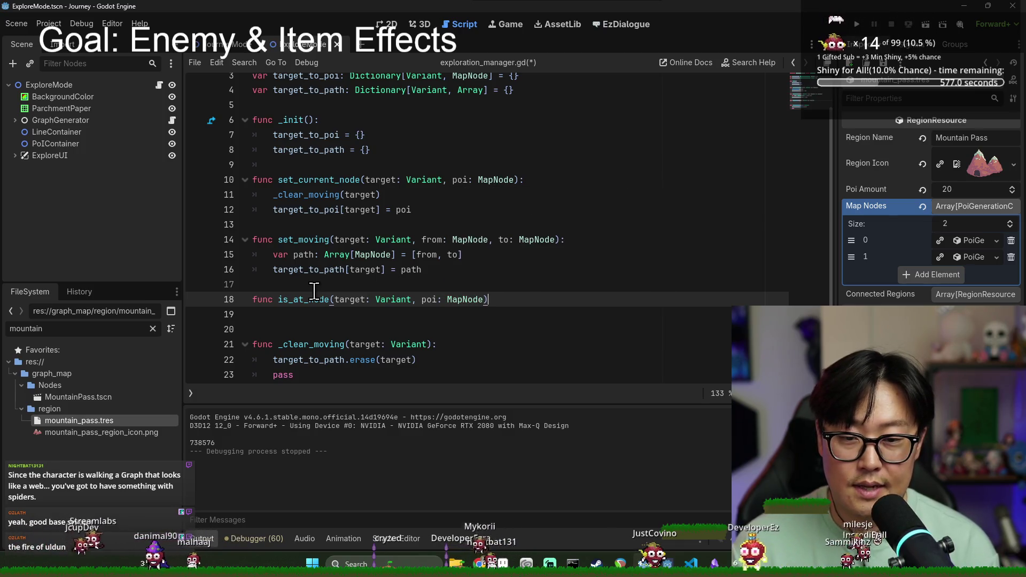
text():)
key(Return)
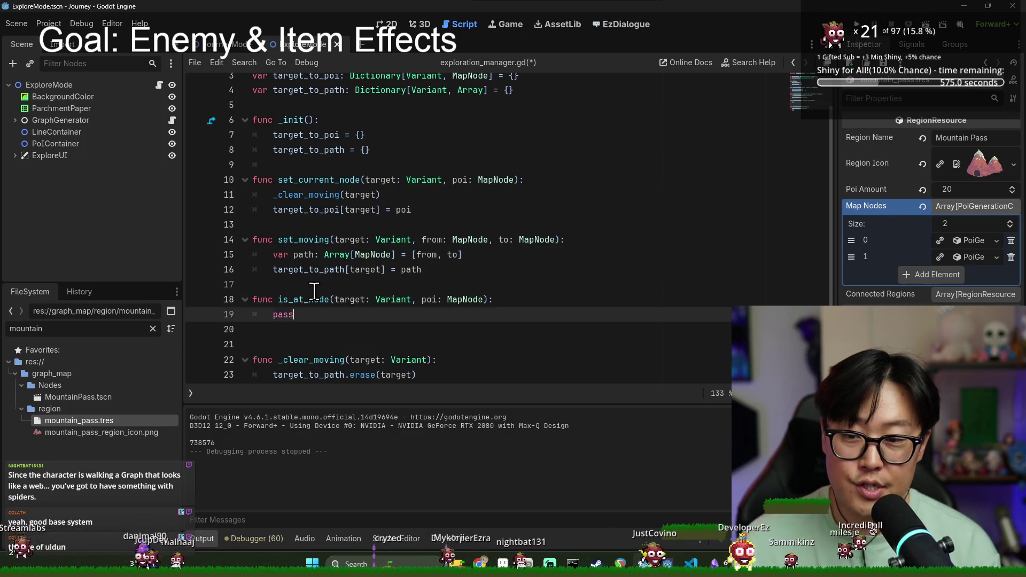
key(Return)
key(Return)
Write func is_on_path(target: Variant, a, b: MapNode) with a pass body.
text(func i)
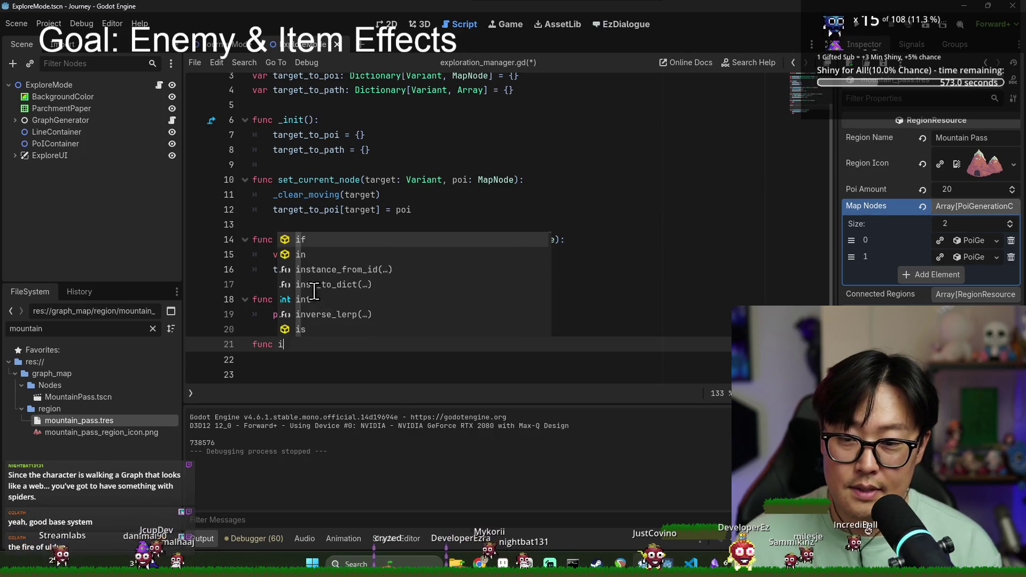
text(s_on_path(taf)
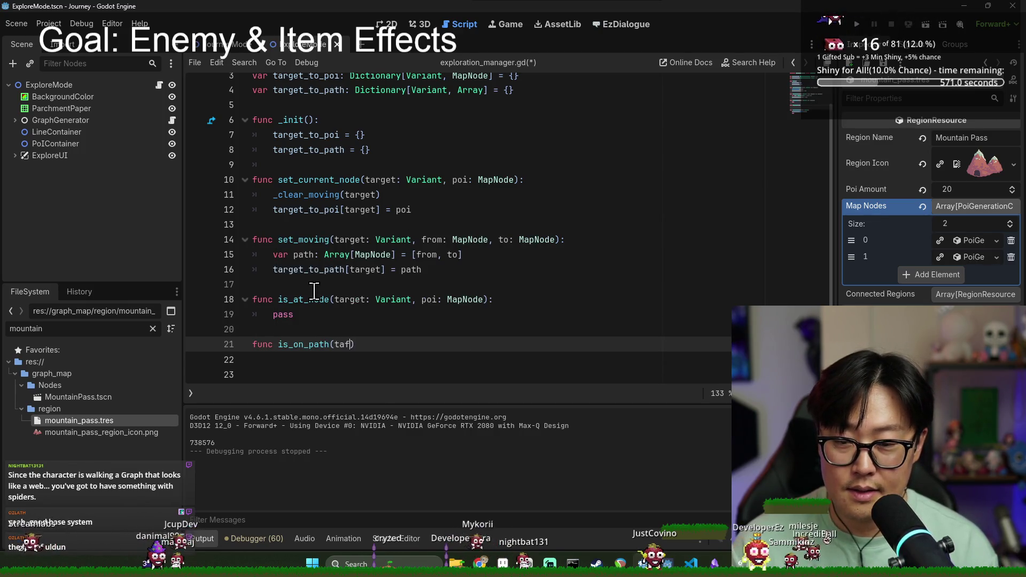
key(BackSpace)
key(BackSpace)
text(rget: Vr)
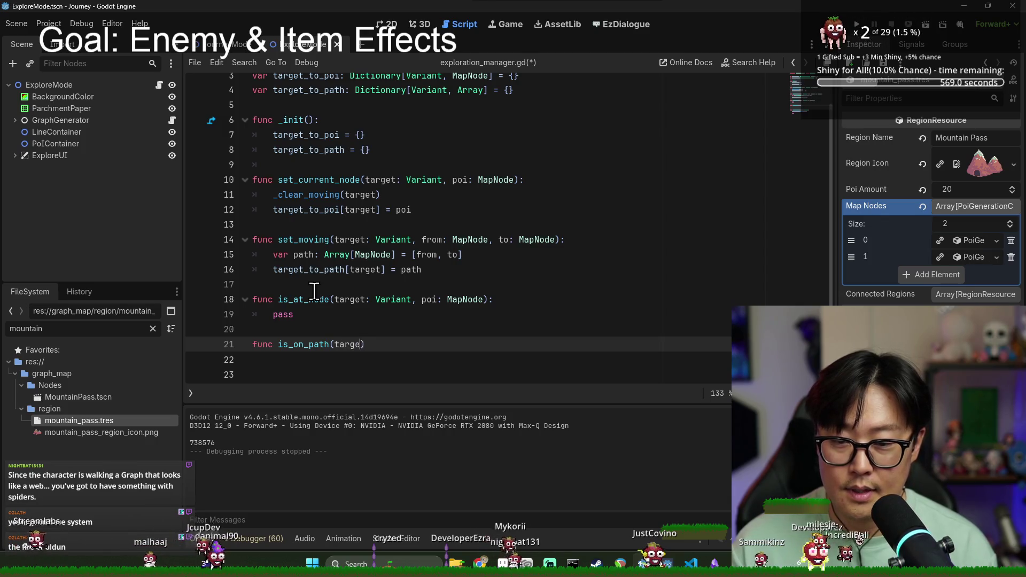
key(BackSpace)
text(ariant)
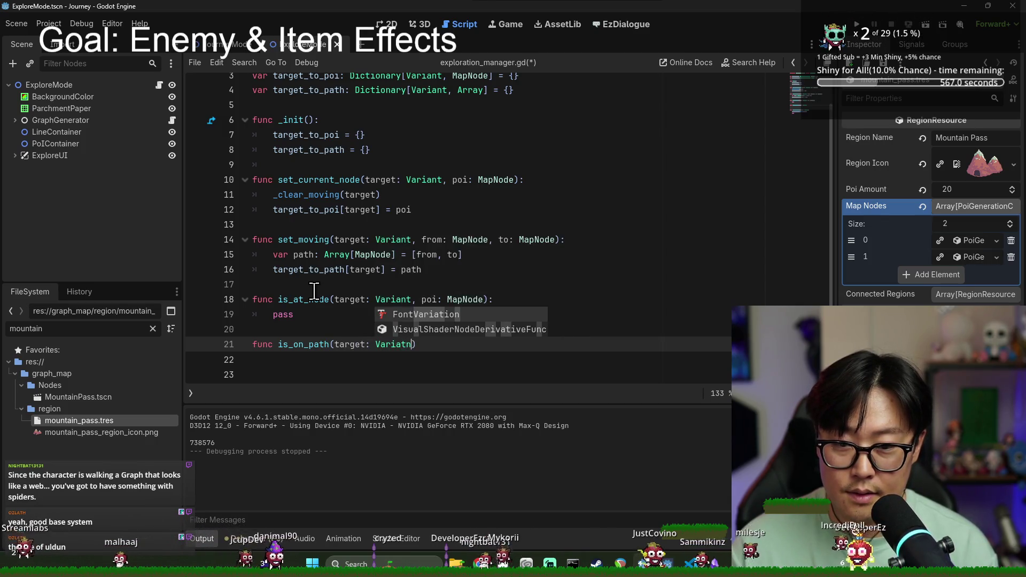
key(BackSpace)
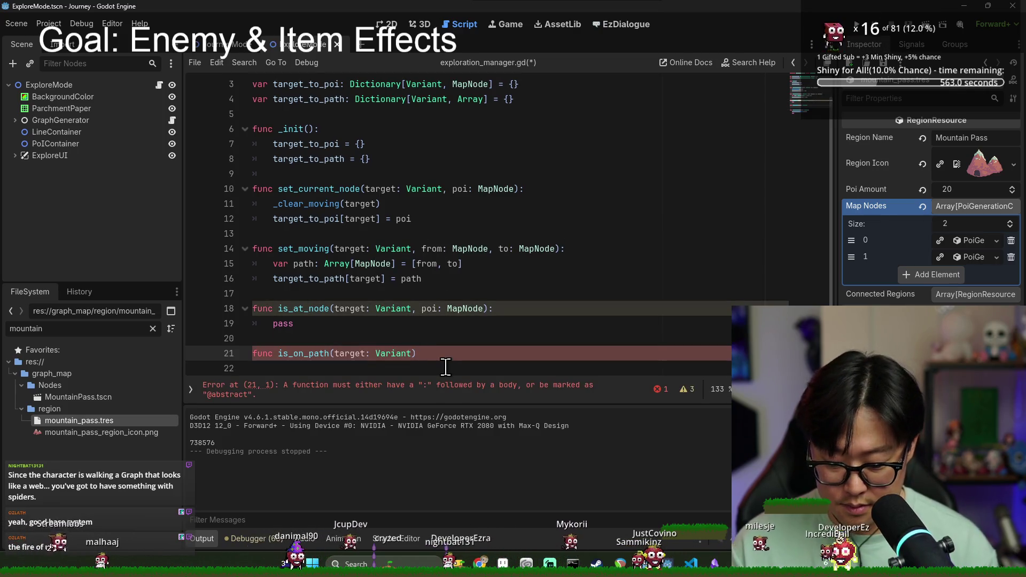
text(b: MapNode):)
key(Return)
text(pass)
Add -> bool return types to both the is_at_node and is_on_path headers.
click(489, 309)
text(-> bool)
click(538, 353)
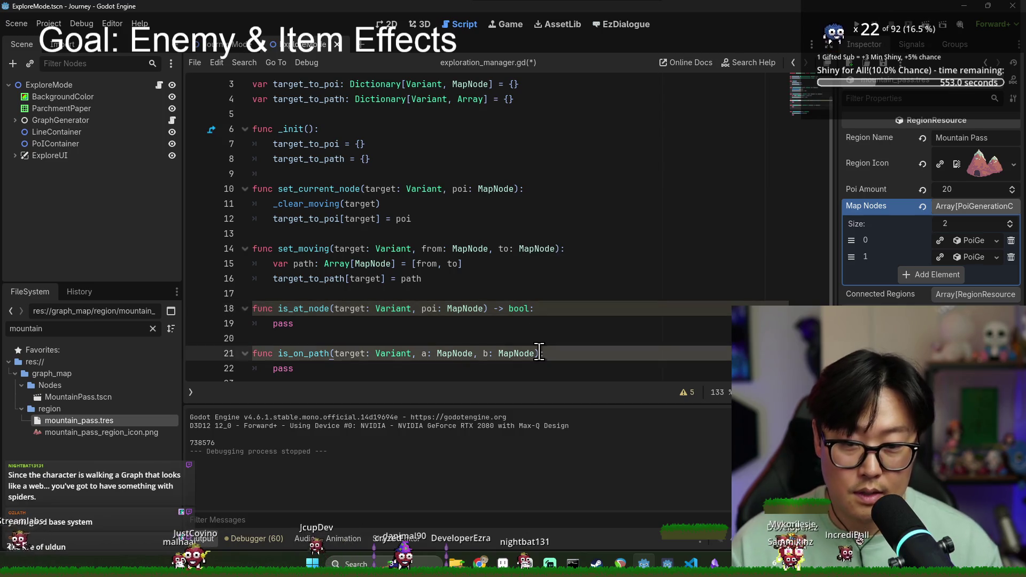
text(ol)
Begin is_at_node's body with a return statement on target_to_poi.
click(547, 310)
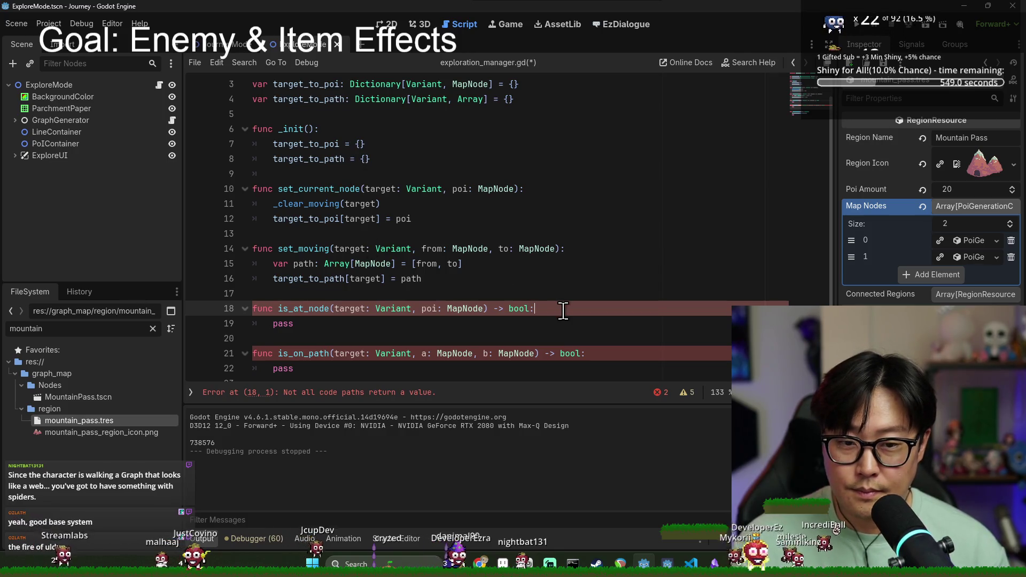
key(Return)
text(retu)
text(rn tafvb)
key(BackSpace)
key(BackSpace)
key(BackSpace)
Complete is_at_node to return target_to_poi.has(target) and the stored node == poi.
text(rget_to_poi.has)
key(Return)
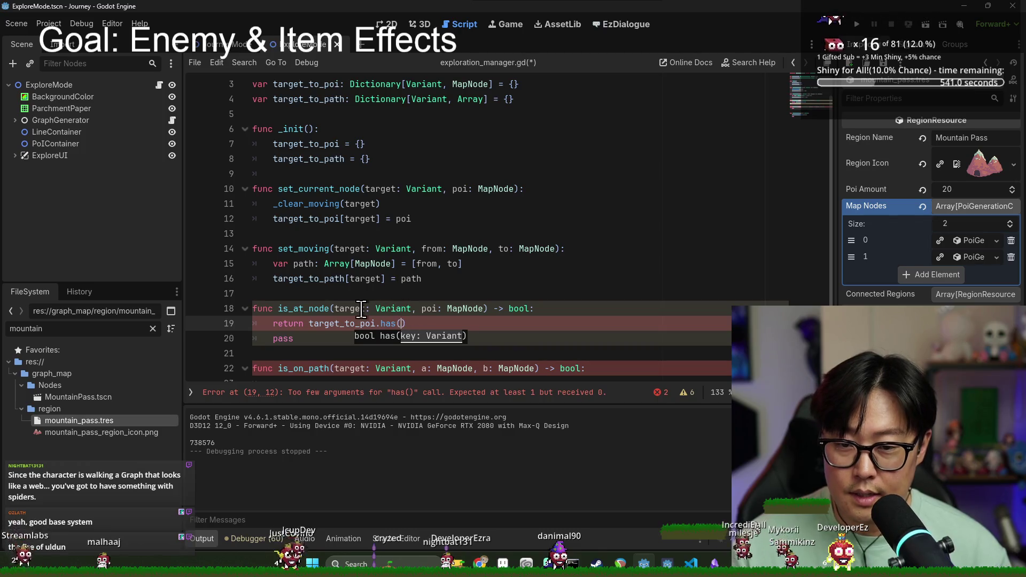
text(target) )
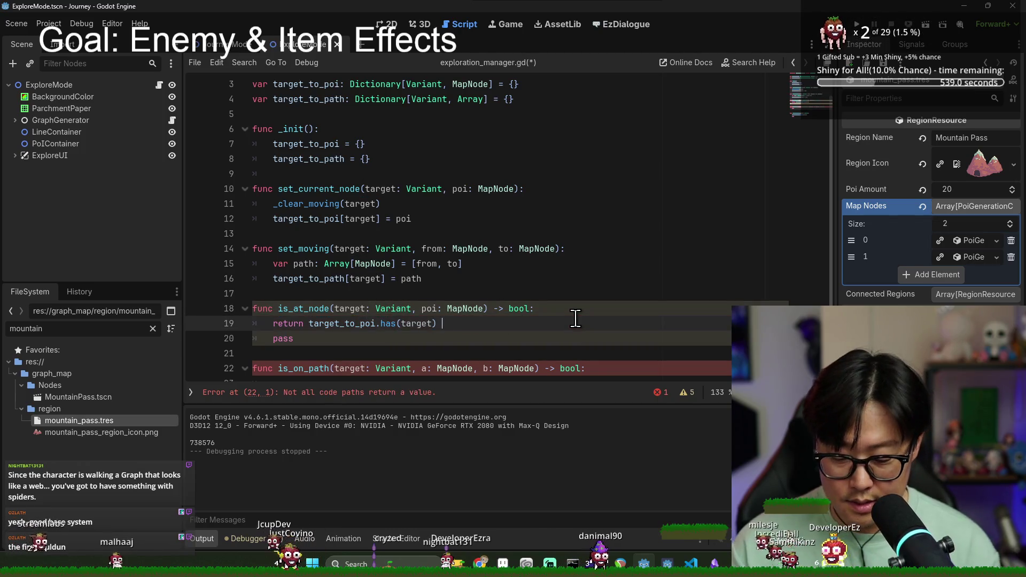
text(&&)
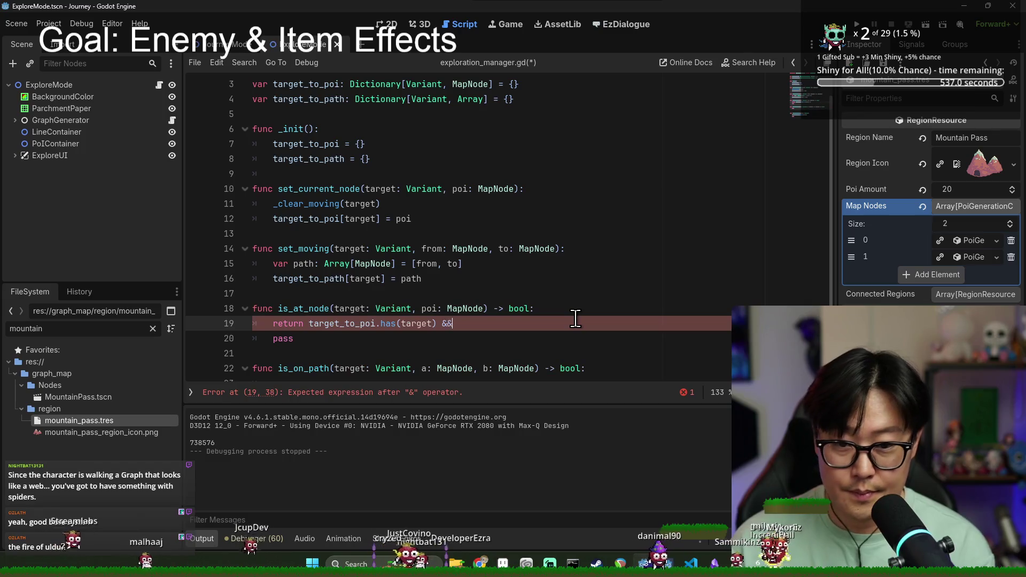
text( target.get(tafget))
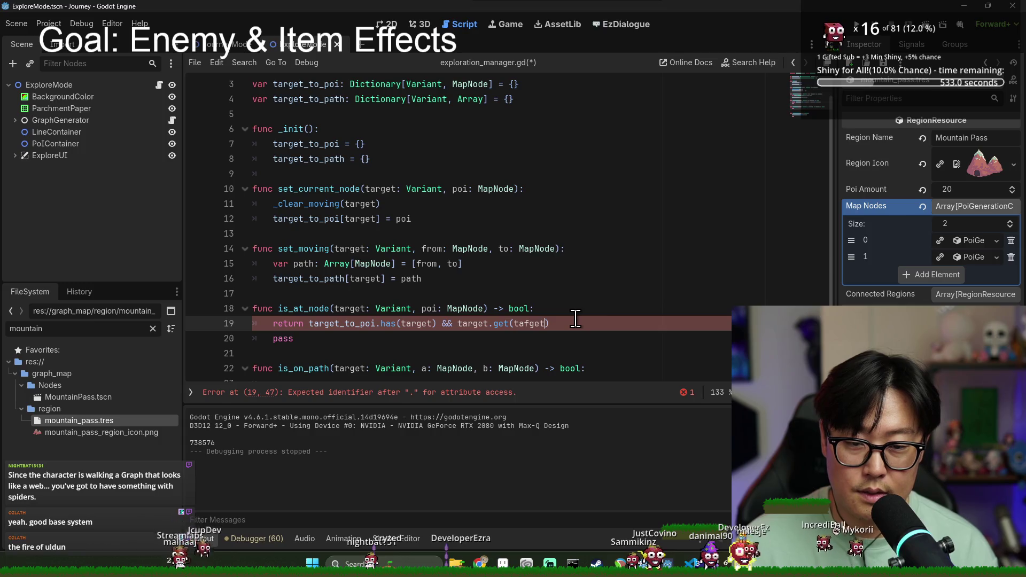
key(BackSpace)
key(BackSpace)
key(BackSpace)
text(rget)
key(Right)
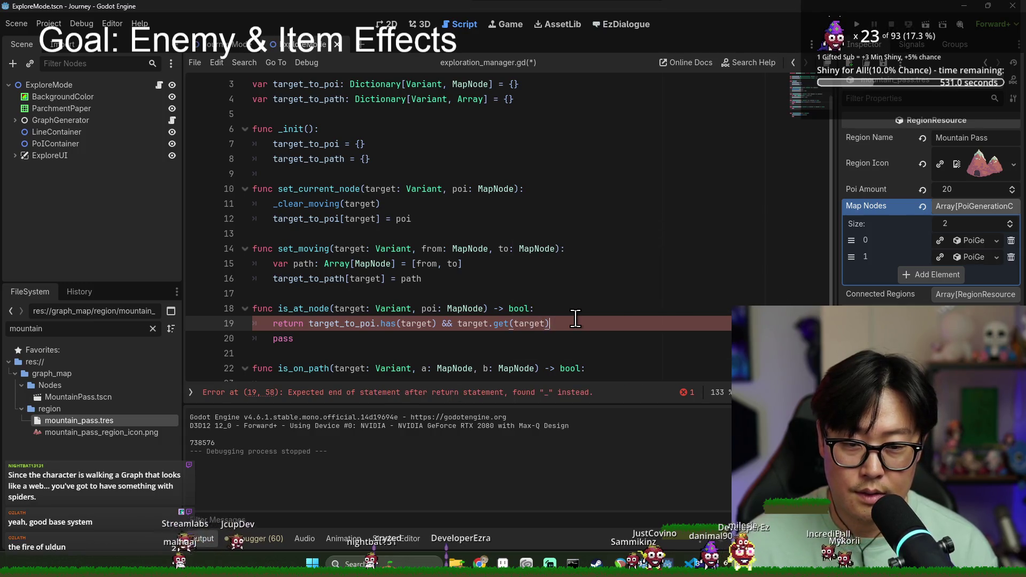
text(poi)
key(ctrl+s)
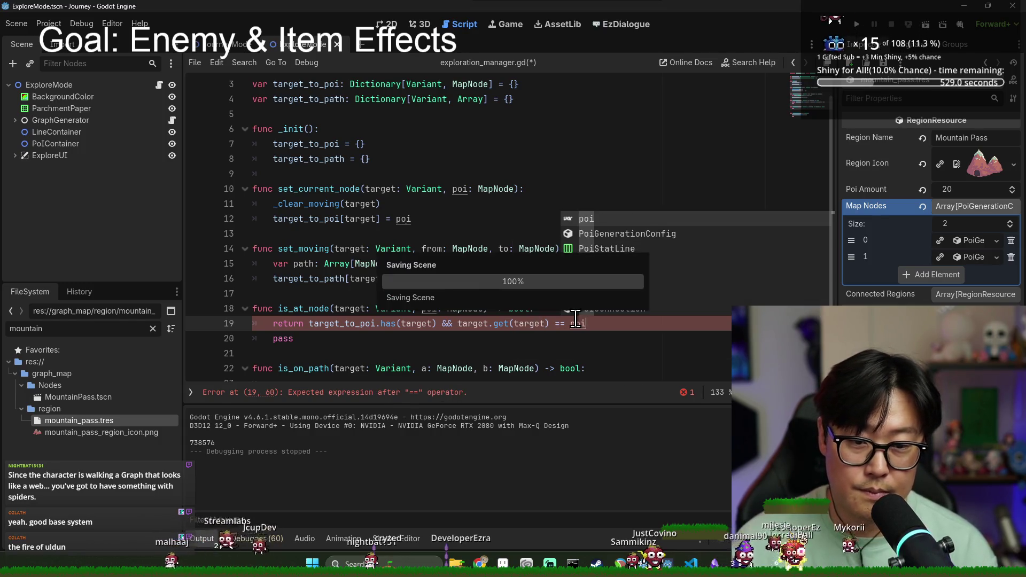
Delete is_at_node's leftover pass line and save the script.
key(Escape)
key(shift+Down)
key(BackSpace)
key(ctrl+s)
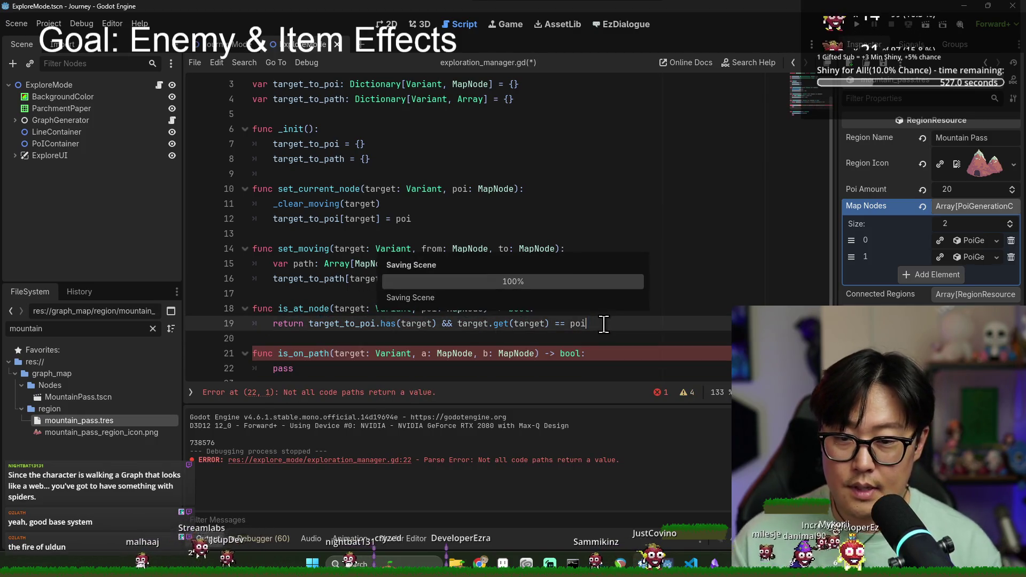
scroll(408, 337, down, 2)
key(ctrl+s)
In is_on_path, store target_to_path.get(target) in path and add an if path: return block.
click(374, 270)
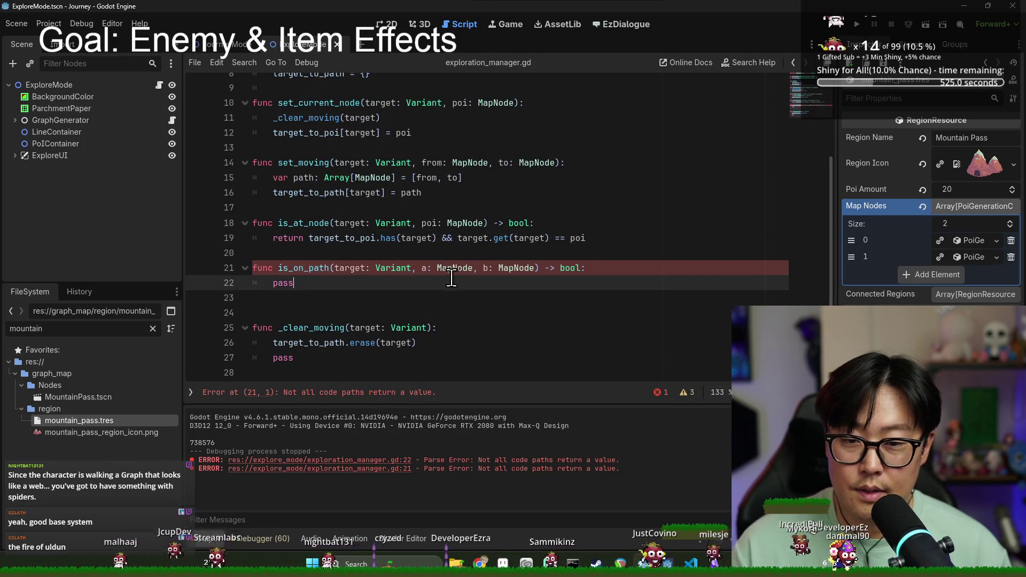
double_click(347, 268)
click(630, 267)
key(Return)
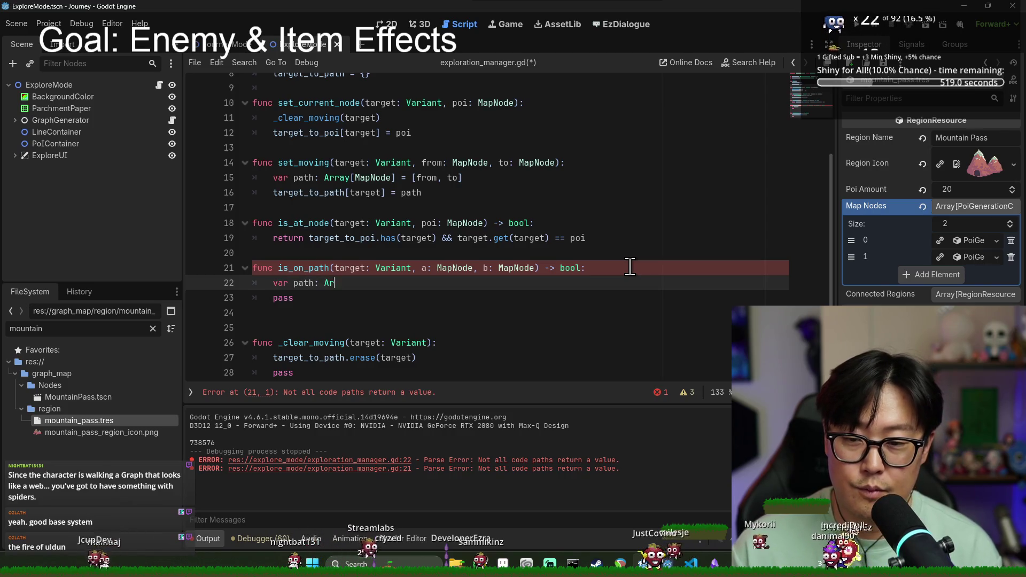
text(Node] =)
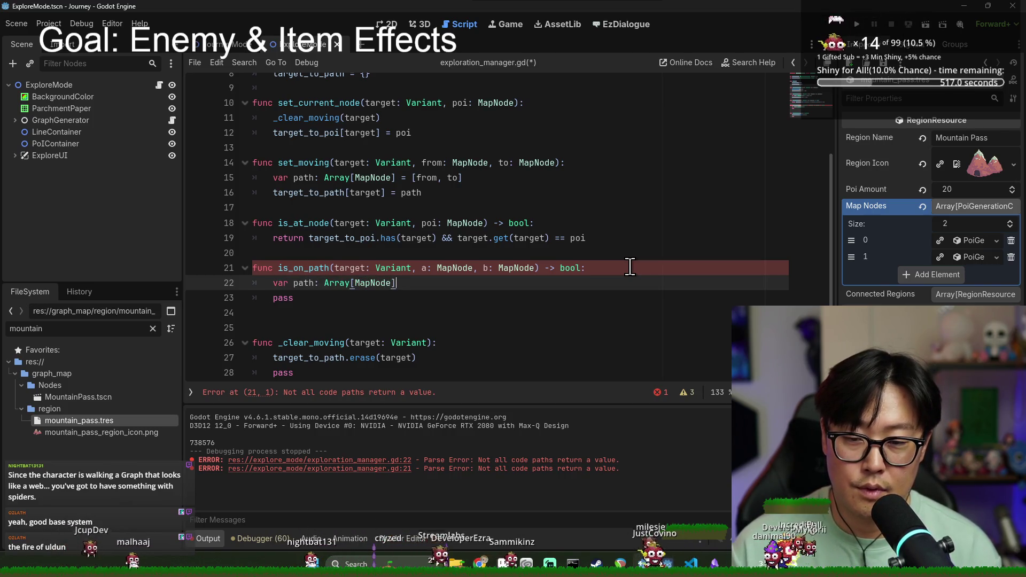
scroll(375, 181, up, 3)
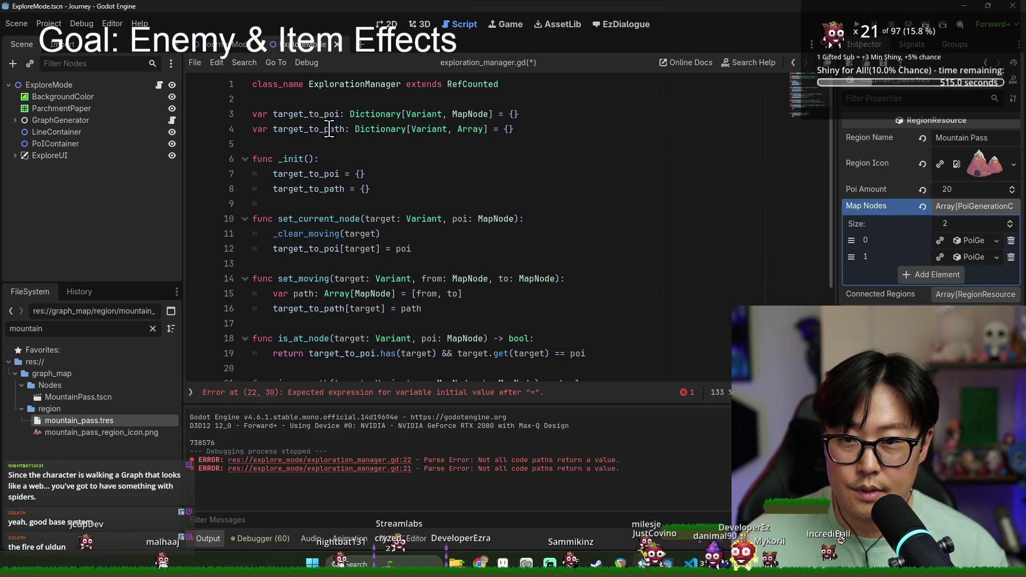
scroll(429, 267, down, 3)
text(target_to_path.ge)
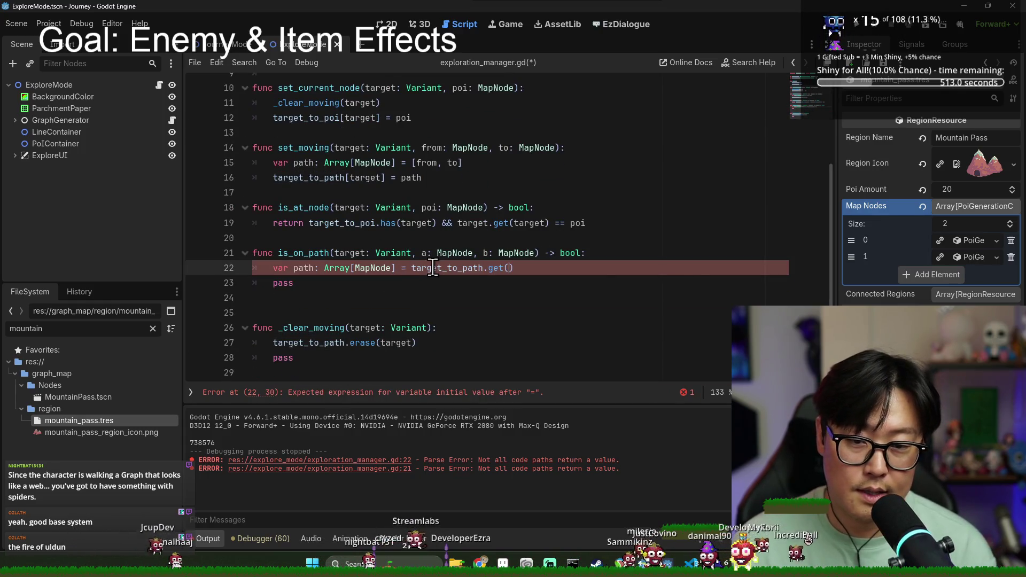
text(t(target)
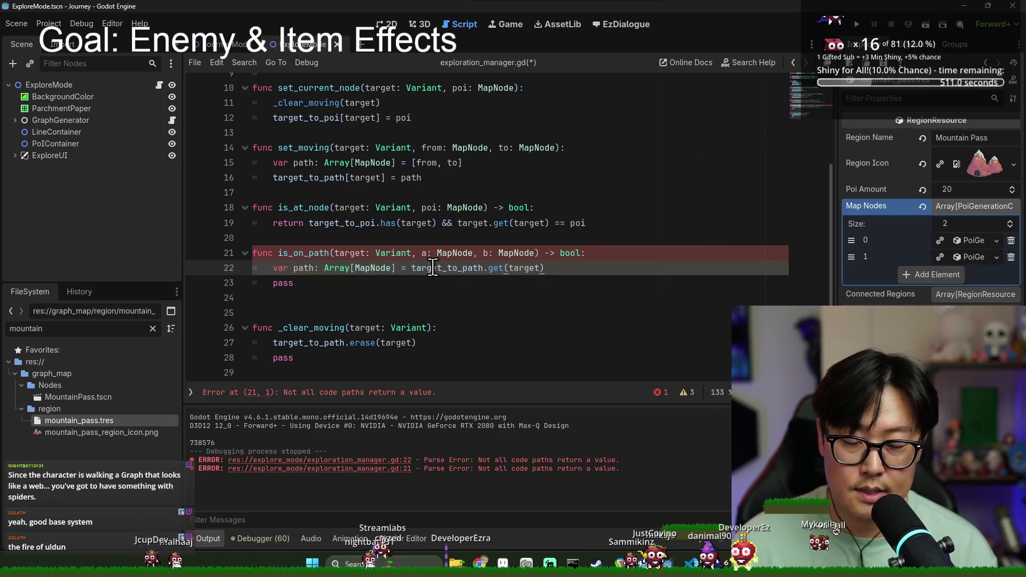
key(Return)
key(Return)
text(if path:)
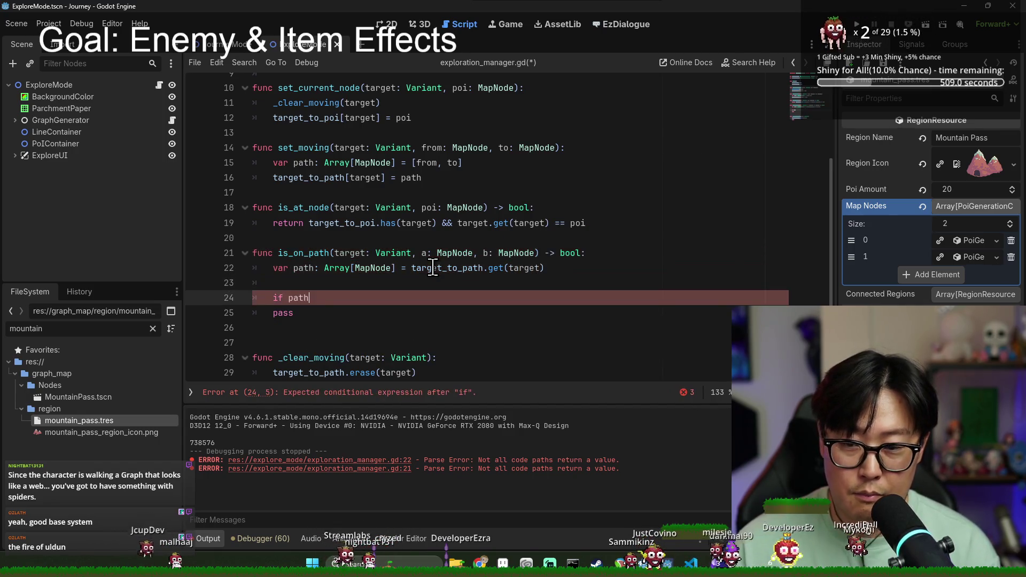
key(Return)
text(return)
key(Return)
key(Return)
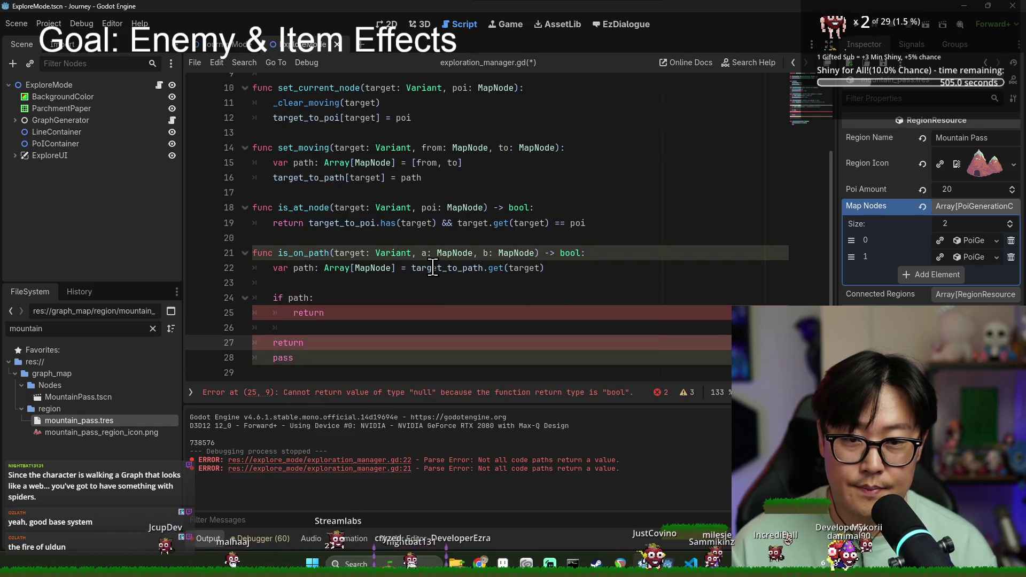
Remove the pass line, make the if return path.has(a) && path.has(b), and save.
click(348, 352)
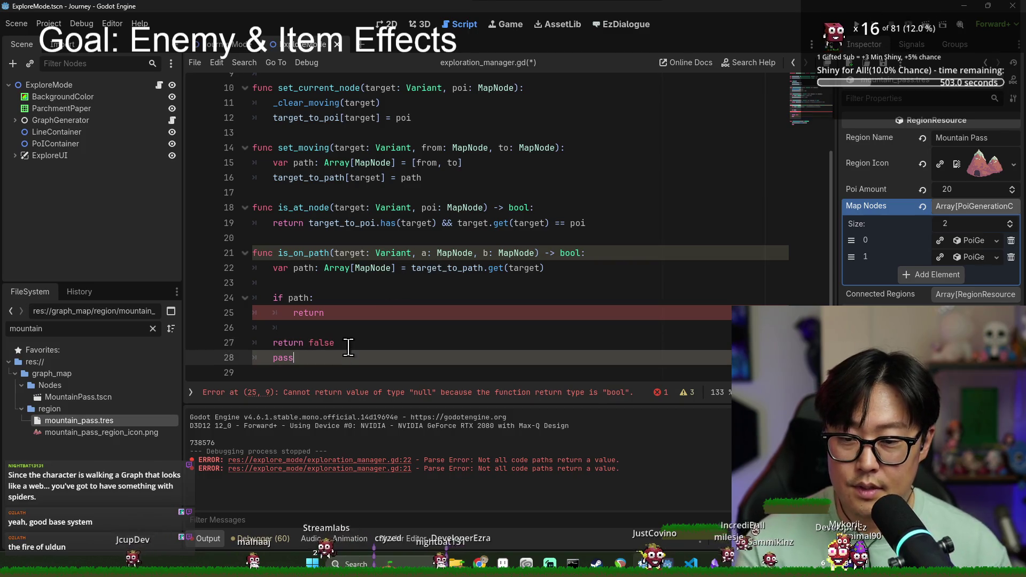
key(BackSpace)
key(BackSpace)
key(BackSpace)
click(342, 297)
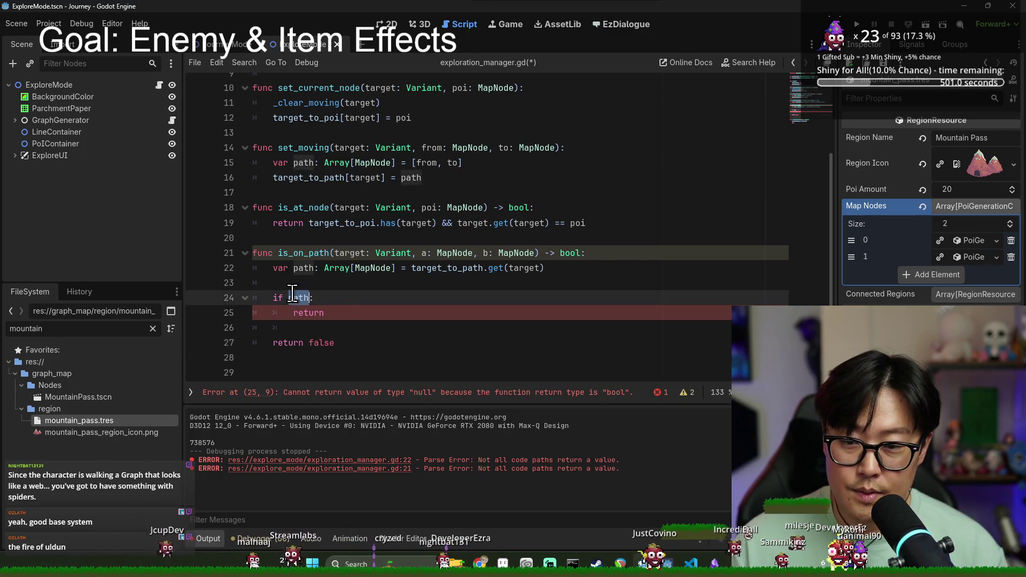
click(420, 316)
text(path.con)
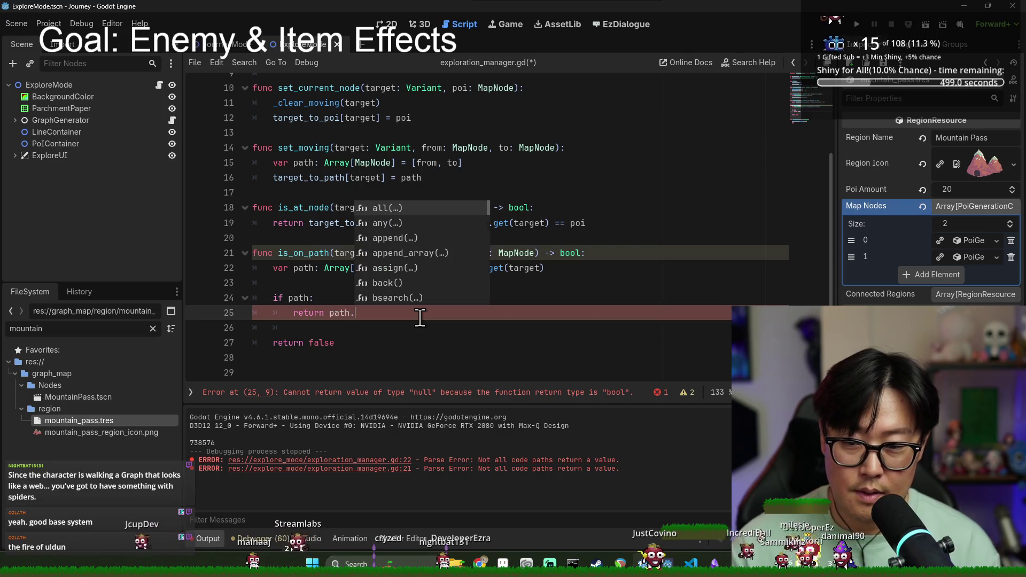
key(BackSpace)
key(BackSpace)
key(BackSpace)
text(has)
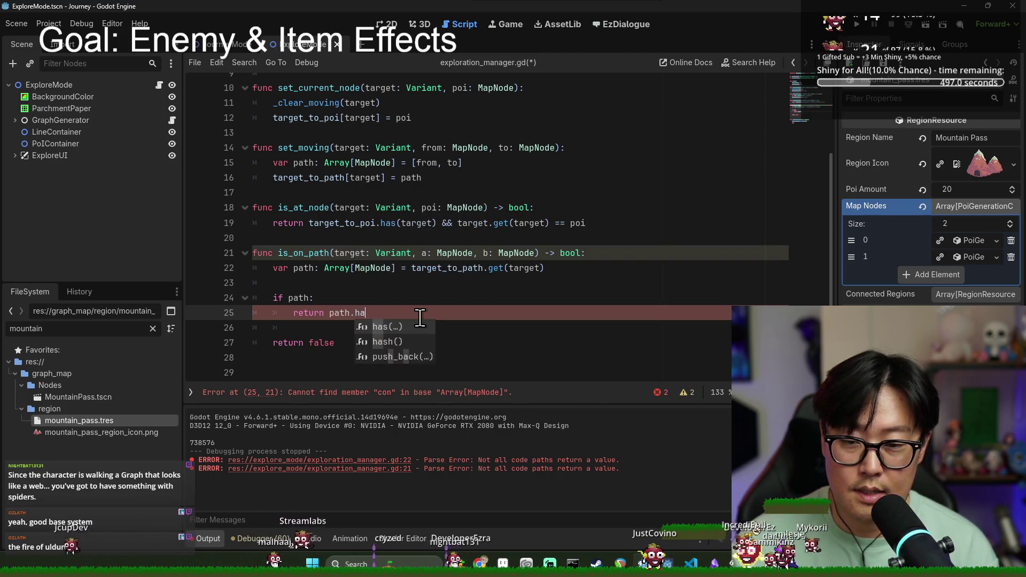
key(Return)
key(BackSpace)
text() && path.has(b))
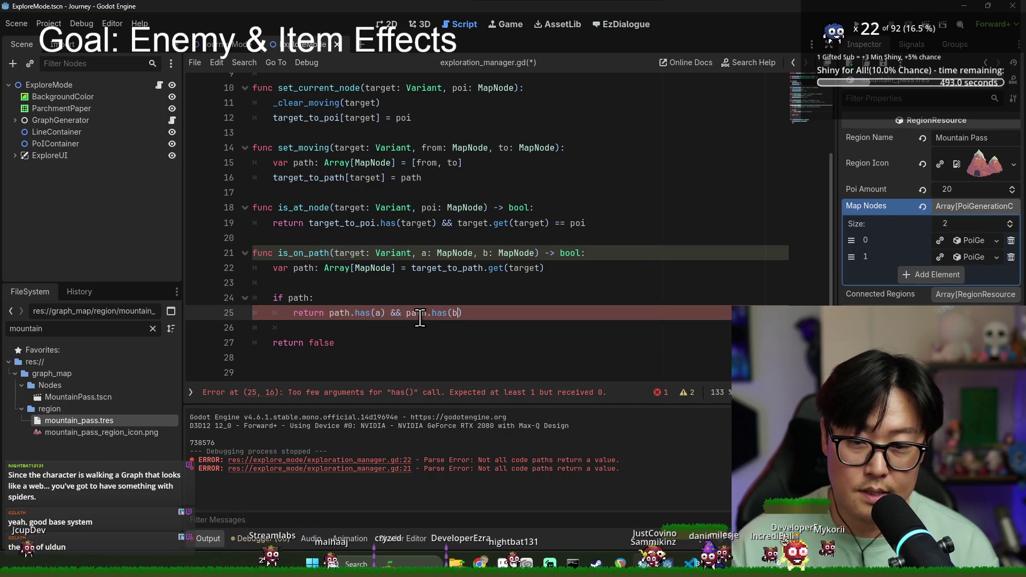
key(ctrl+s)
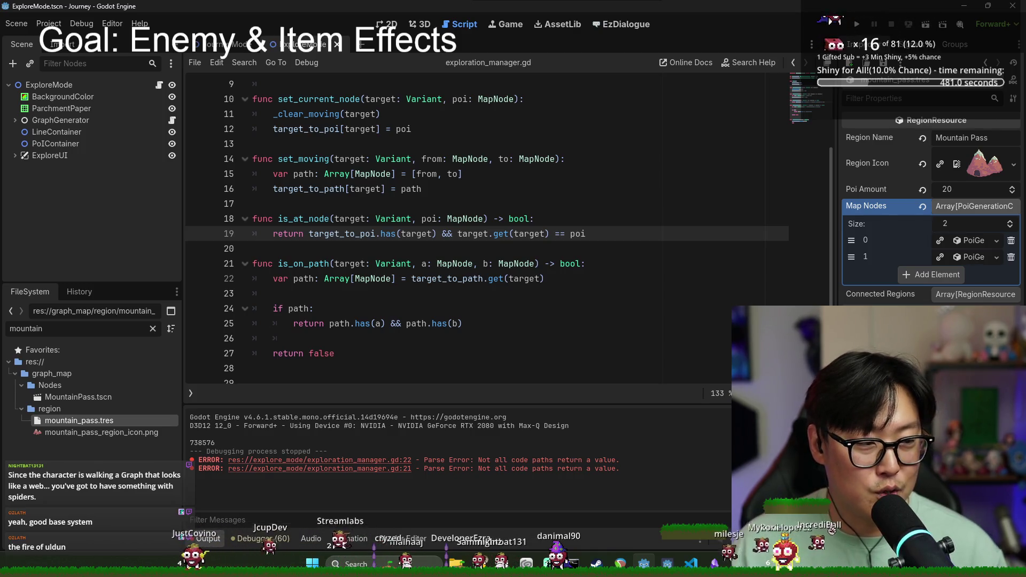
Review and save the new is_at_node and is_on_path functions.
click(512, 316)
key(ctrl+s)
click(347, 293)
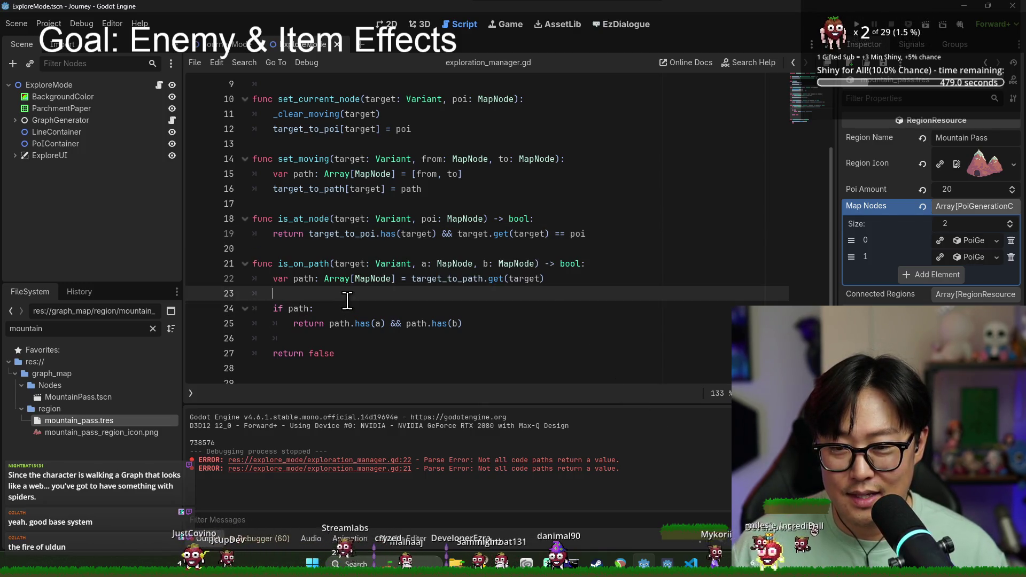
click(289, 264)
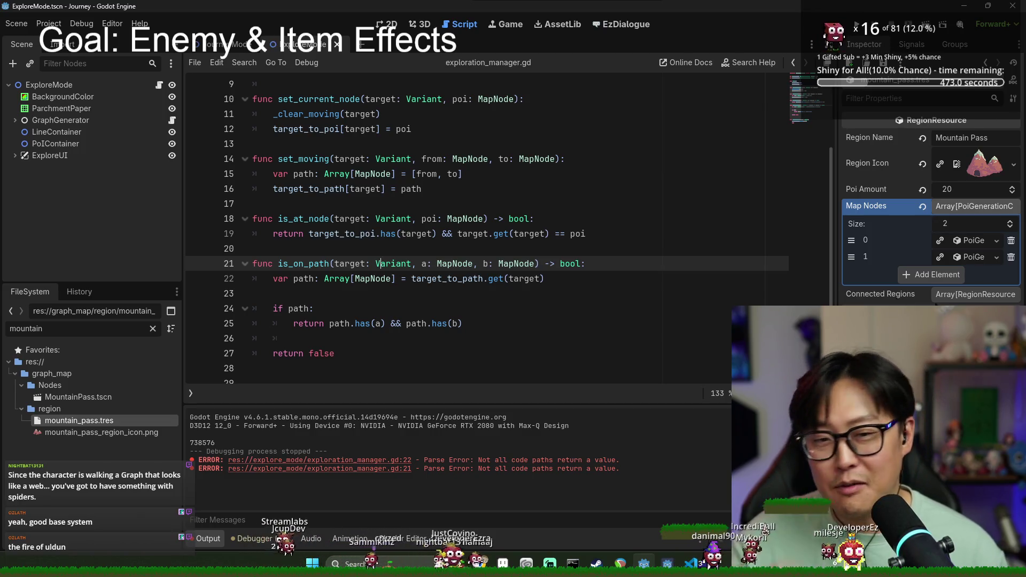
click(550, 324)
key(ctrl+s)
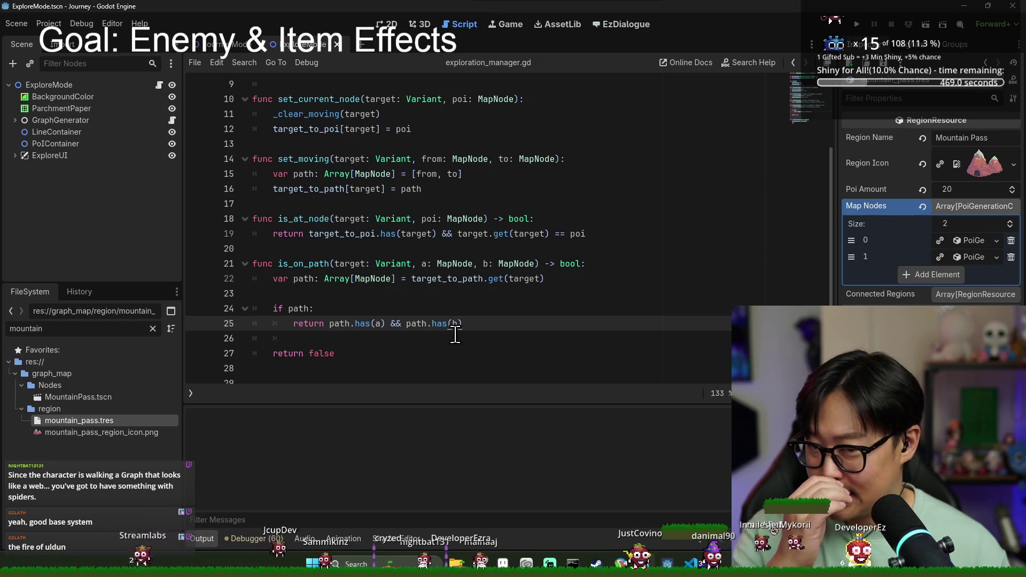
click(452, 282)
click(363, 248)
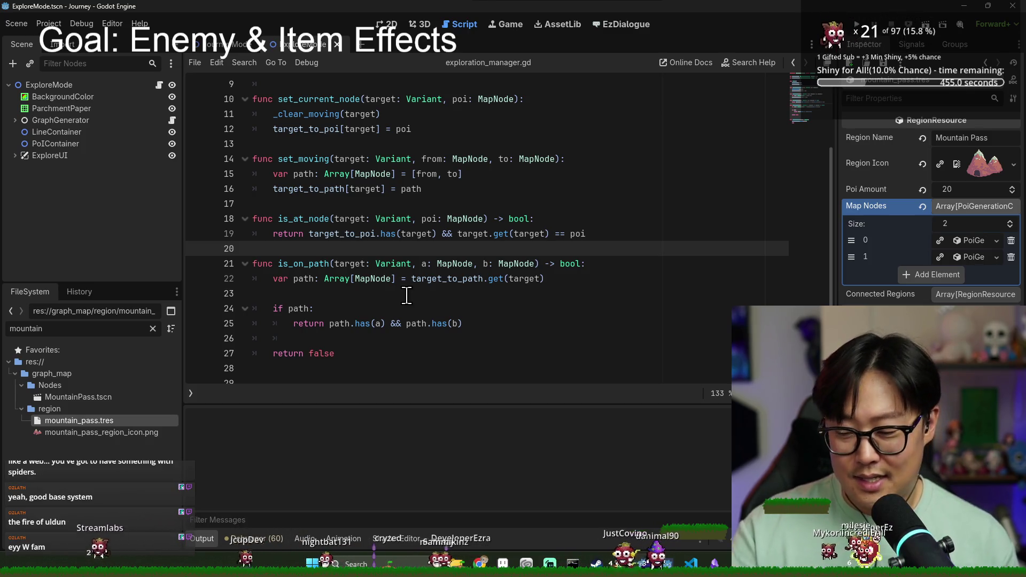
click(379, 296)
click(373, 278)
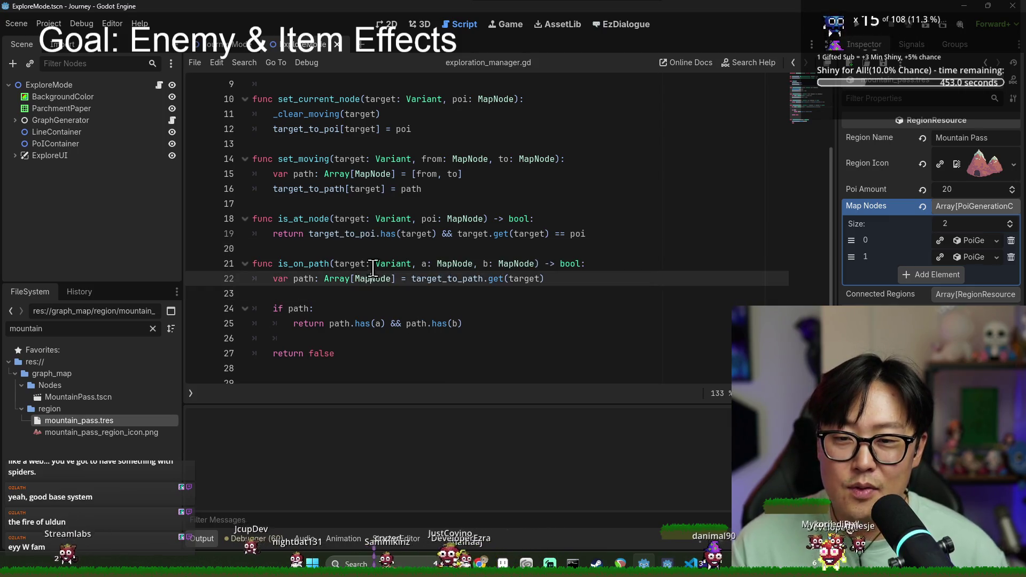
key(Up)
key(Up)
key(Up)
Delete the trailing empty line at the end of the script and save.
click(338, 249)
scroll(351, 263, up, 1)
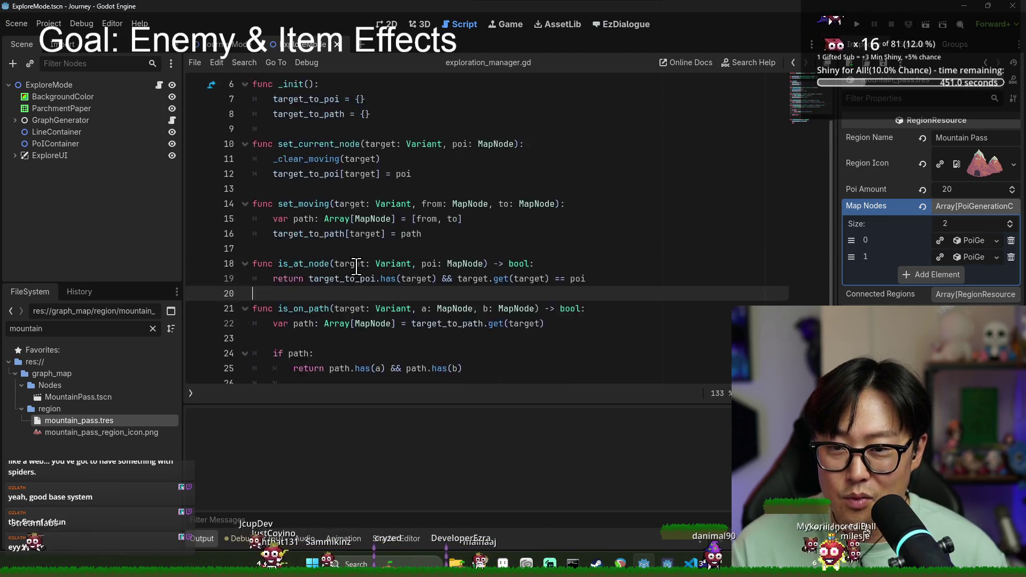
scroll(351, 299, down, 3)
click(297, 311)
key(BackSpace)
key(ctrl+s)
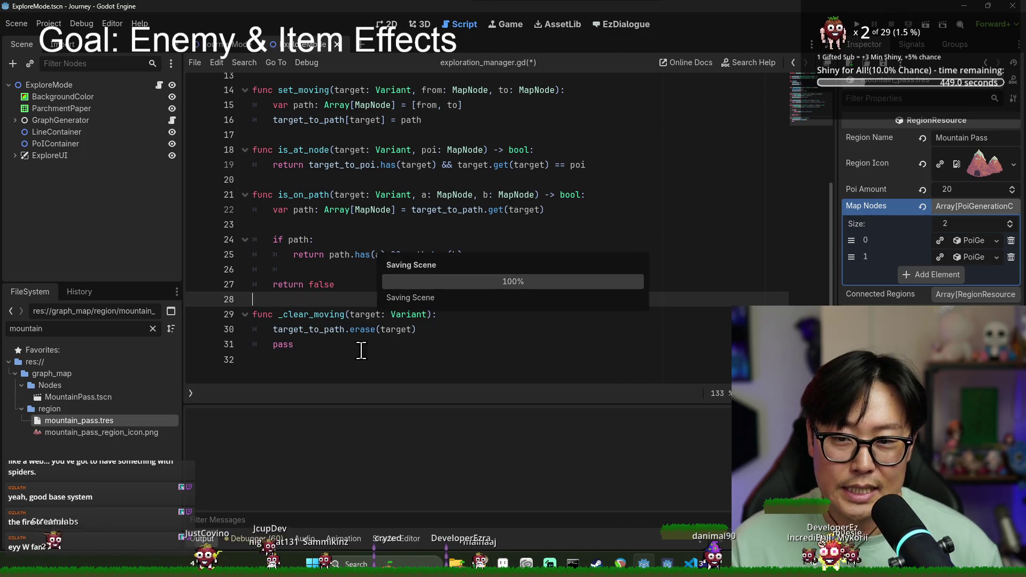
scroll(309, 326, up, 4)
scroll(309, 326, up, 1)
scroll(304, 321, down, 4)
key(ctrl+s)
Check the existing function names, then insert blank lines after _init for remove_target.
click(302, 269)
click(293, 209)
double_click(302, 210)
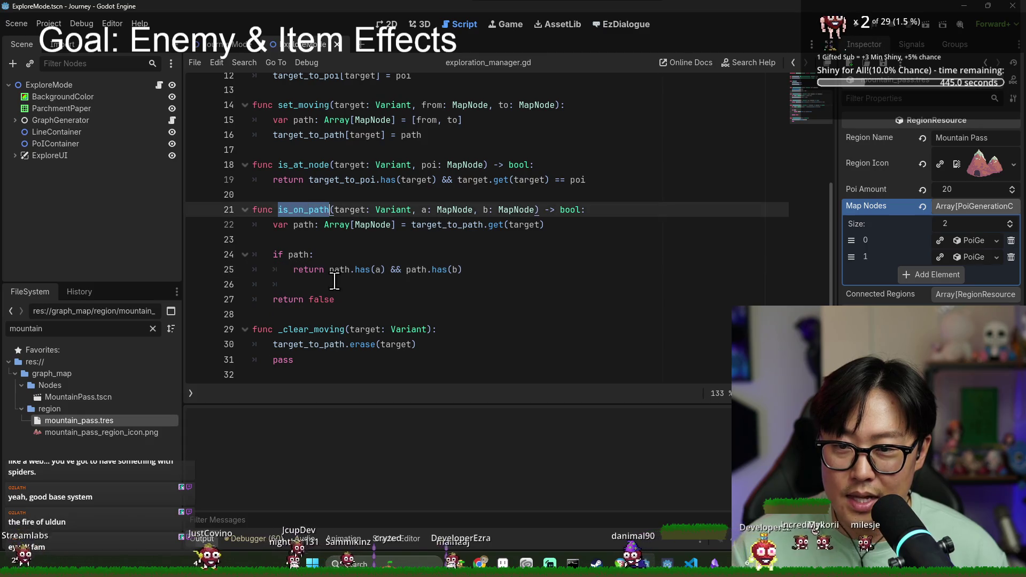
click(374, 180)
scroll(338, 201, up, 3)
key(Down)
scroll(339, 211, down, 3)
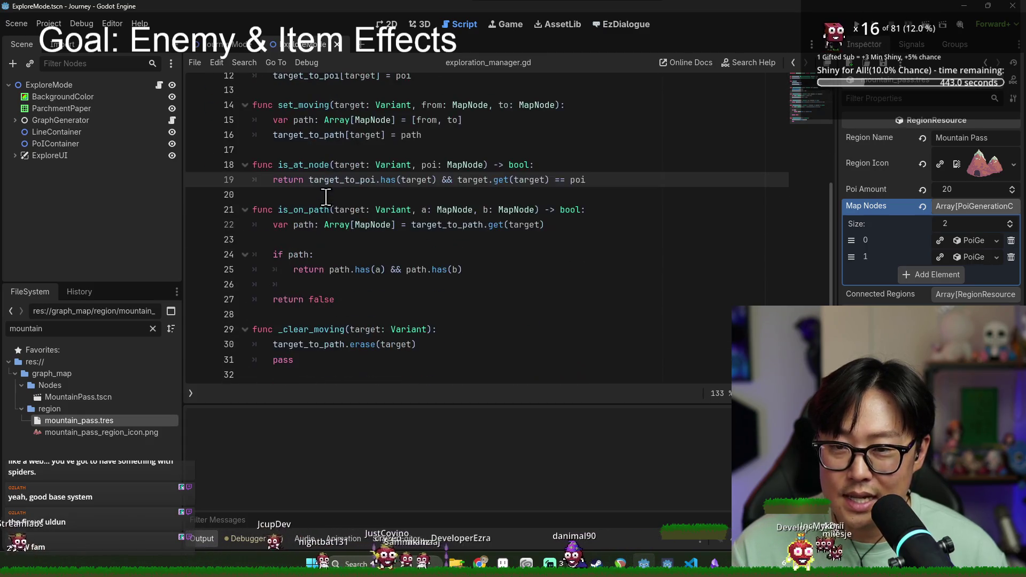
key(ctrl+s)
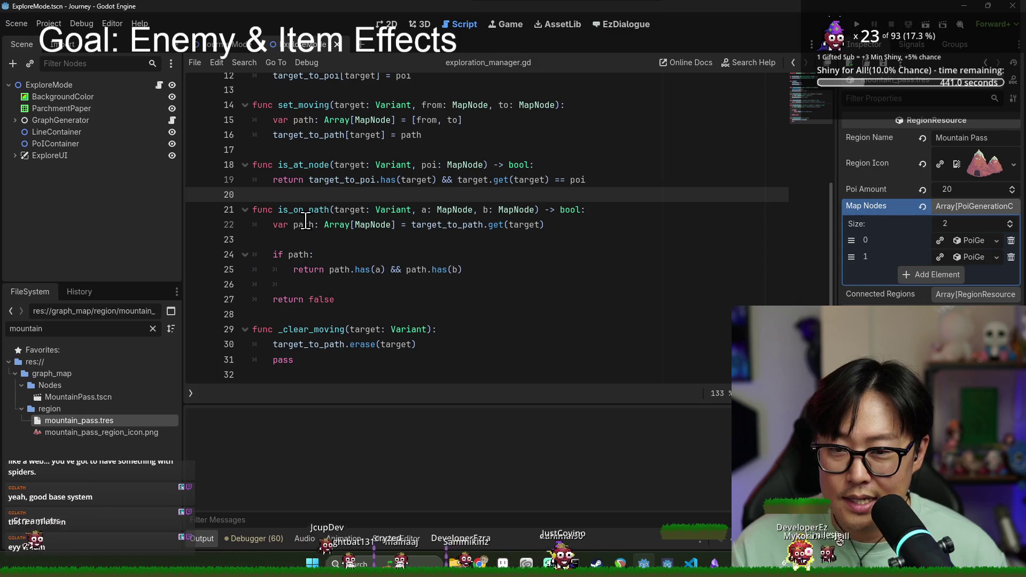
double_click(302, 209)
scroll(333, 254, up, 2)
double_click(297, 195)
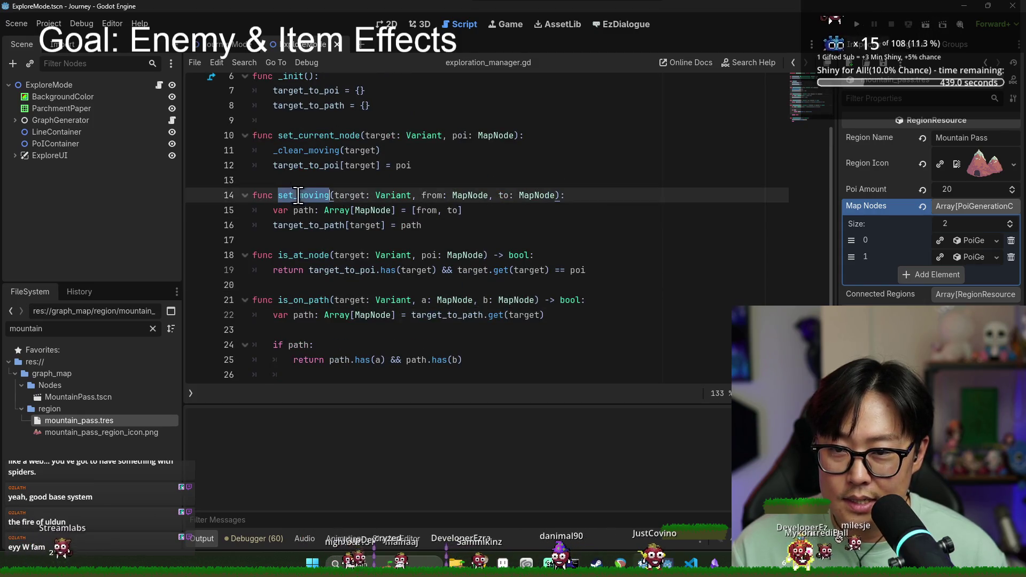
double_click(312, 136)
double_click(255, 137)
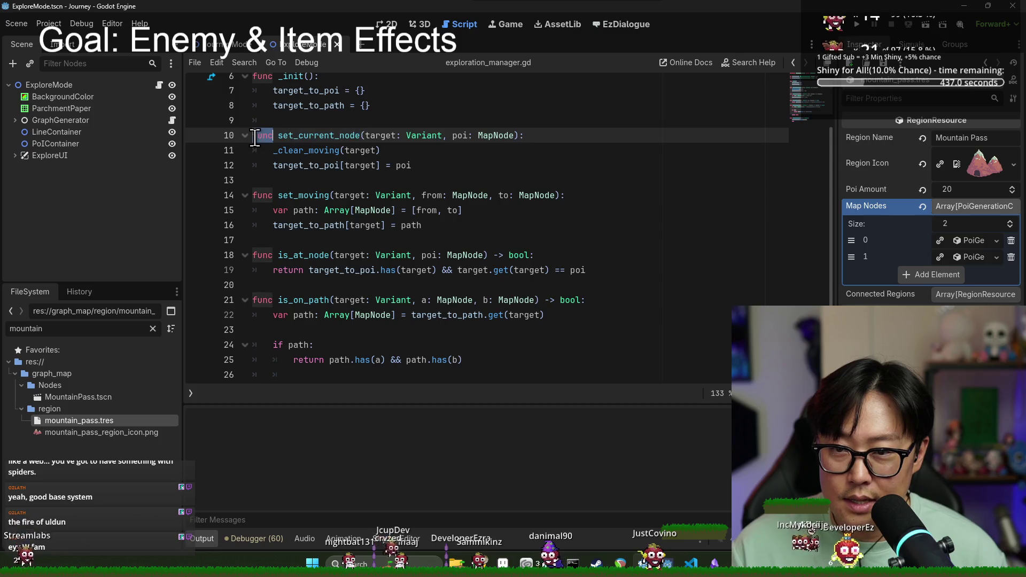
scroll(289, 201, up, 2)
click(401, 194)
key(Return)
key(Return)
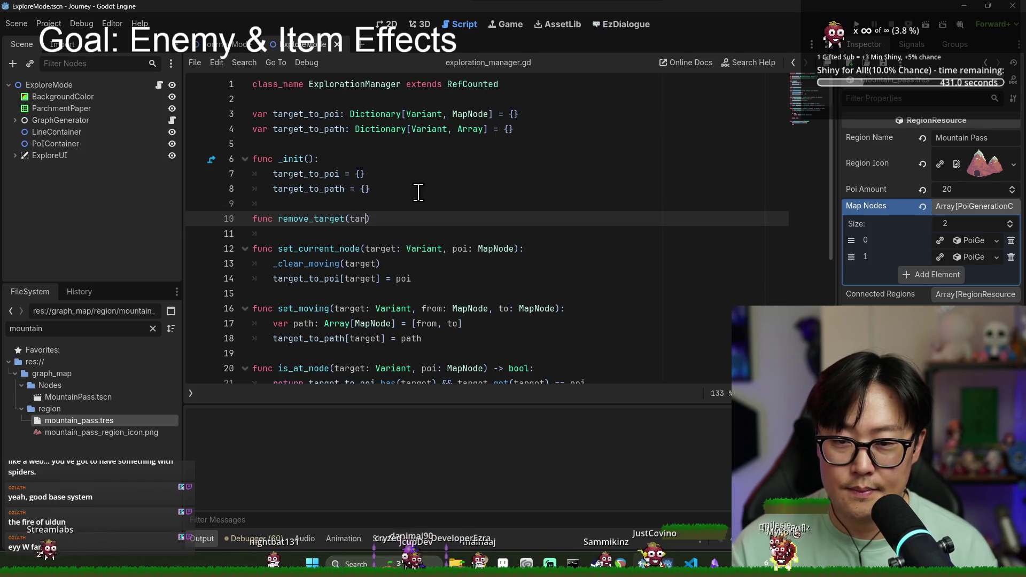
Complete the remove_target(target: Variant) header and have it call target_to_poi.erase(target).
text(ari)
key(Return)
text():)
key(Return)
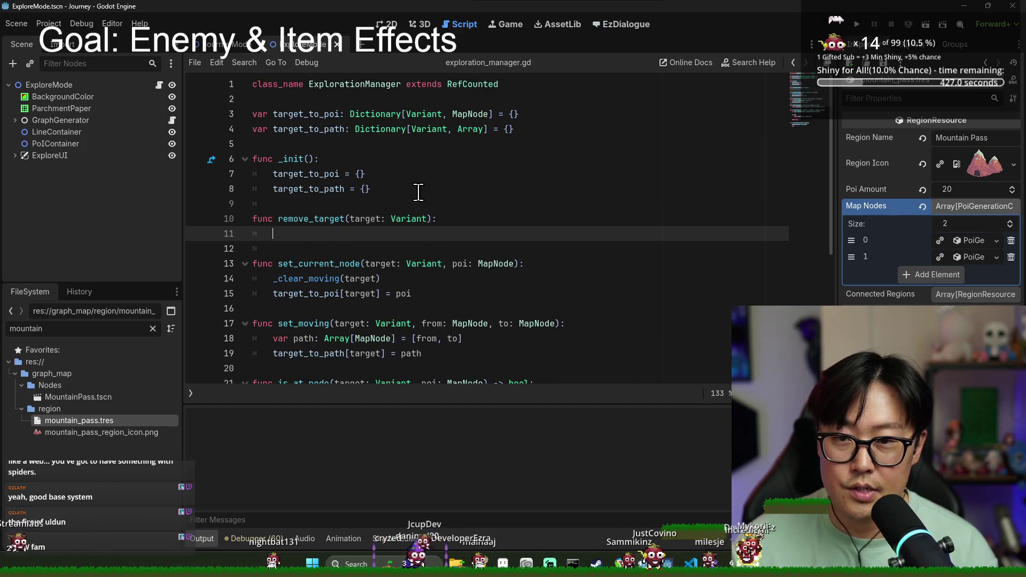
double_click(307, 113)
key(ctrl+c)
click(299, 235)
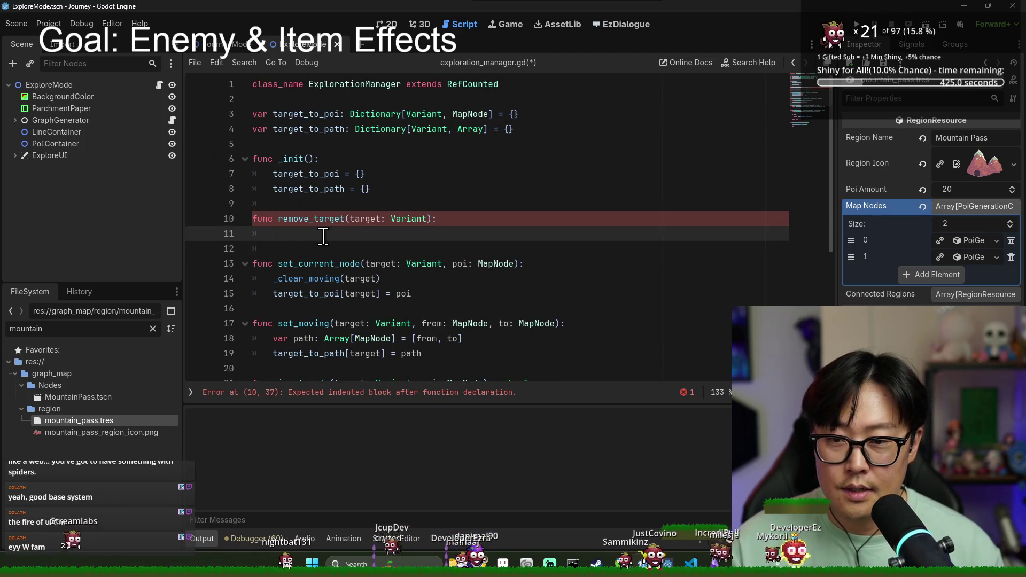
key(ctrl+v)
text(.erase(target))
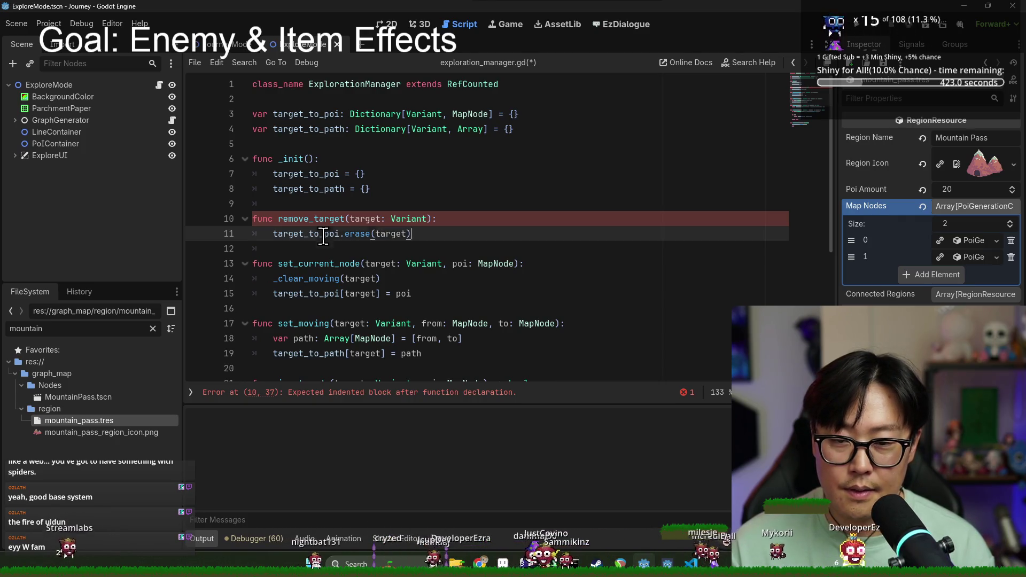
key(Return)
Copy _clear_moving(target) into remove_target's body and save the script.
drag(274, 293, 413, 295)
key(ctrl+c)
click(320, 248)
key(ctrl+v)
click(340, 264)
key(ctrl+s)
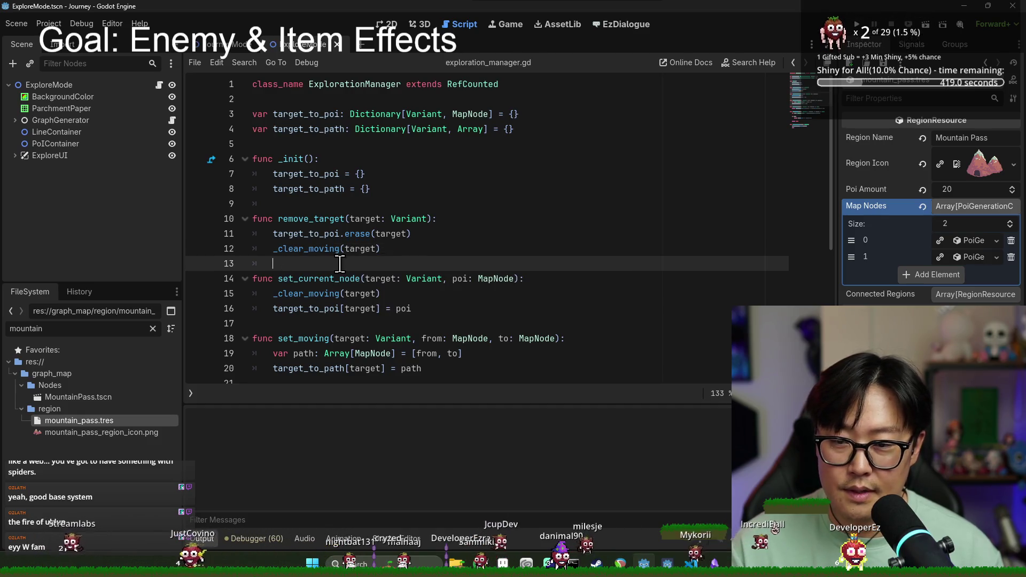
key(BackSpace)
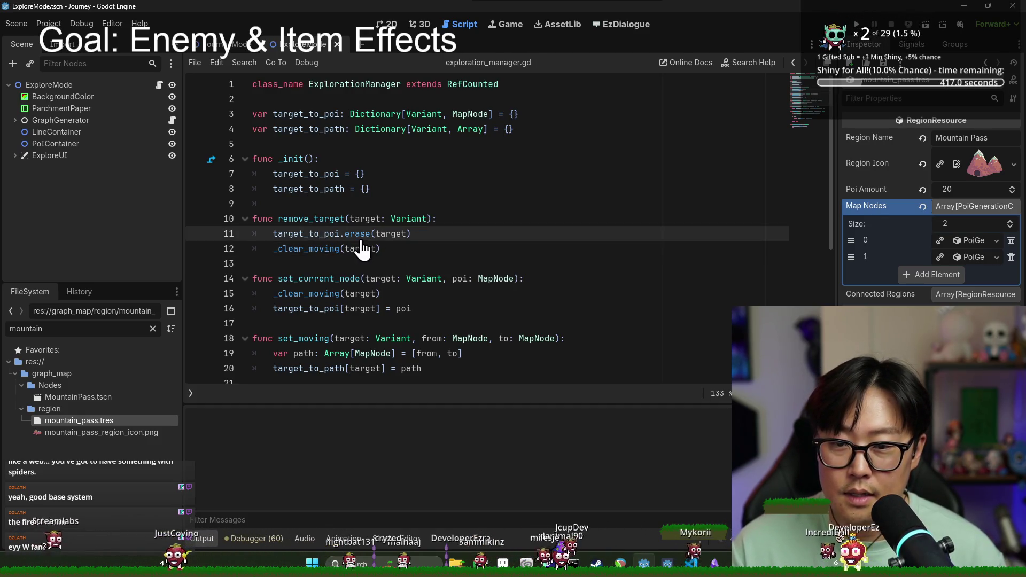
Read the Dictionary erase documentation, then open the ExploreMode node's explore_mode.gd script.
ctrl+click(355, 234)
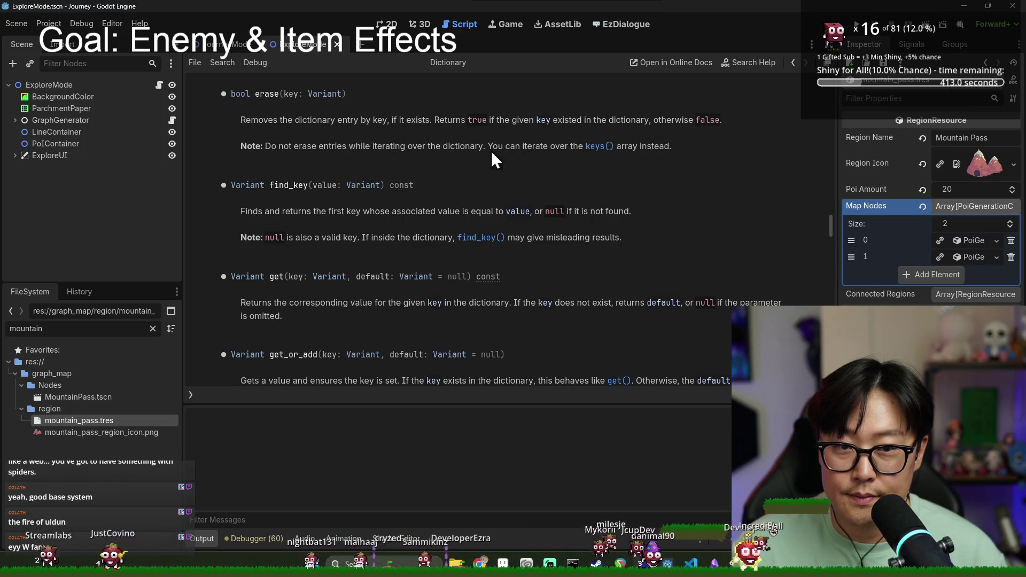
key(alt+Left)
key(ctrl+s)
click(435, 209)
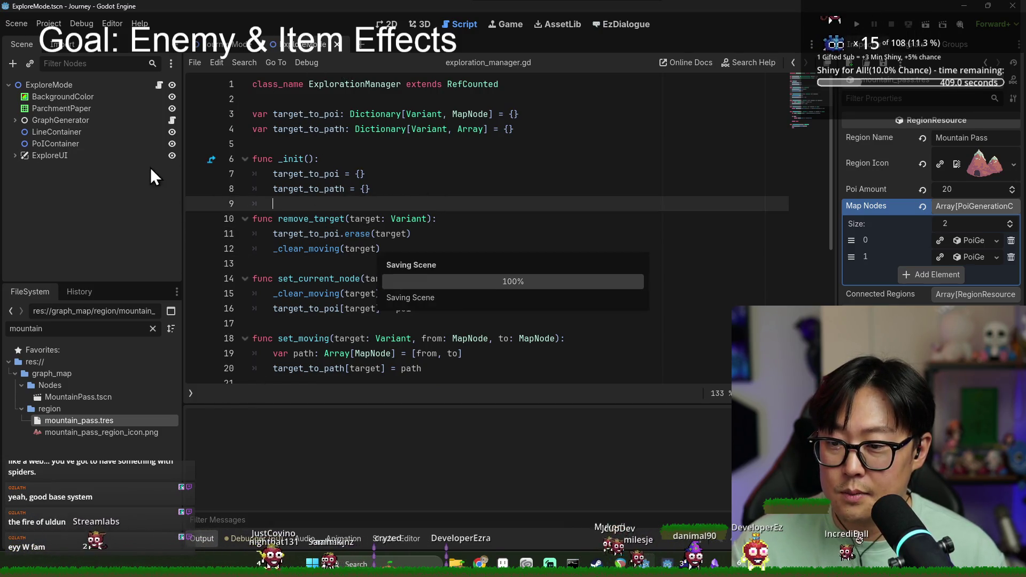
click(158, 85)
scroll(445, 249, down, 9)
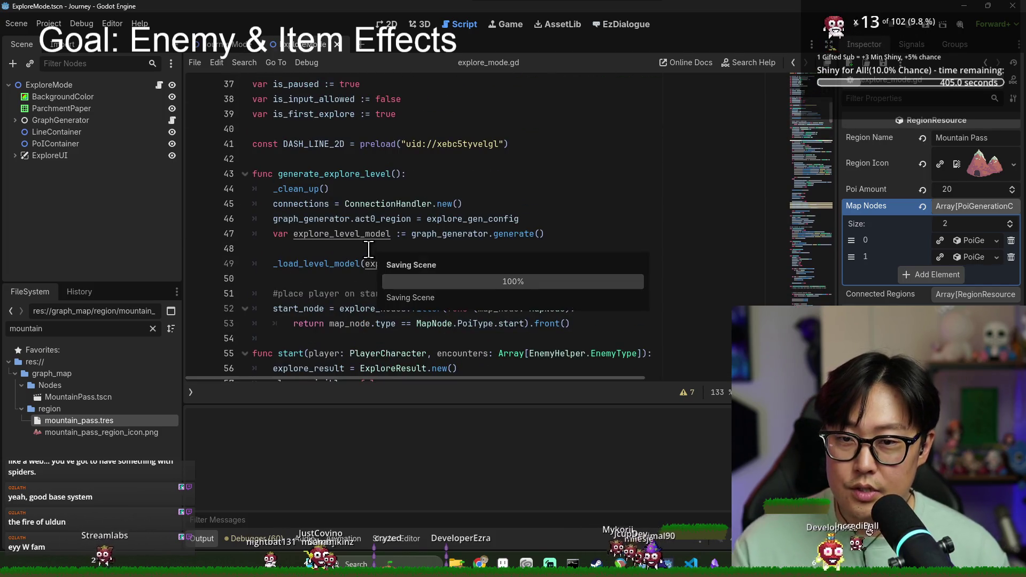
Search 'popu' to reach _populate_encounter and highlight the encounter_candidates uses.
scroll(377, 278, down, 5)
text(opu)
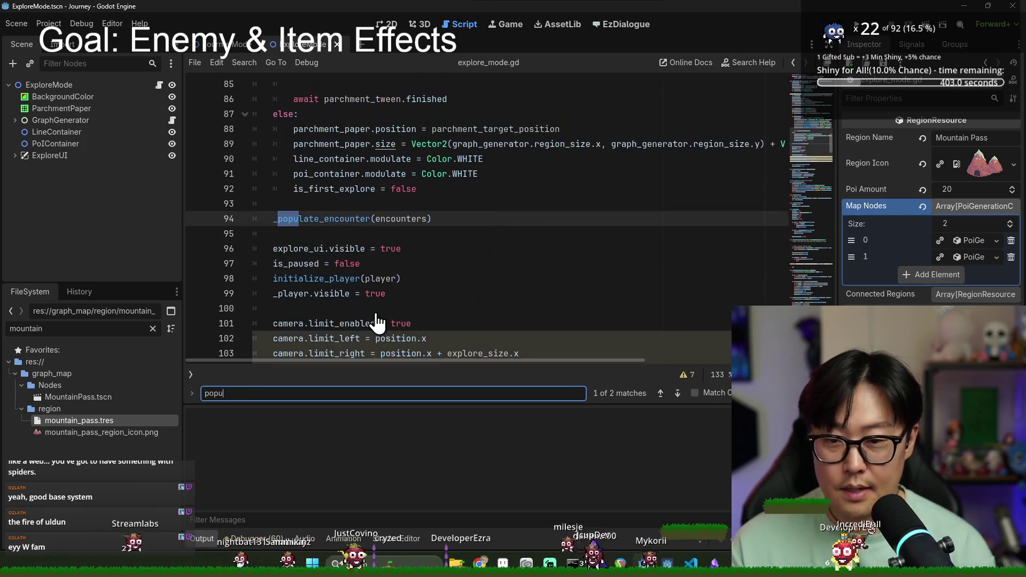
click(427, 294)
key(ctrl+s)
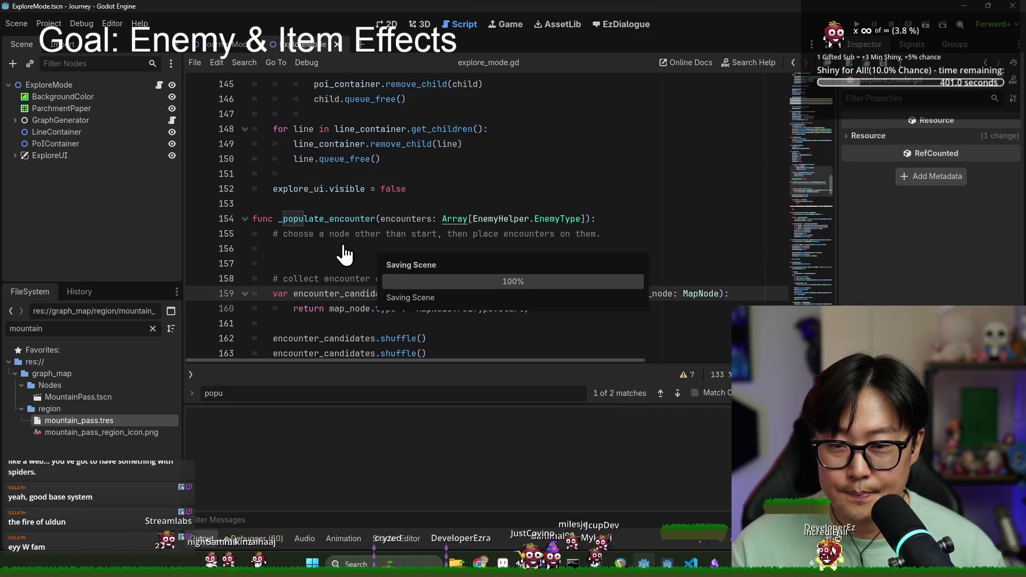
scroll(331, 240, down, 3)
click(318, 208)
double_click(318, 207)
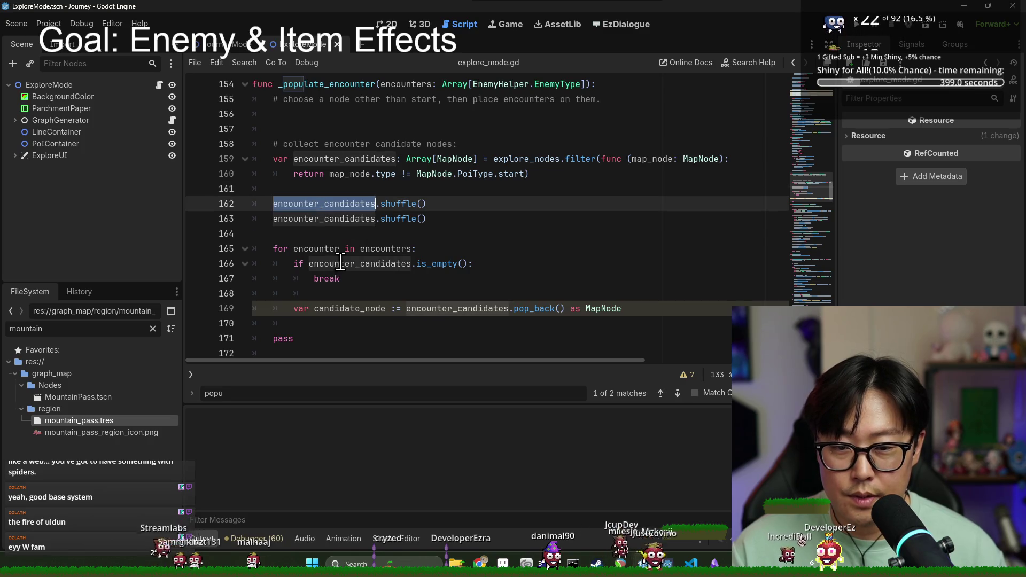
Add a new line after the pop_back candidate pick and type 'encounter'.
scroll(333, 264, down, 1)
click(337, 222)
click(468, 272)
click(595, 264)
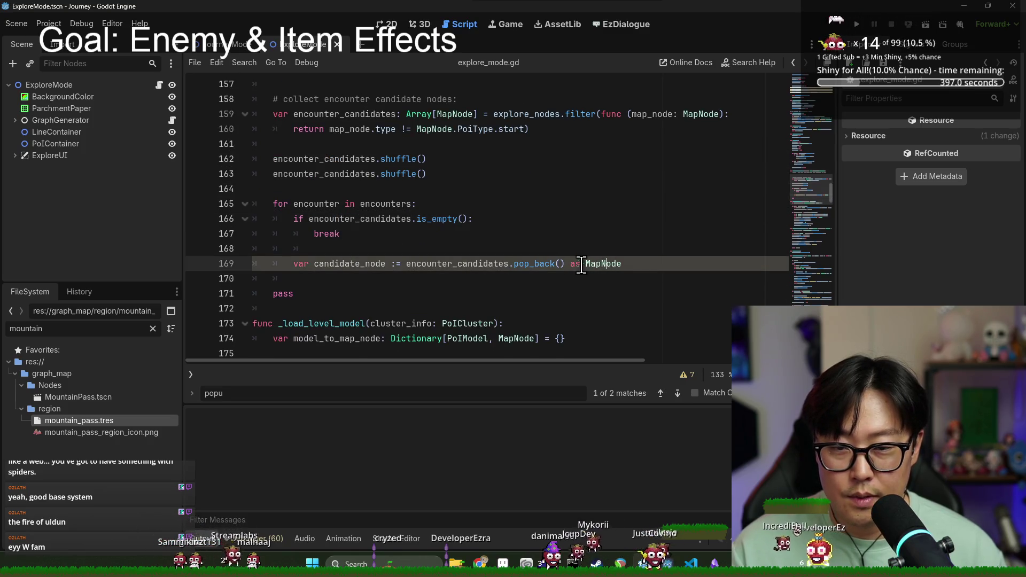
key(Return)
key(ctrl+s)
text(encounter)
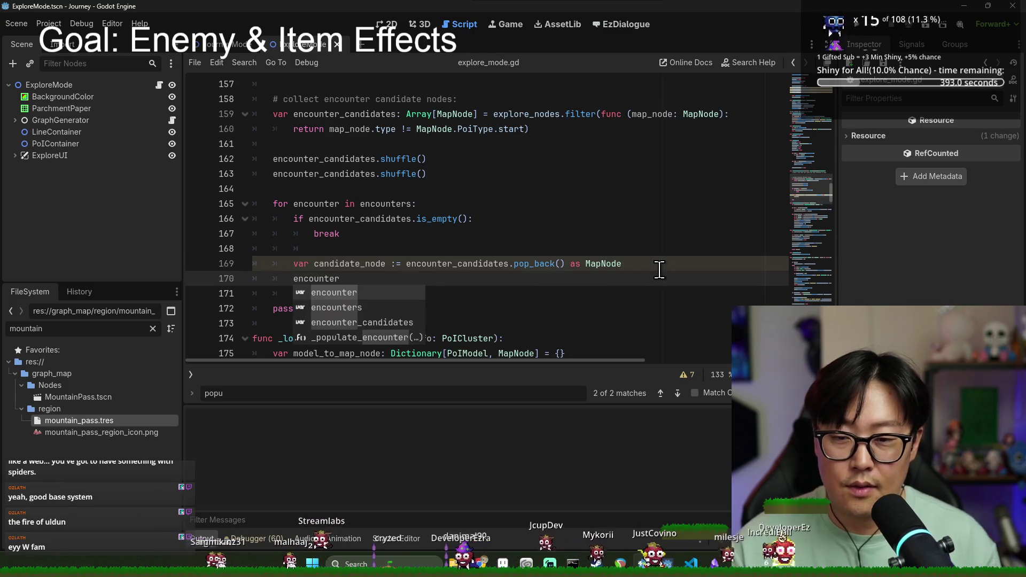
double_click(384, 204)
Start a 'var' declaration on a new line below the connections declaration.
scroll(417, 203, up, 4)
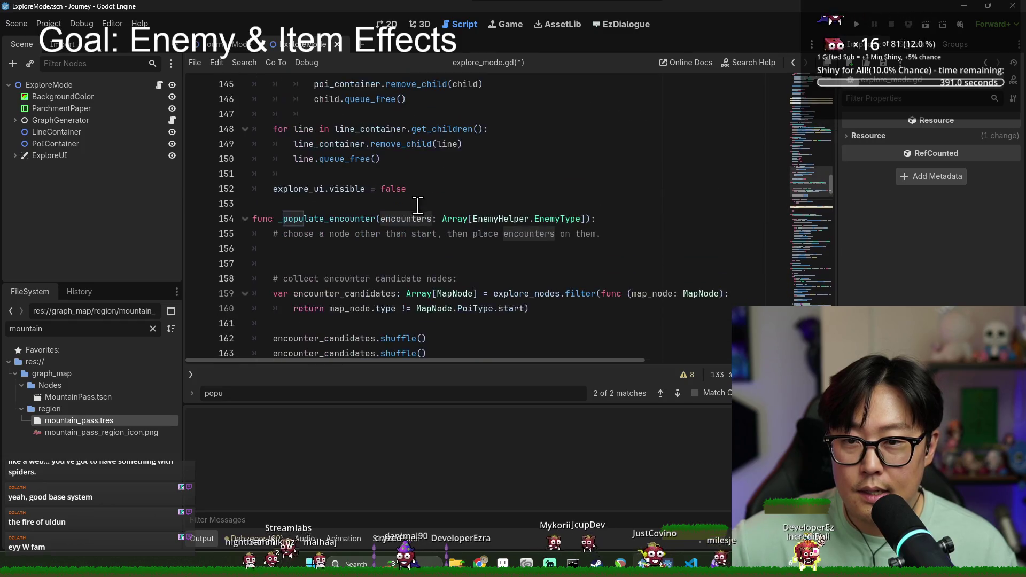
scroll(418, 209, down, 2)
scroll(389, 221, down, 2)
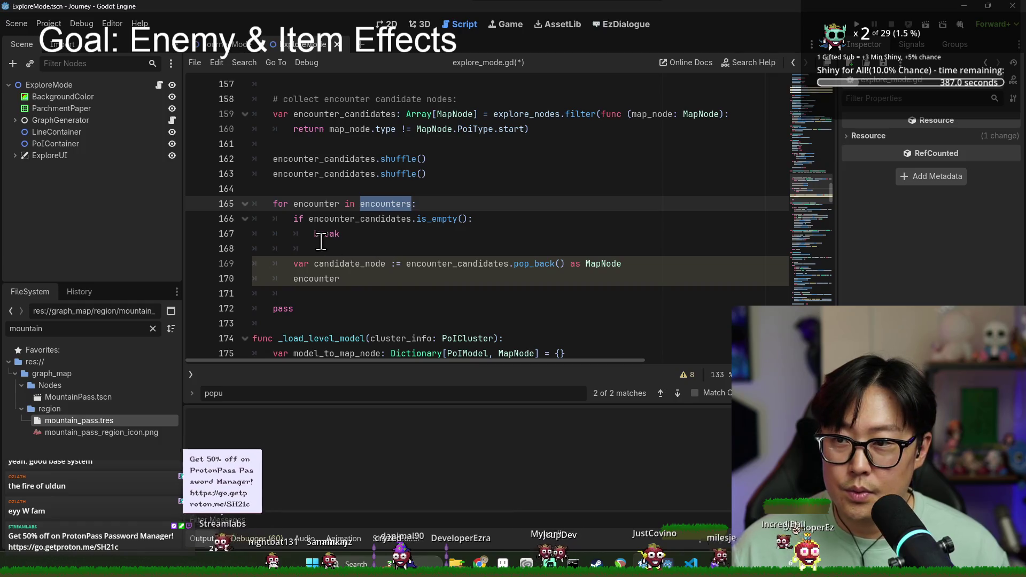
scroll(456, 276, up, 10)
scroll(456, 276, up, 20)
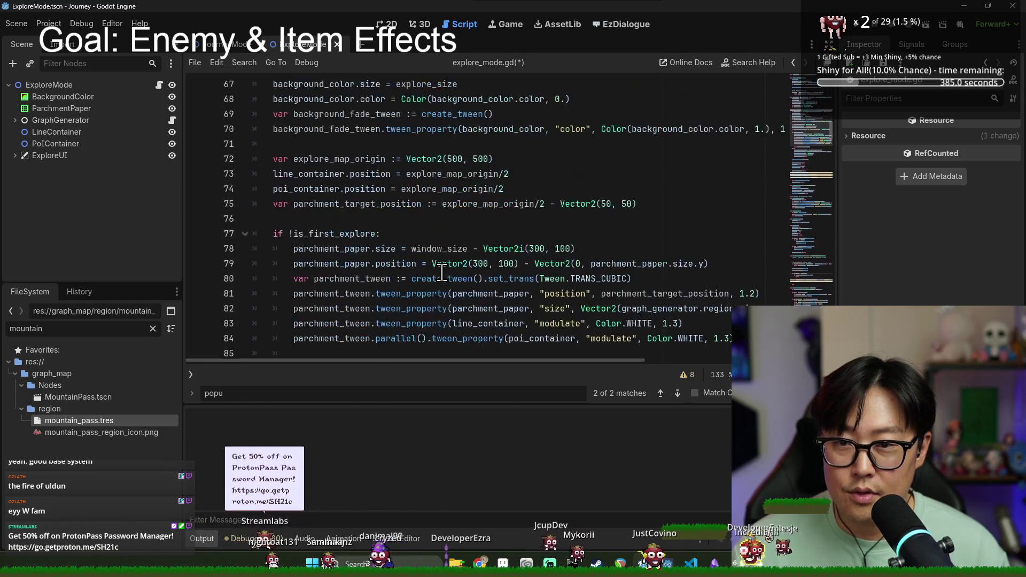
scroll(444, 273, up, 6)
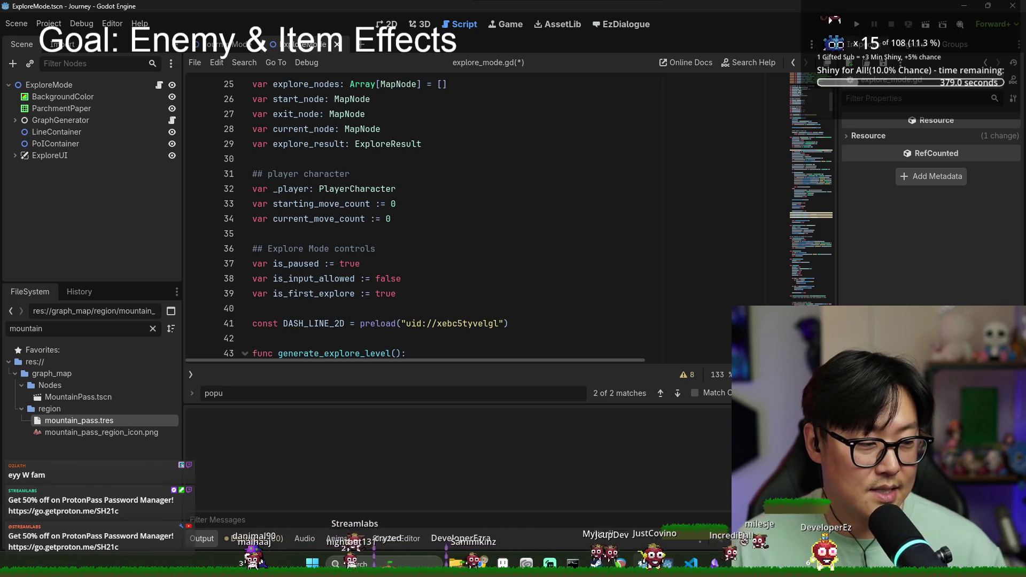
scroll(385, 305, down, 2)
scroll(346, 270, up, 2)
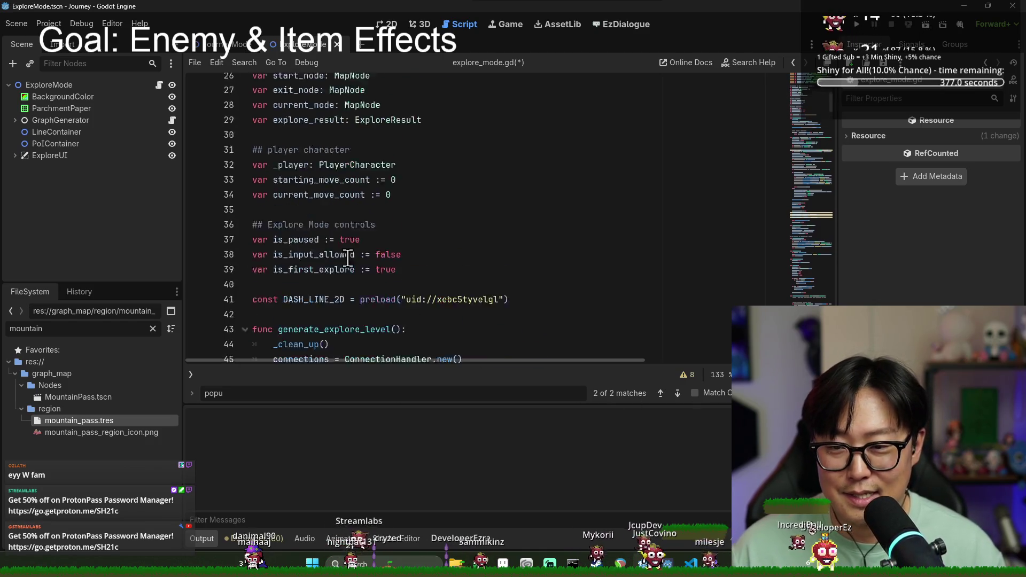
scroll(331, 282, down, 1)
scroll(342, 275, up, 1)
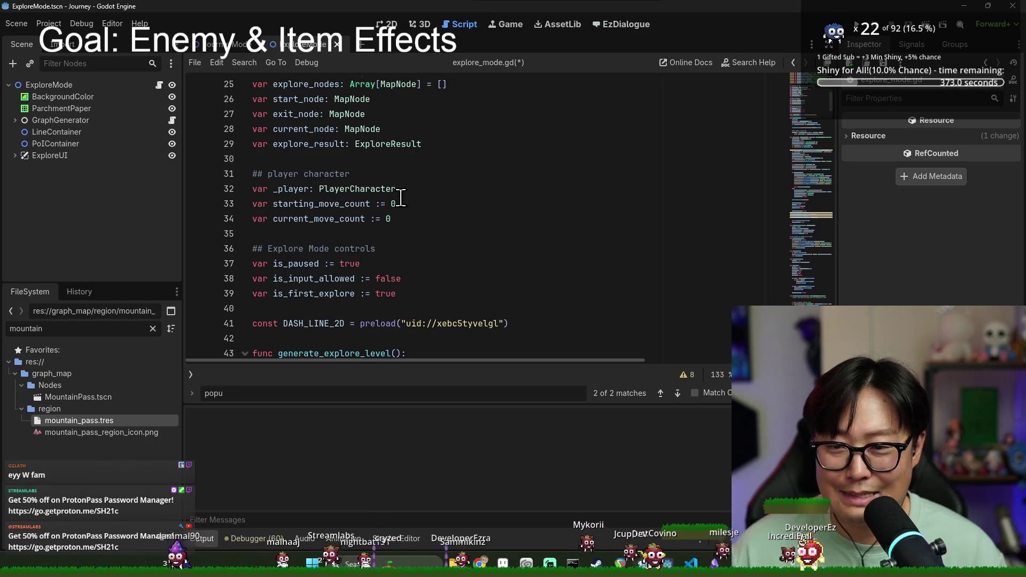
scroll(396, 198, up, 3)
scroll(374, 202, down, 2)
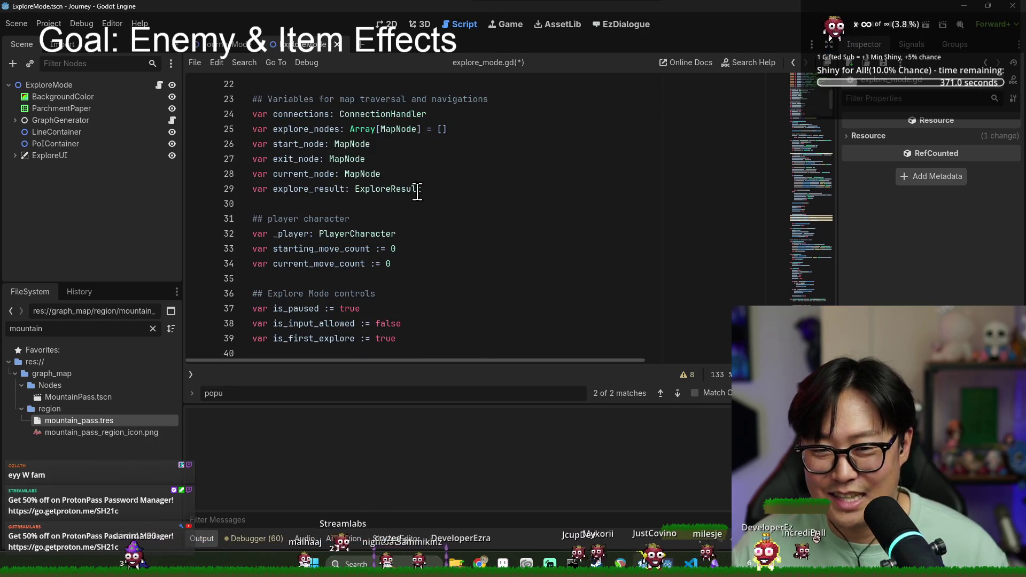
click(442, 118)
key(Return)
text(var)
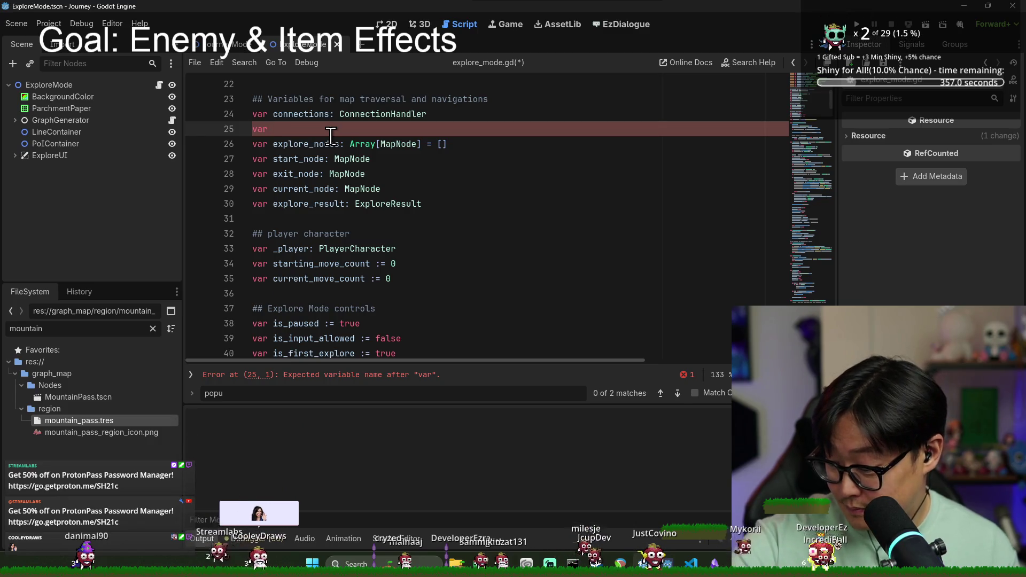
Finish line 25 as 'var exploration_manager: ExplorationManager' and save the script.
text(exploration_manager: Exp)
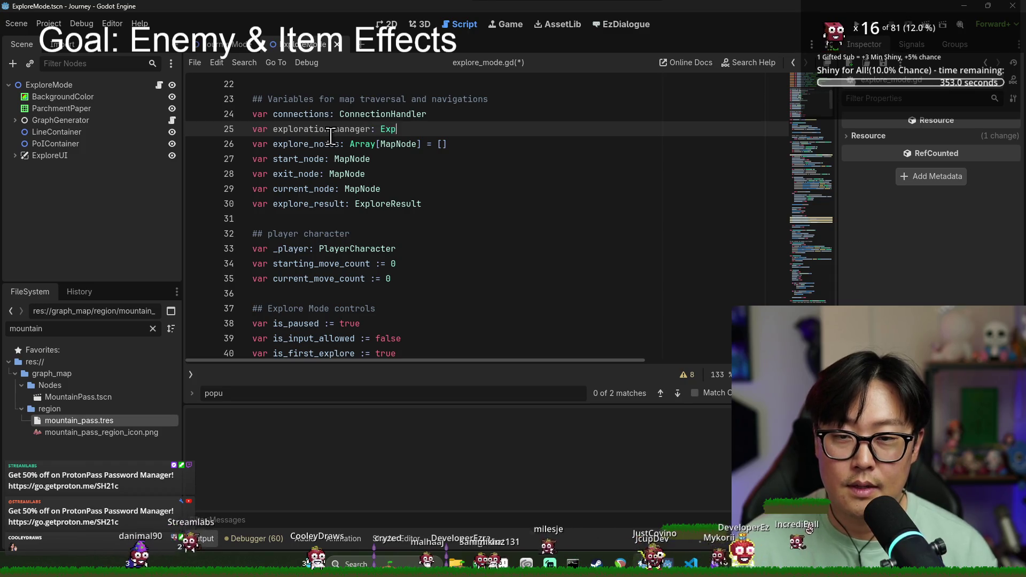
double_click(331, 136)
scroll(374, 267, down, 5)
key(ctrl+s)
Add 'exploration_manager = ExplorationManager.new()' as the first line of start().
double_click(298, 191)
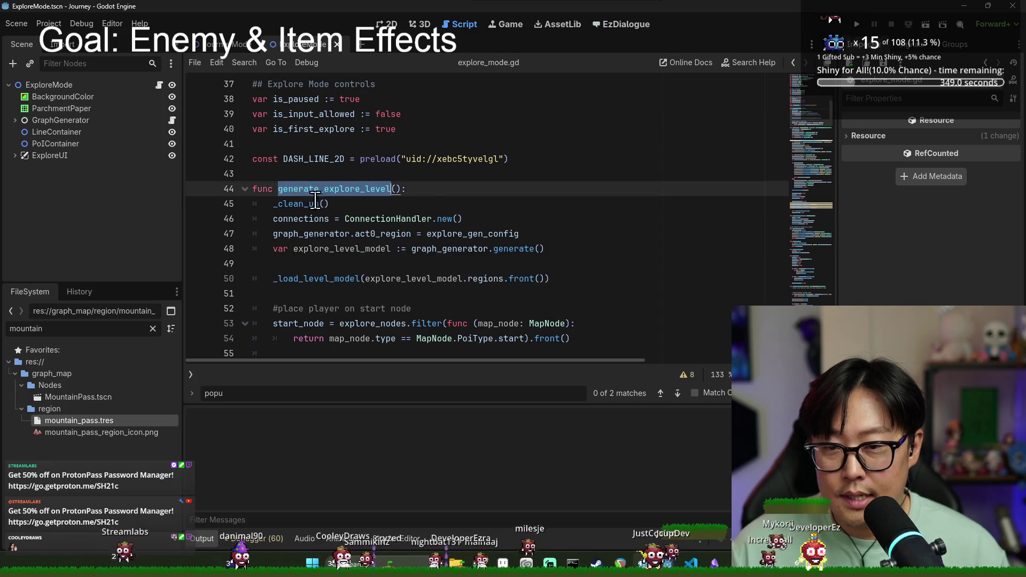
scroll(298, 191, down, 3)
click(290, 233)
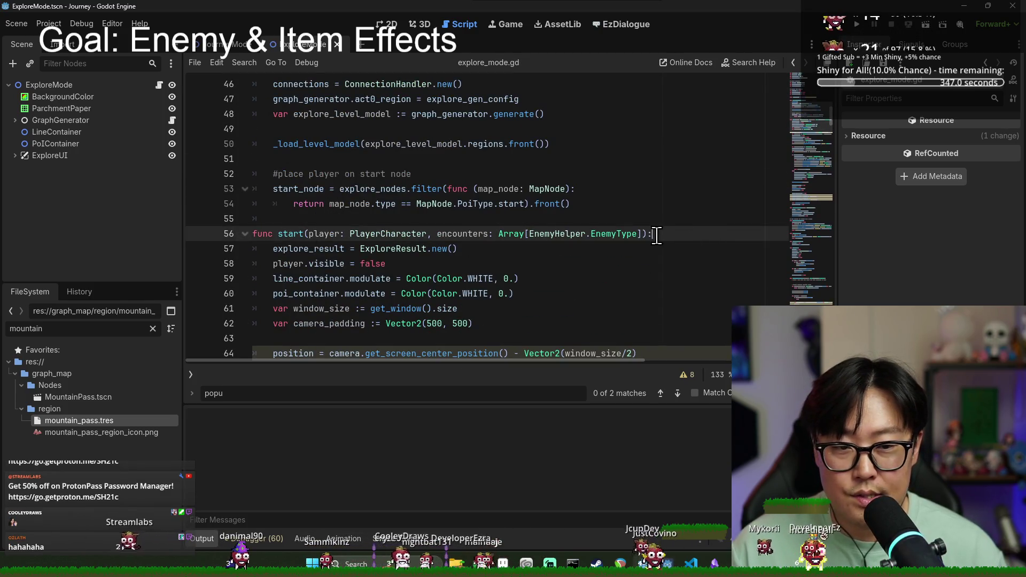
key(Return)
text(exploration_manager = ExplorationManager)
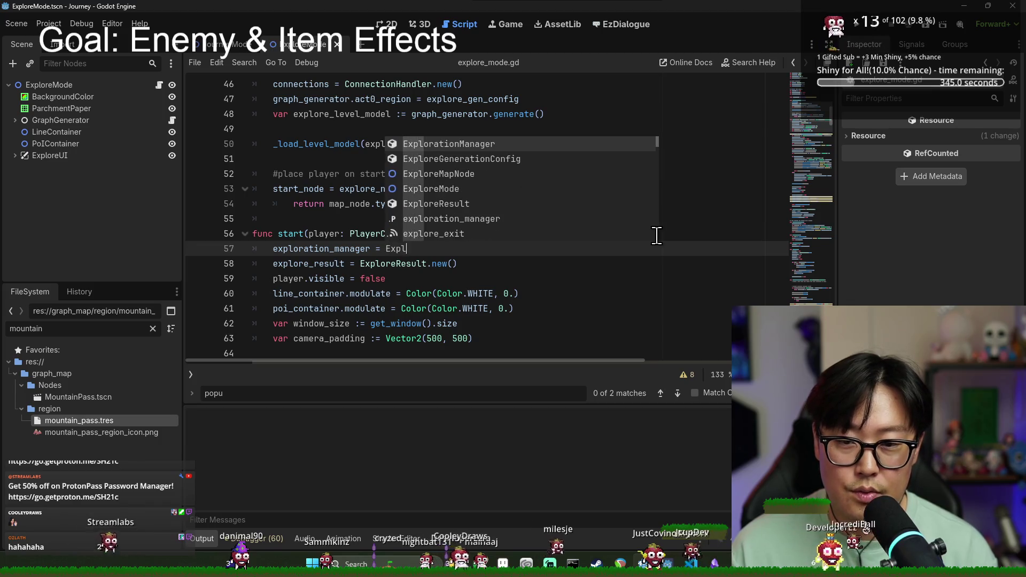
text(.new())
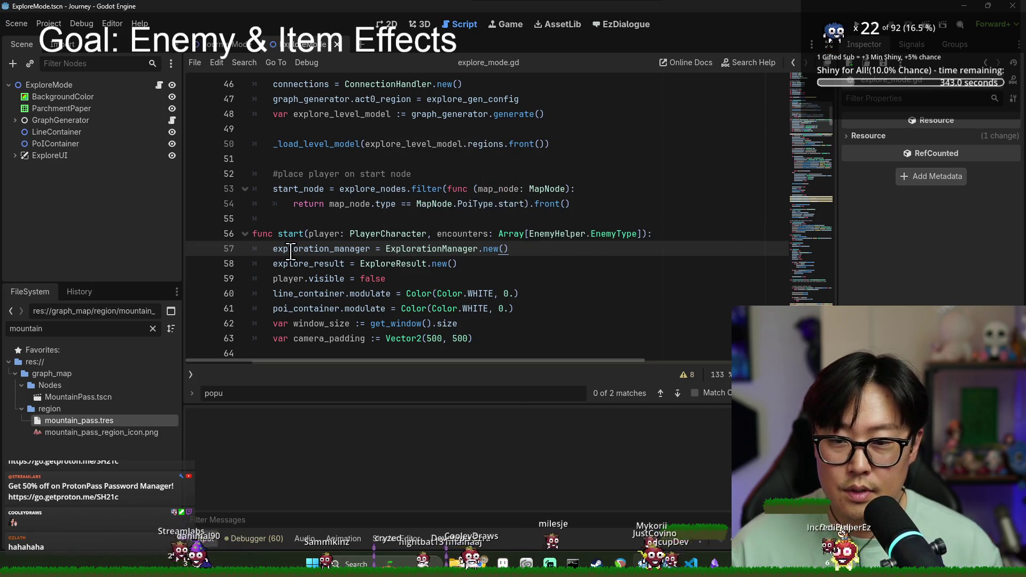
scroll(307, 267, down, 9)
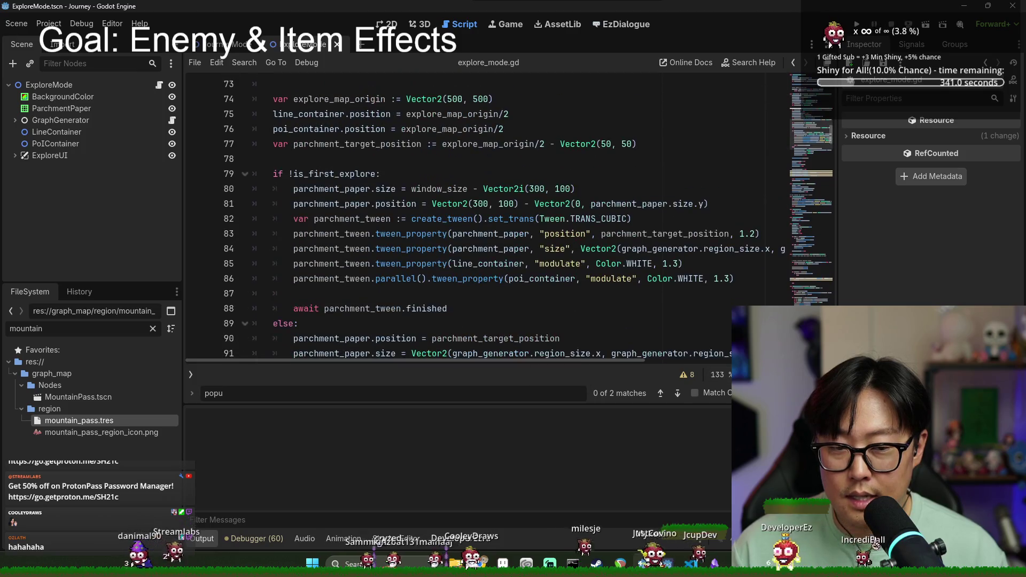
Find _populate_encounter via 'popula', delete the stray 'encounter' word on line 172, and save.
key(Escape)
scroll(322, 121, down, 8)
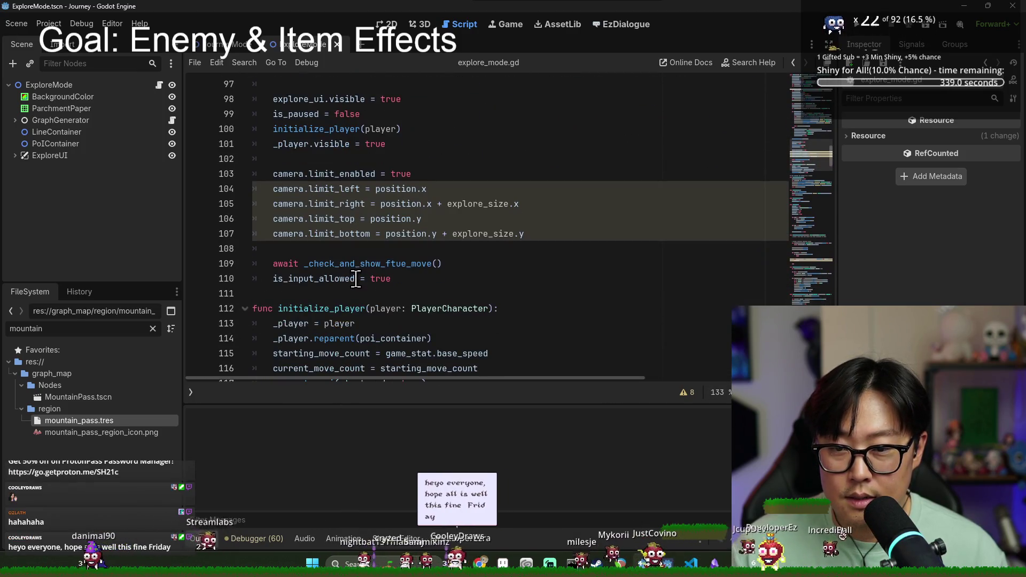
scroll(323, 121, up, 6)
scroll(354, 240, down, 13)
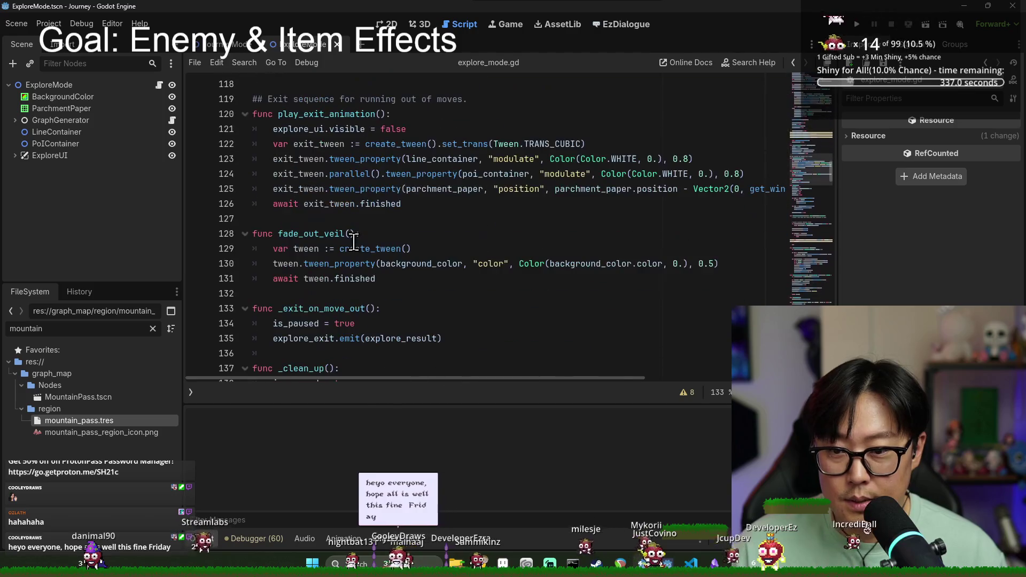
scroll(354, 240, down, 5)
key(ctrl+f)
text(populate)
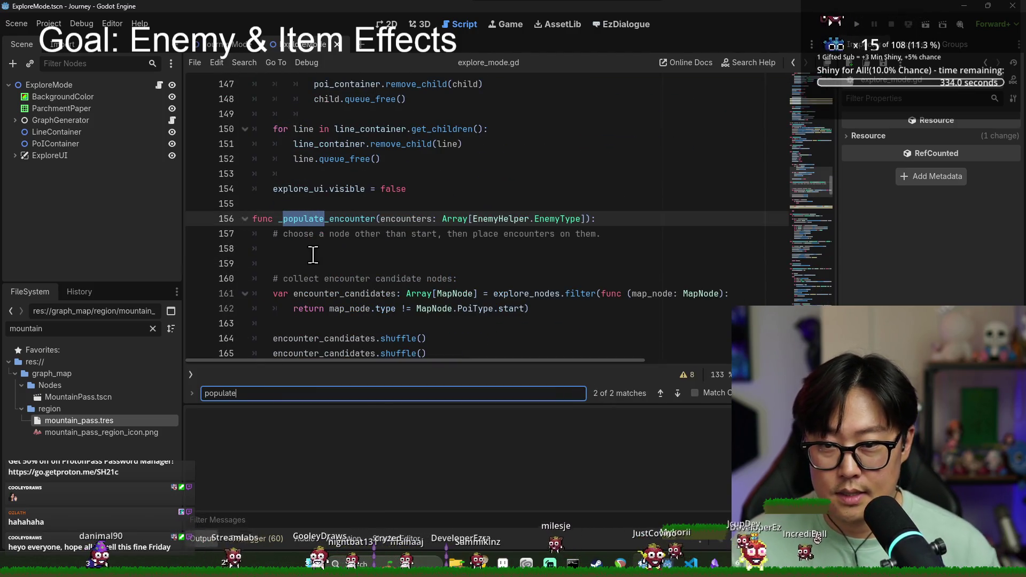
scroll(313, 255, down, 4)
click(320, 159)
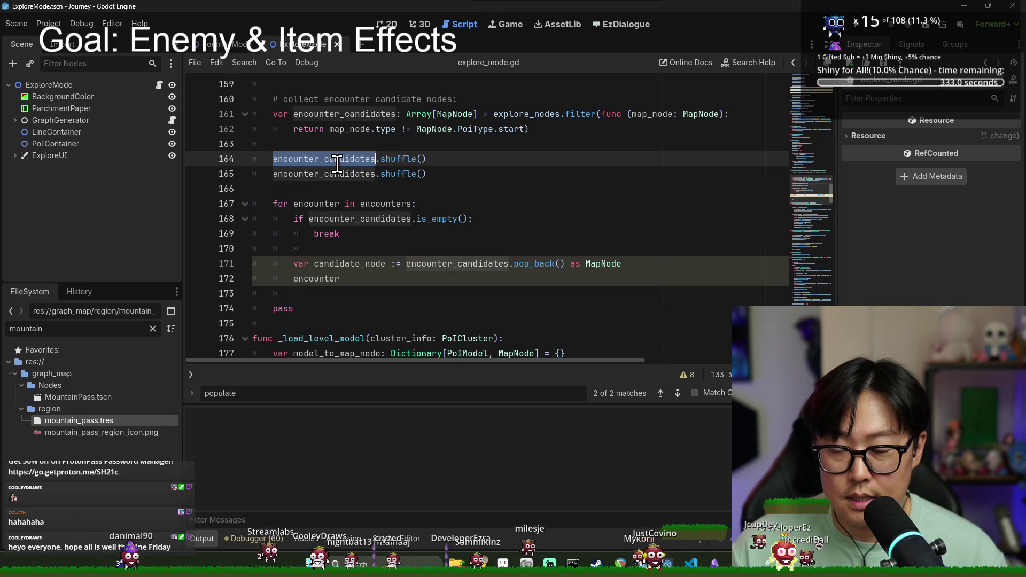
click(321, 248)
double_click(321, 278)
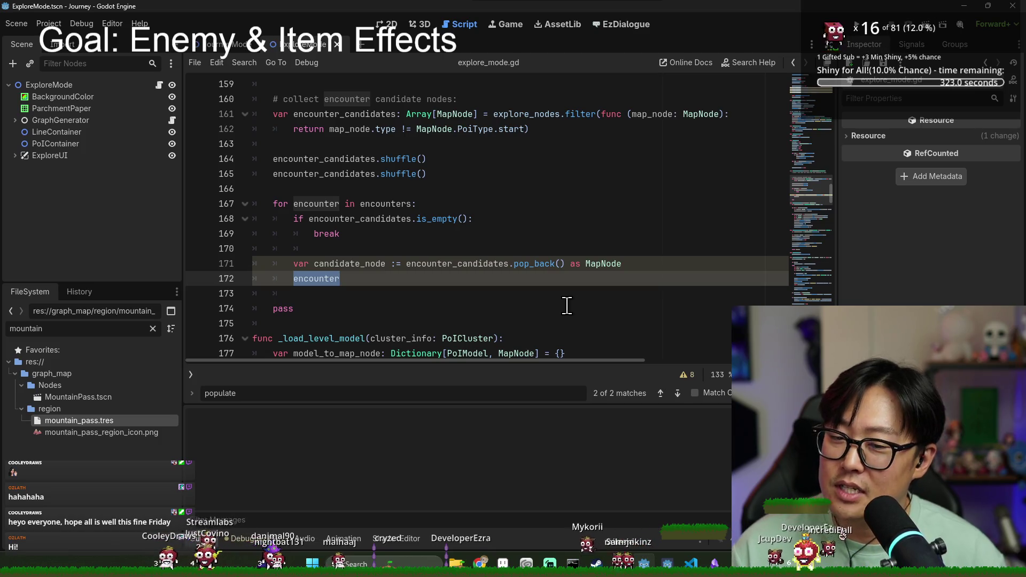
key(BackSpace)
key(ctrl+s)
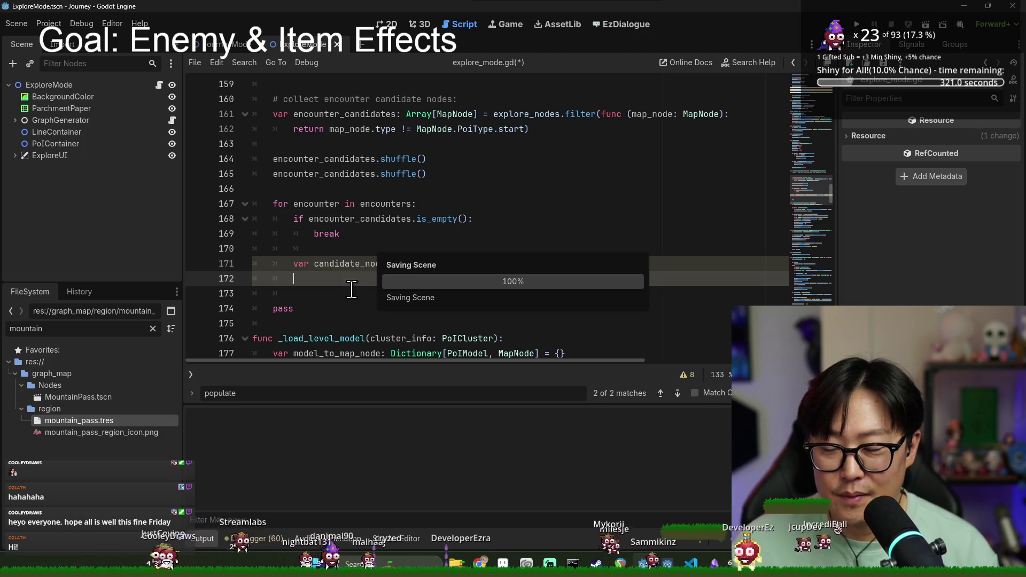
Search '_move_to' to jump to the _move_to_poi function.
key(ctrl+f)
text(_mopve)
key(BackSpace)
key(BackSpace)
key(BackSpace)
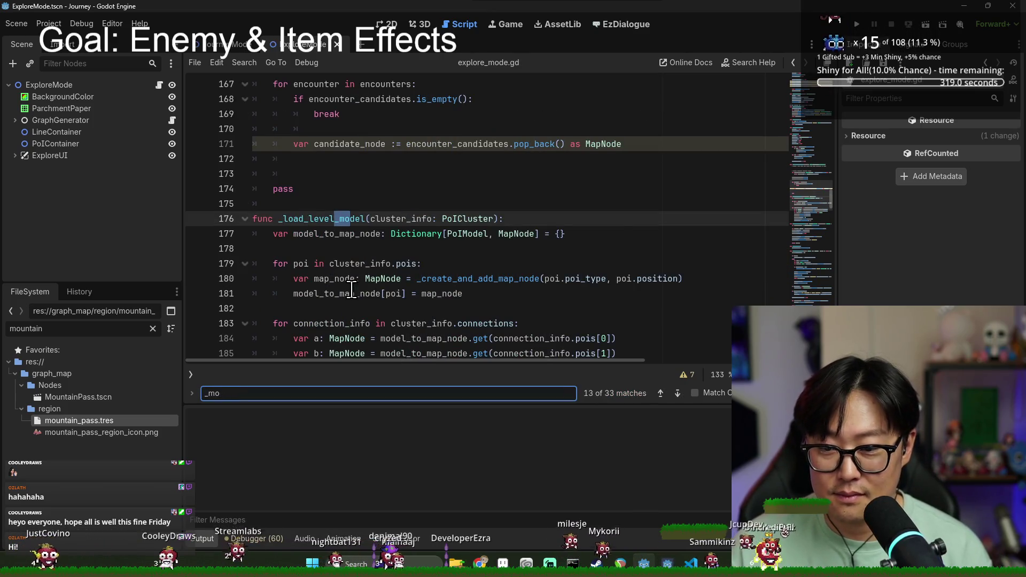
text(ve_to)
double_click(320, 239)
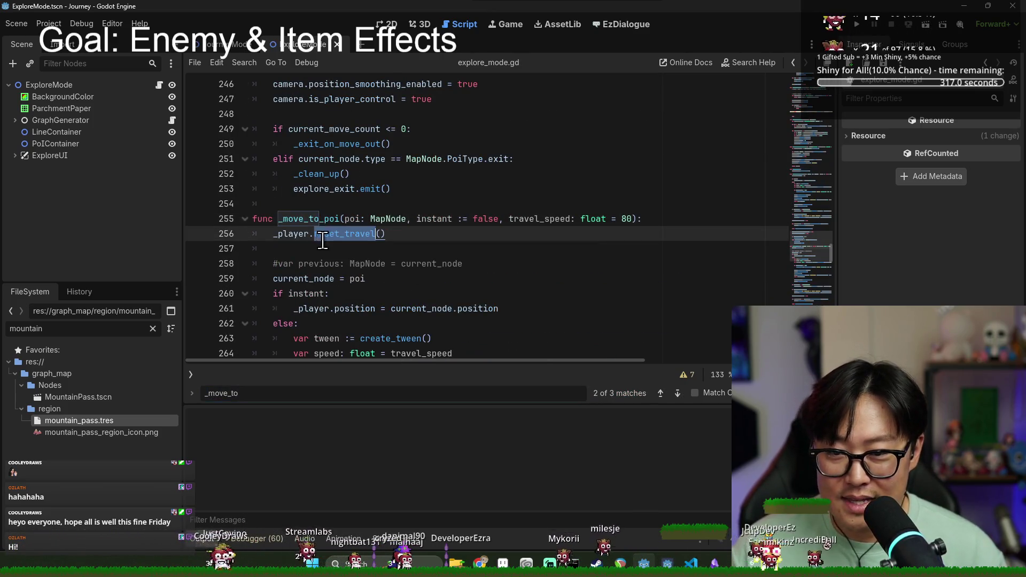
Delete the old 'object.current_node = poi' line in _move_object_to_poi.
scroll(337, 243, up, 10)
scroll(356, 257, up, 5)
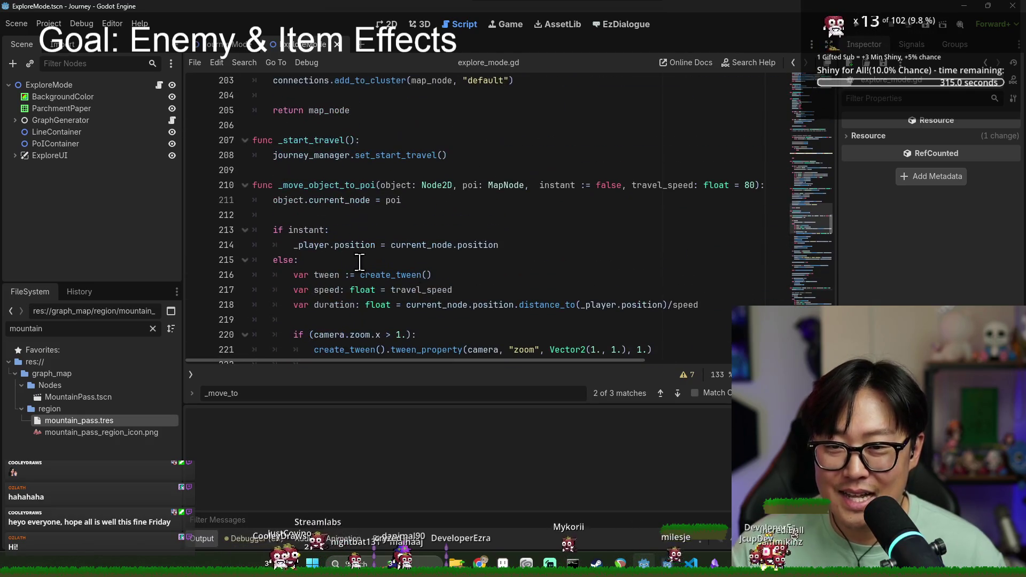
key(Escape)
click(206, 538)
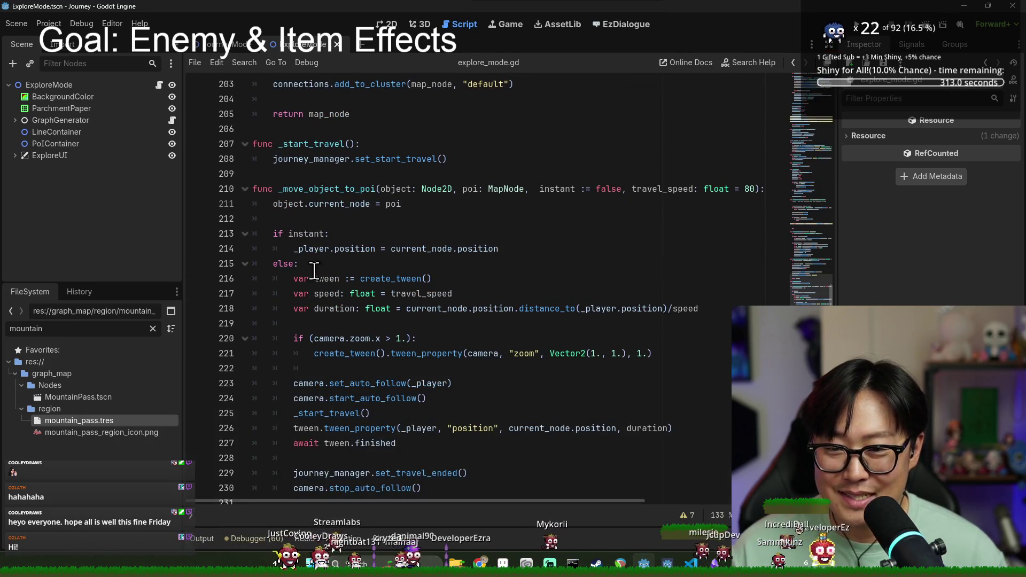
double_click(313, 189)
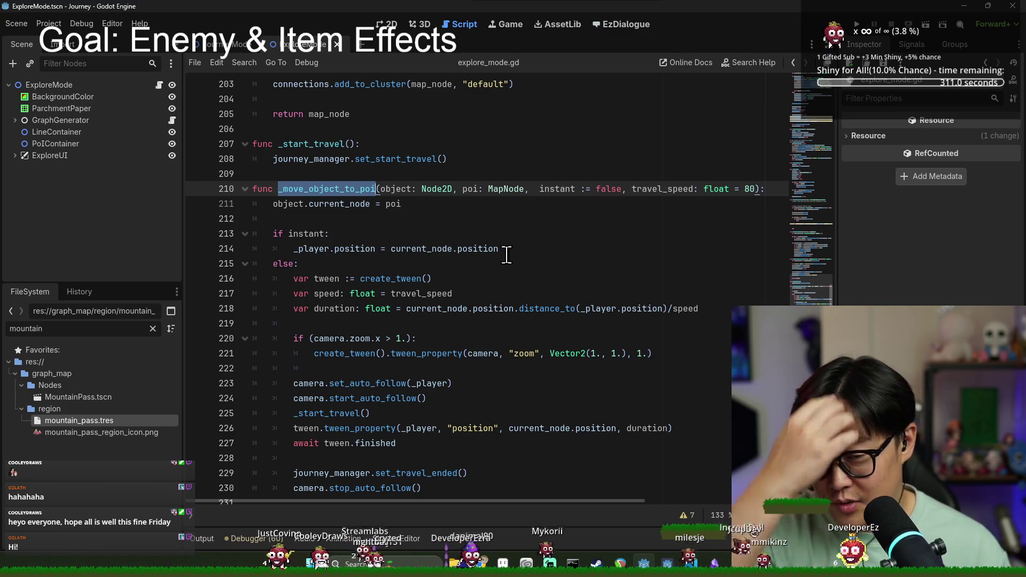
click(289, 205)
drag(289, 205, 429, 206)
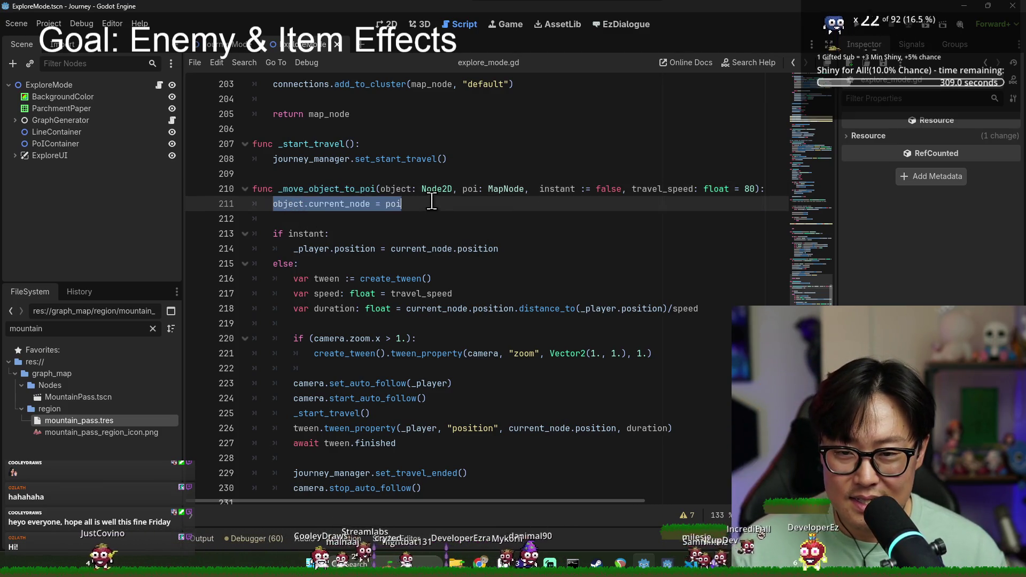
key(BackSpace)
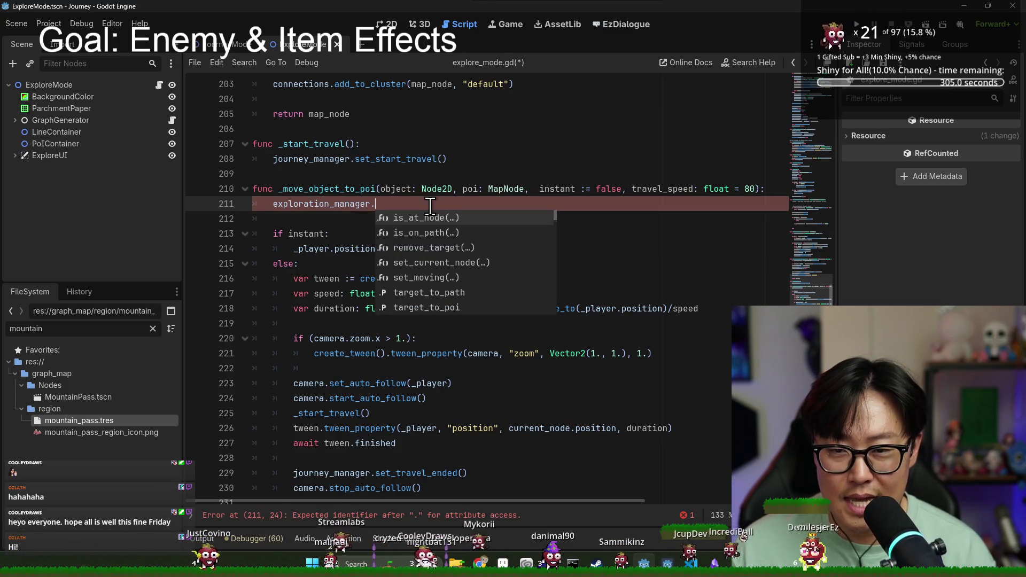
text(path)
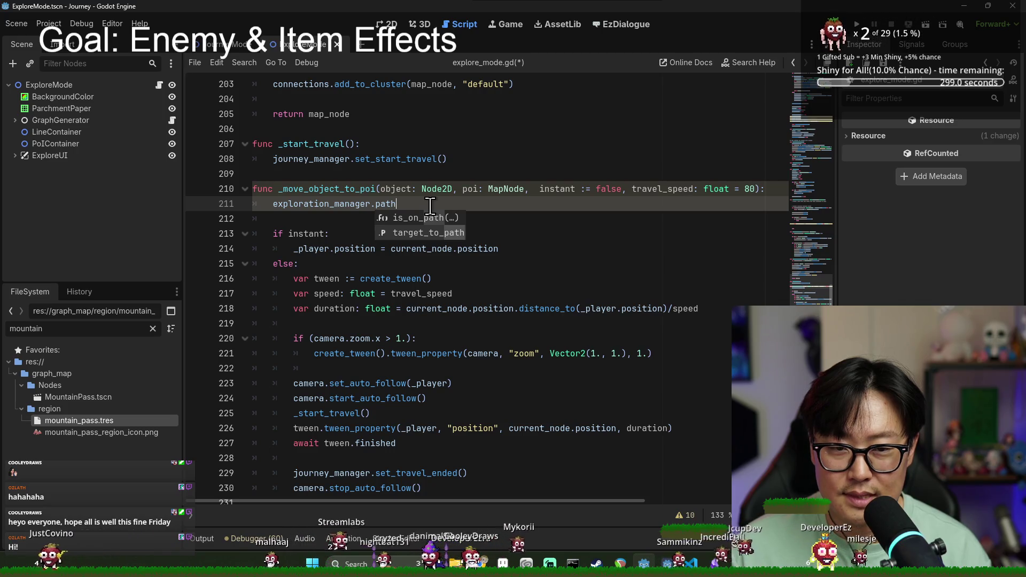
triple_click(430, 205)
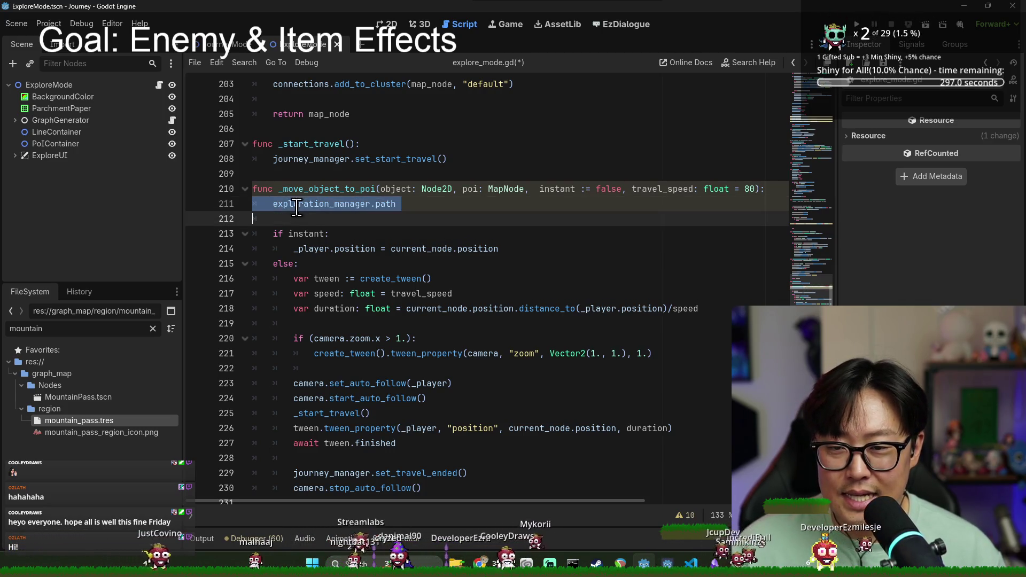
key(BackSpace)
Add exploration_manager.set_current_node(object, poi) in the instant branch and save.
click(521, 236)
key(Return)
text(exploration_manager)
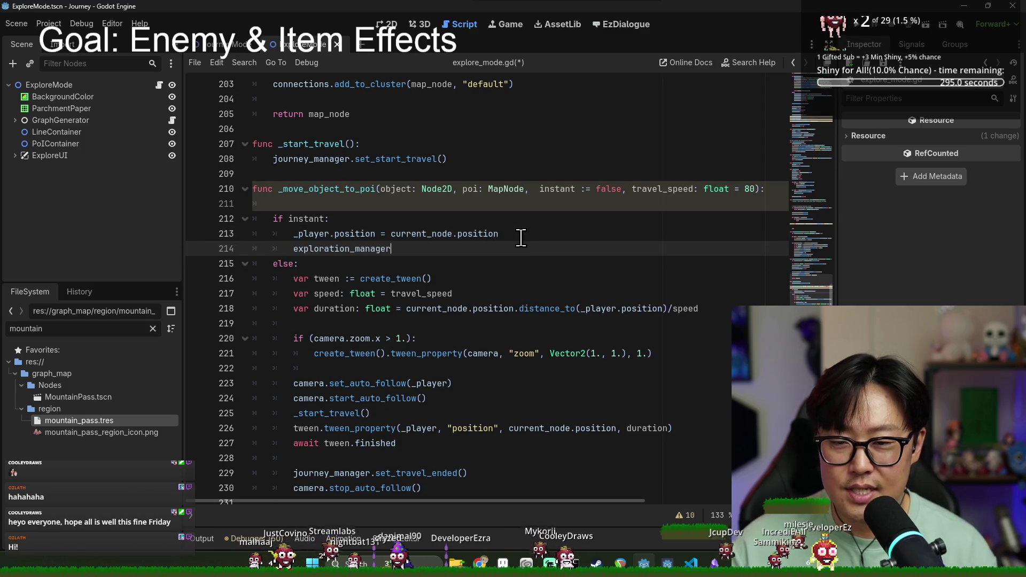
text(.)
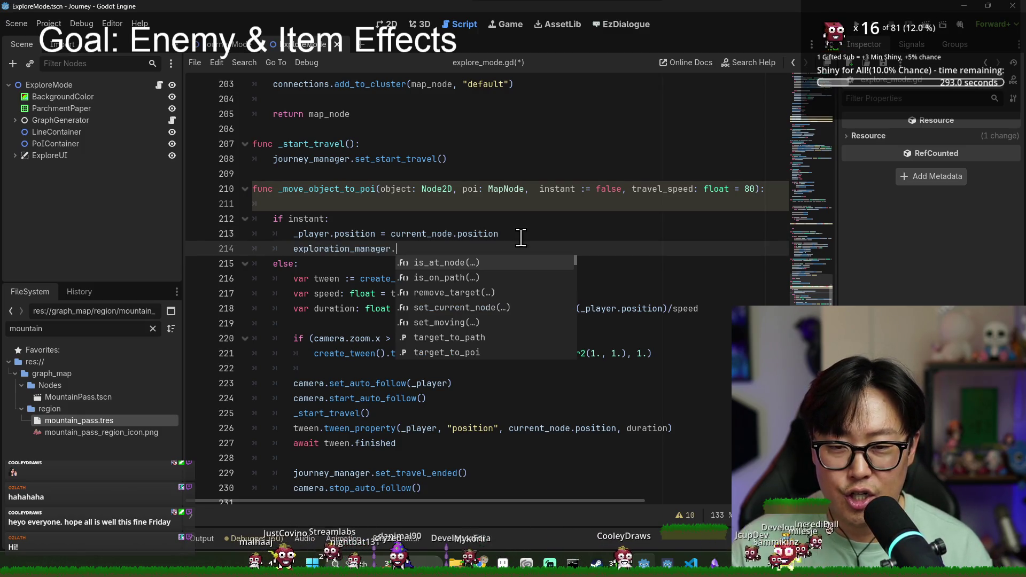
text(set_cur)
key(Return)
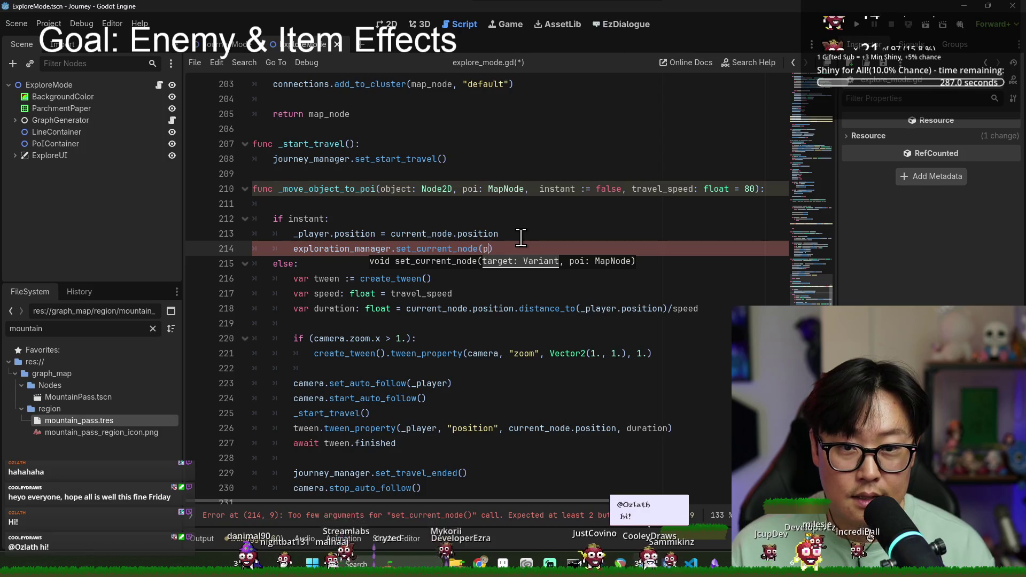
key(ctrl+space)
key(Escape)
text(object, )
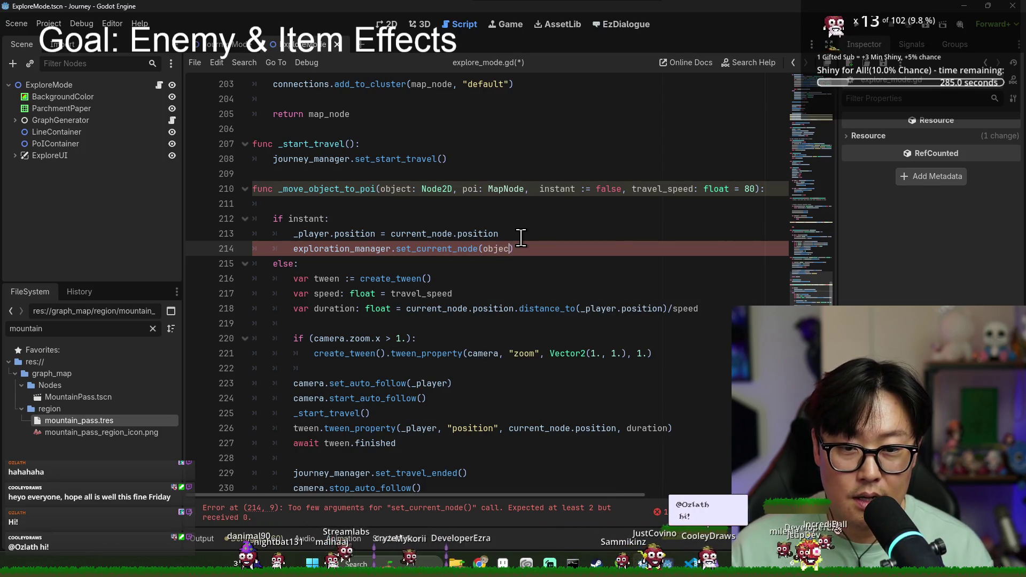
text(poi)
key(ctrl+s)
key(Up)
key(Up)
key(Up)
key(BackSpace)
key(BackSpace)
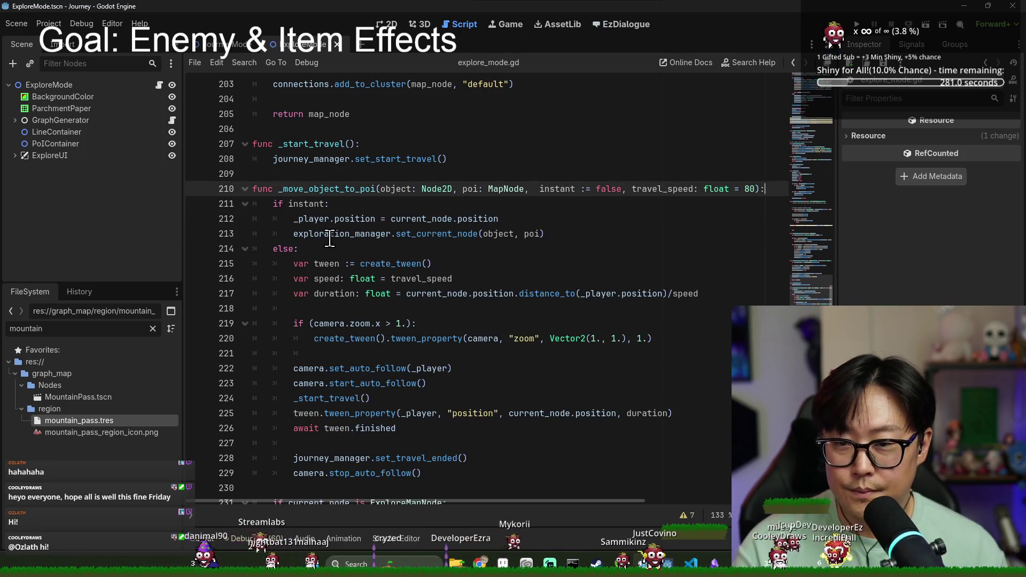
Copy the set_current_node(object, poi) call into the else branch.
double_click(339, 239)
shift+click(552, 240)
key(ctrl+s)
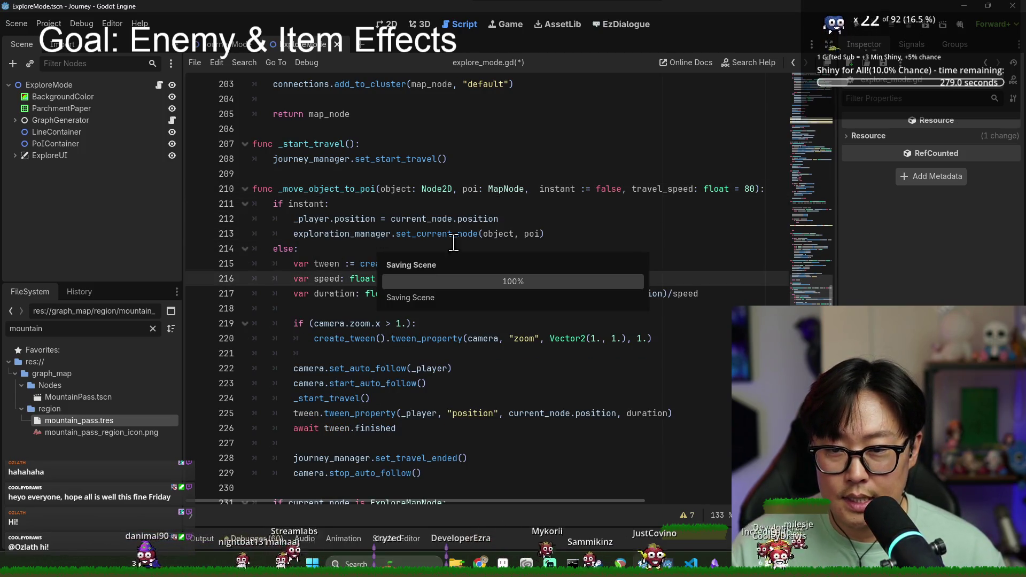
click(465, 249)
key(Return)
text(exploration_manager.set_current_node(object, poi))
double_click(499, 265)
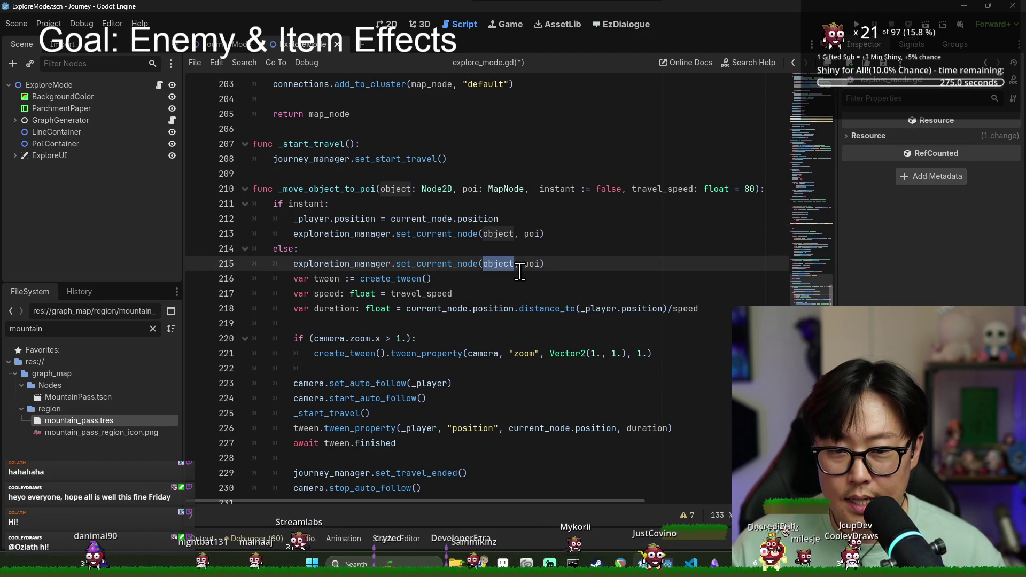
Insert 'var previous_node: MapNode = exploration_manager.get_target_current_node(object)' above the pasted call.
click(305, 259)
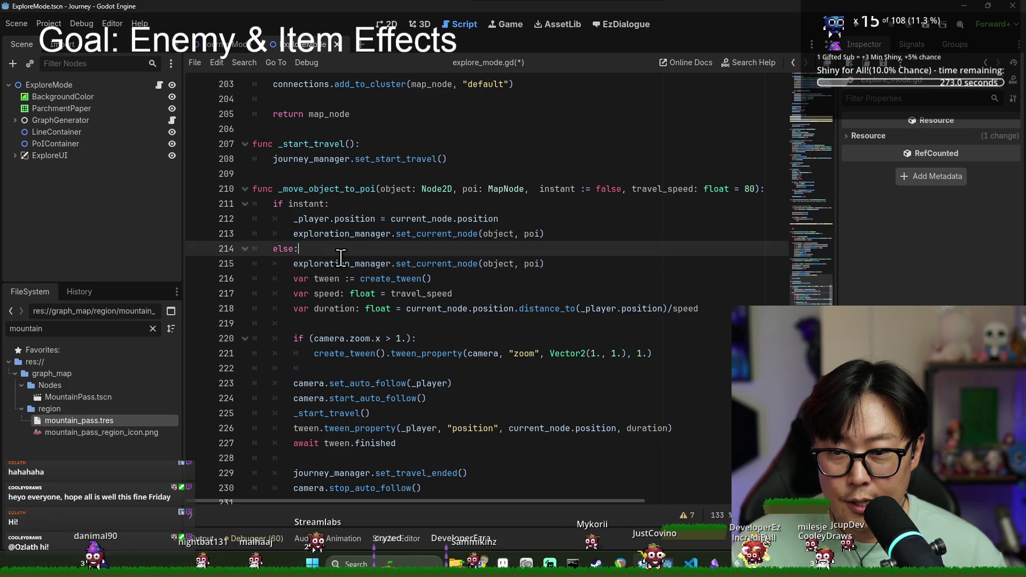
key(ctrl+shift+Return)
text(var previous_node:)
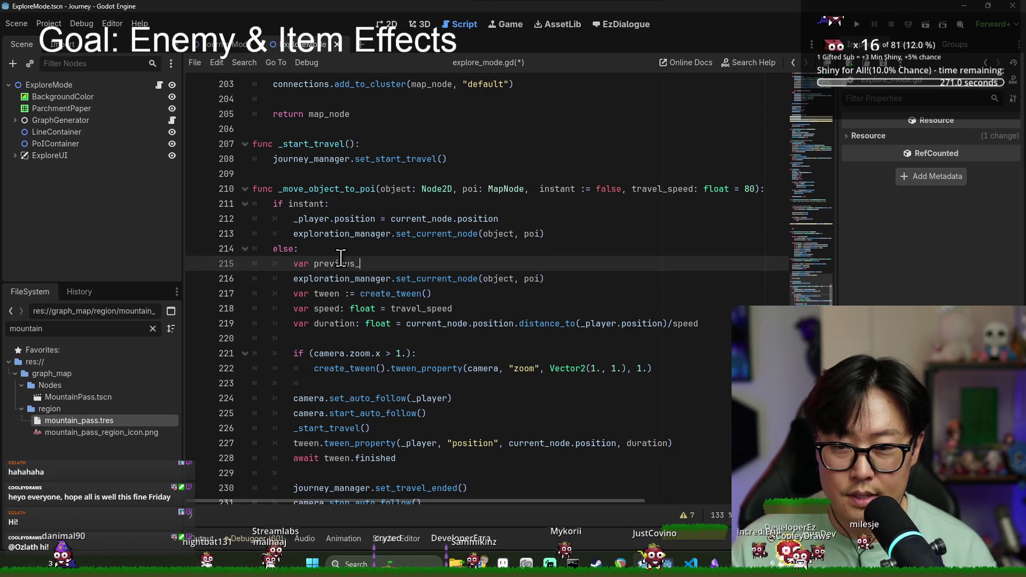
text( MapNode = )
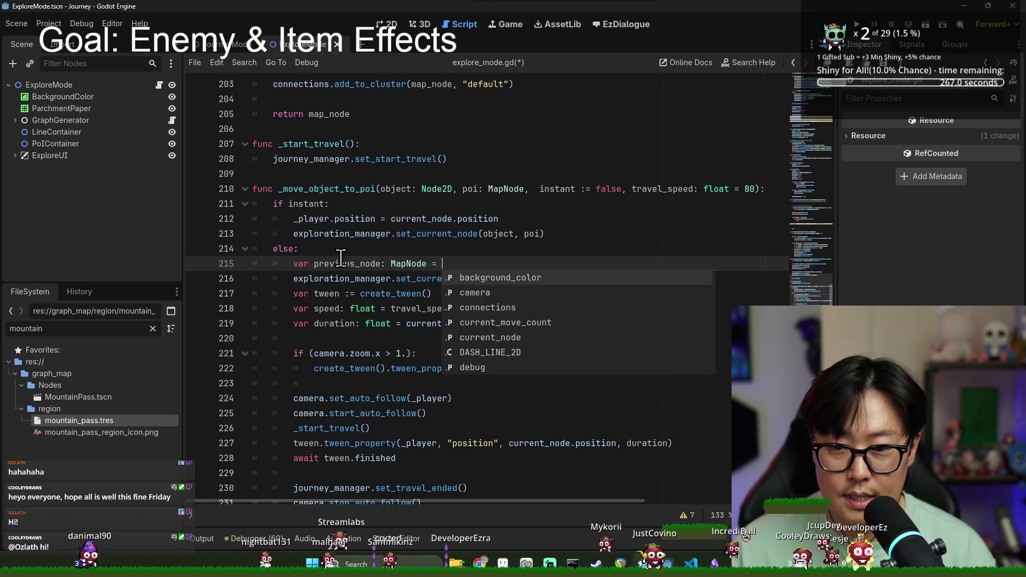
text(exploration_manager.get_target_c)
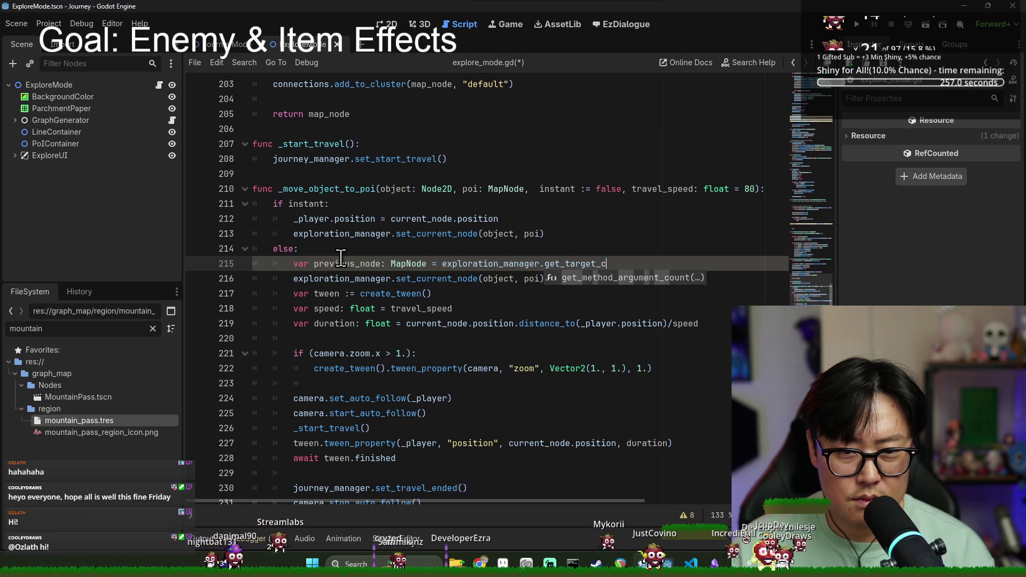
text(urrent_node()
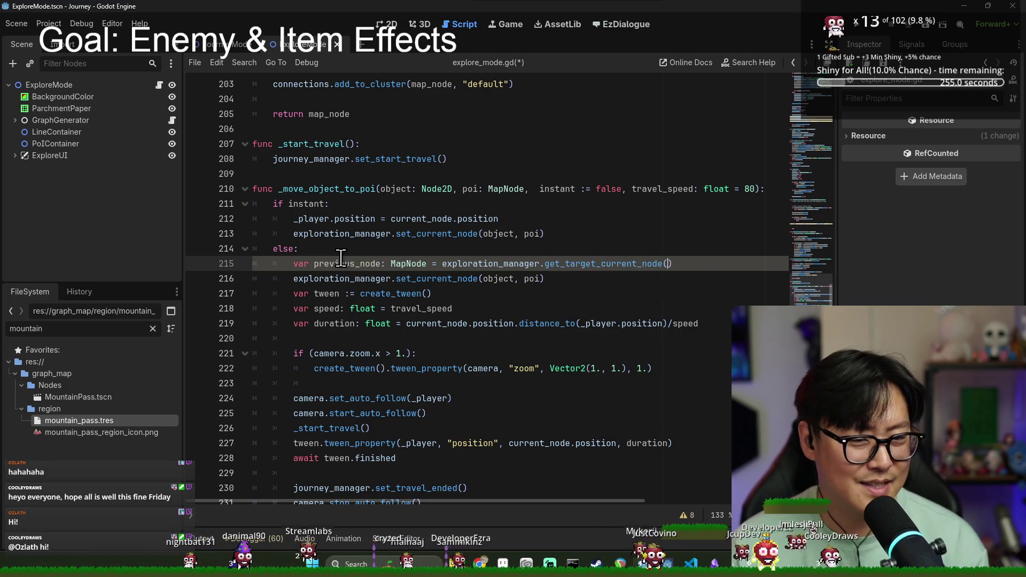
double_click(395, 188)
key(ctrl+c)
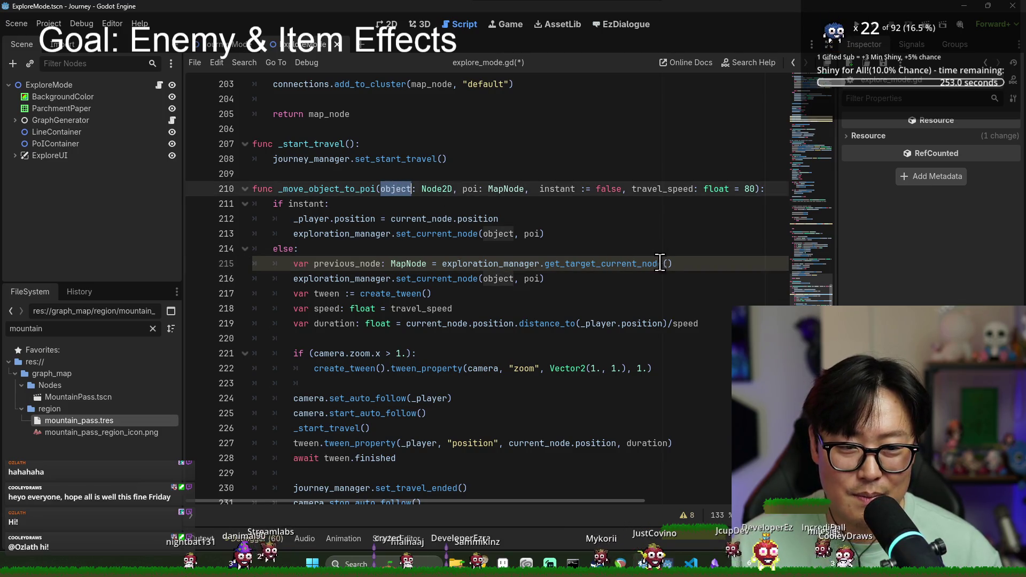
click(667, 263)
key(ctrl+v)
Open the ExplorationManager class script exploration_manager.gd.
key(Up)
key(Up)
click(581, 264)
ctrl+click(342, 233)
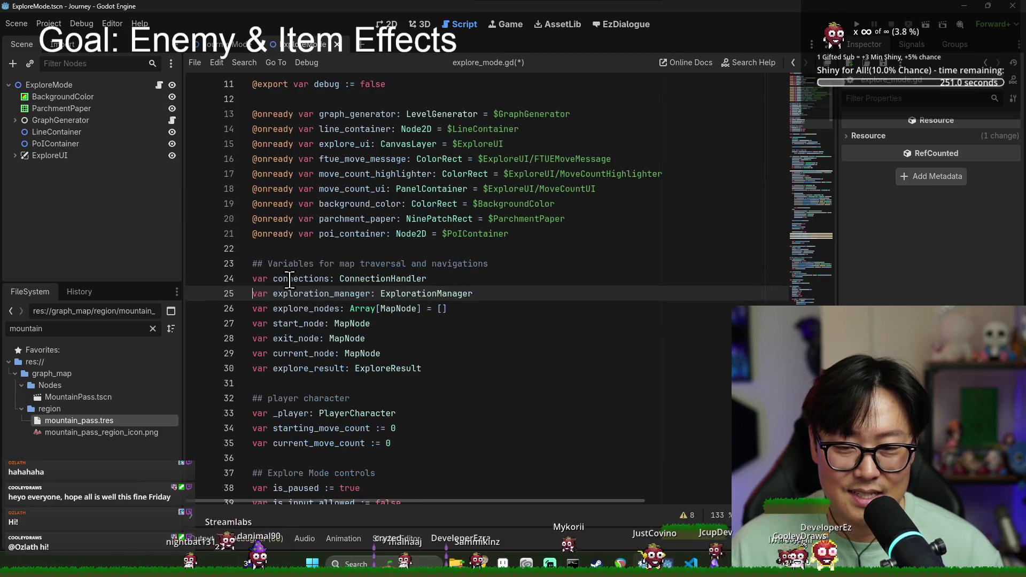
scroll(361, 293, down, 4)
scroll(361, 292, up, 6)
ctrl+click(406, 383)
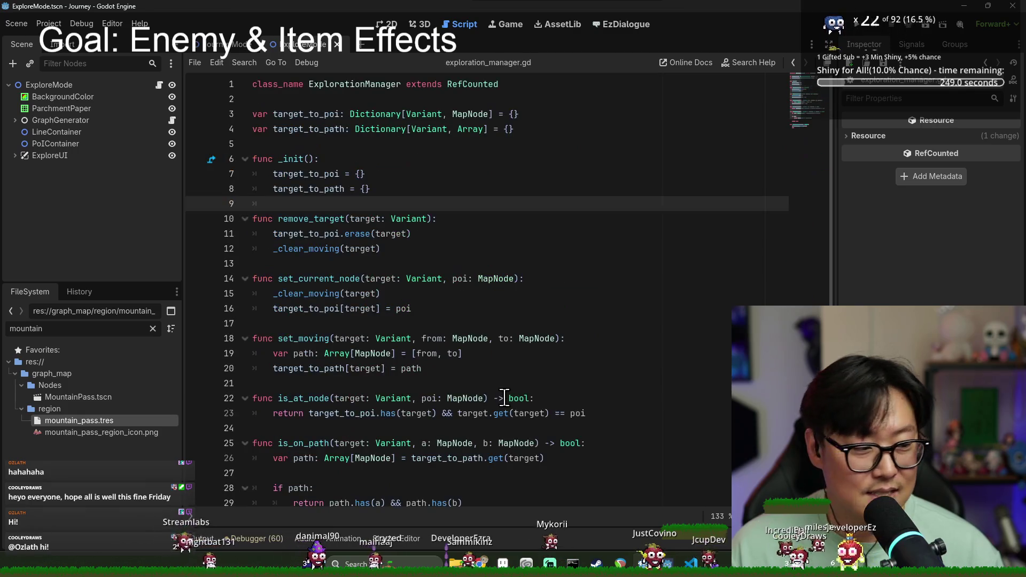
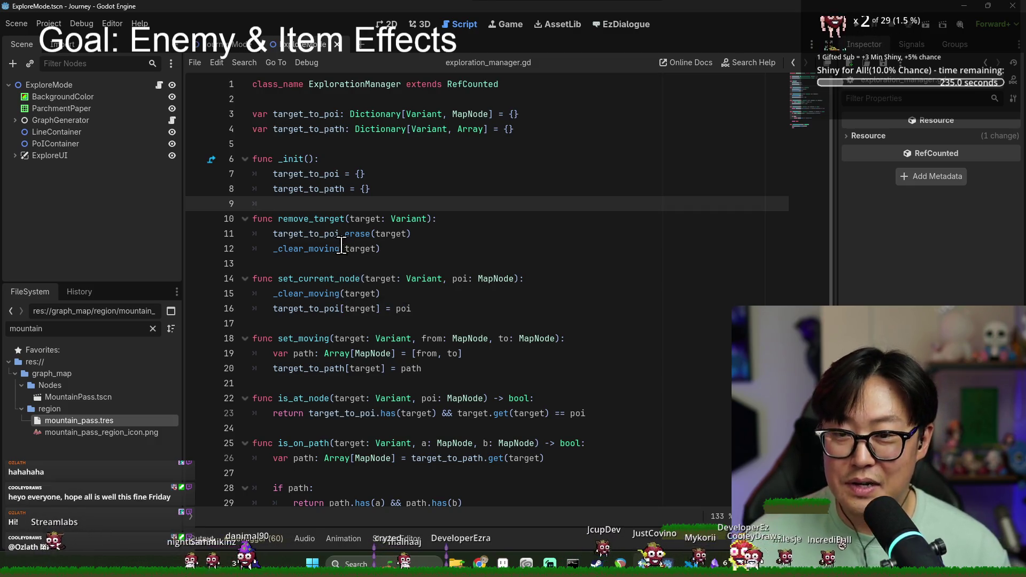
Add get_target_current_node(target: Variant) -> MapNode returning target_to_poi.get(target), and save.
scroll(398, 214, down, 2)
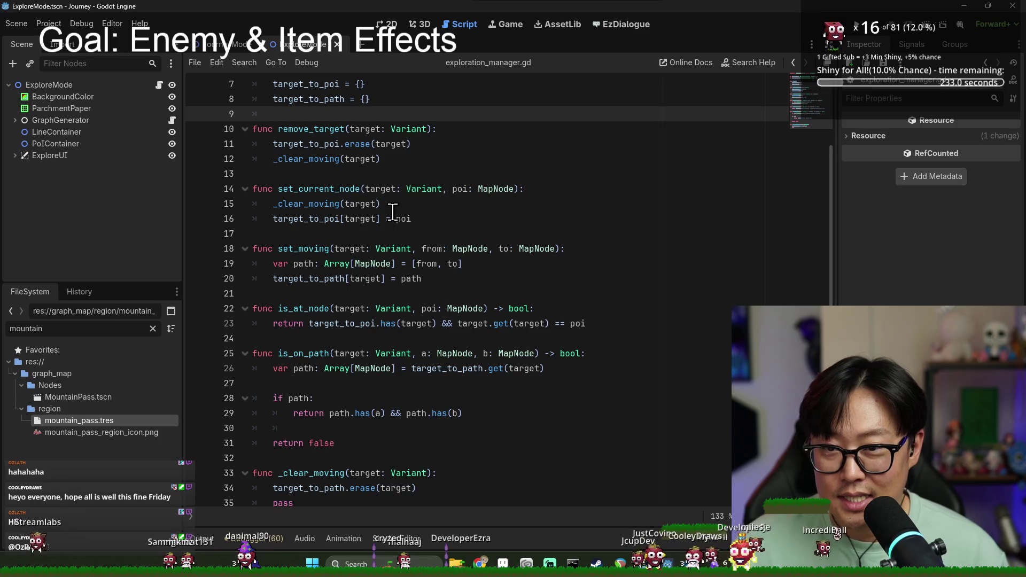
key(Return)
key(Return)
key(Up)
text(f)
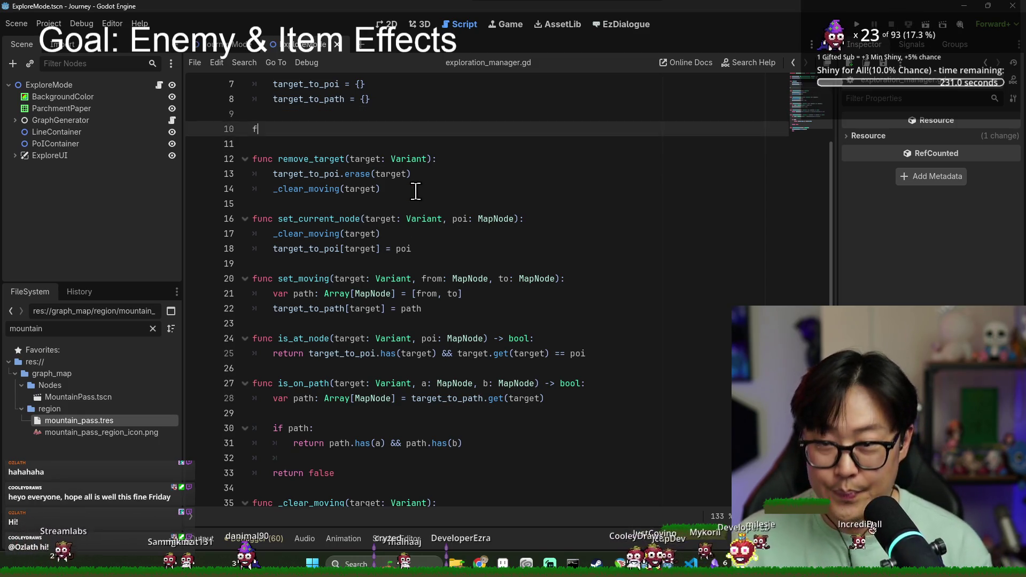
text((target:)
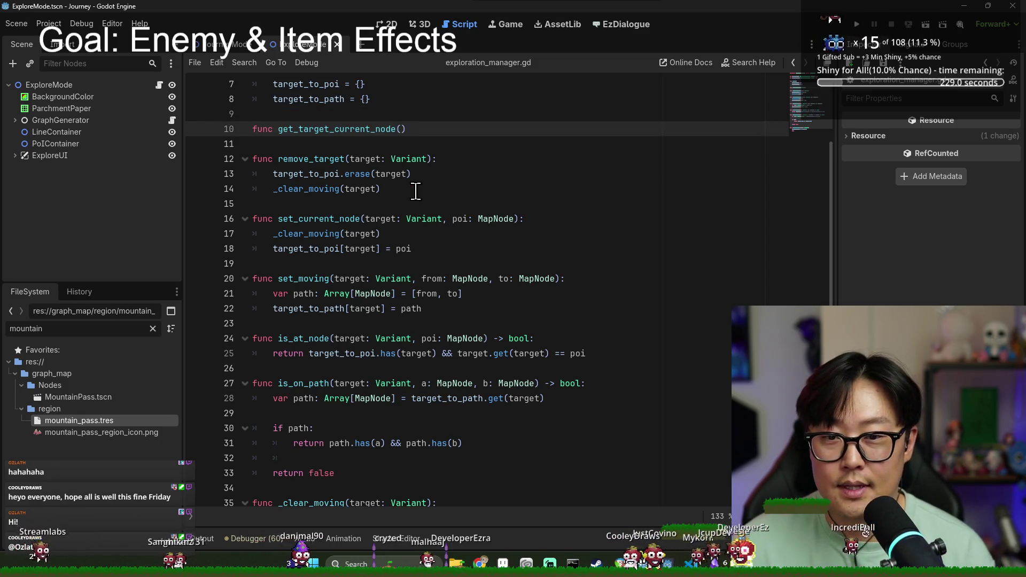
text( Variant))
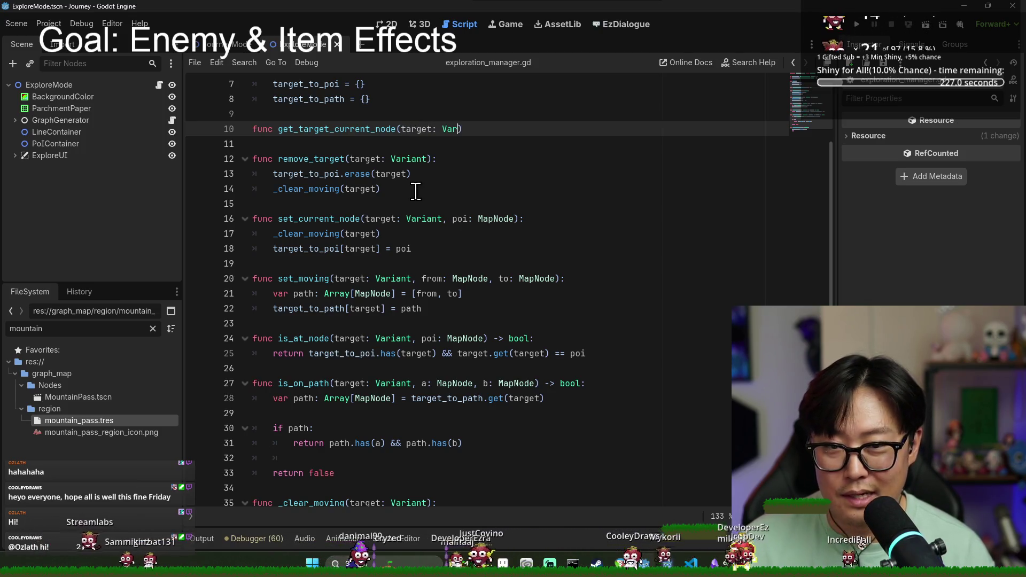
text(:)
key(Return)
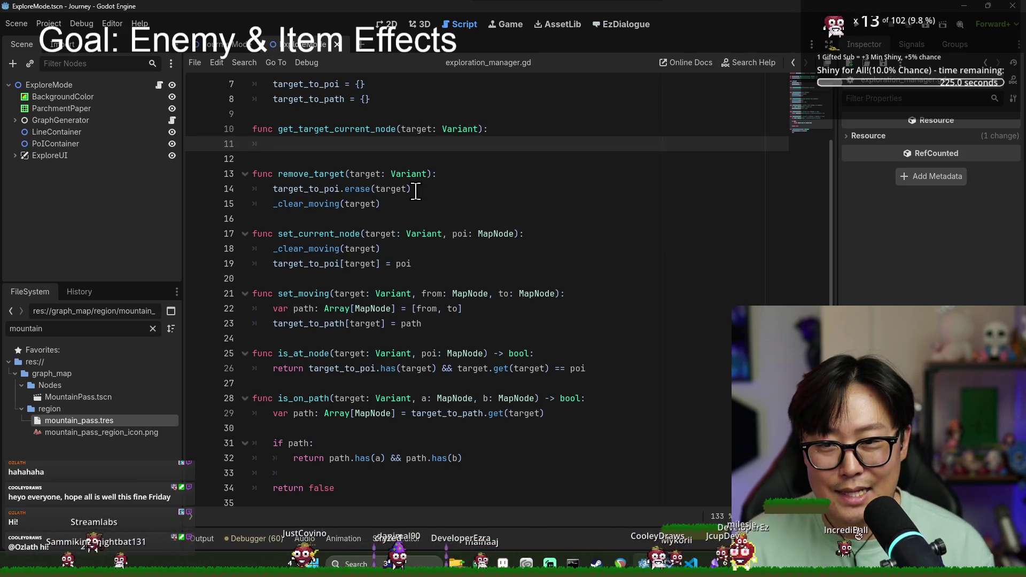
click(483, 126)
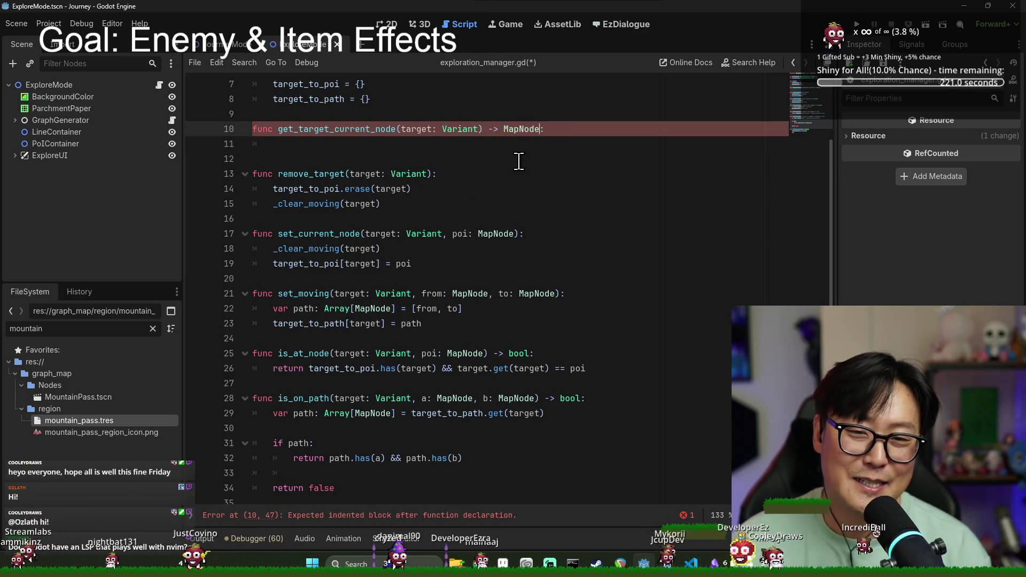
click(438, 149)
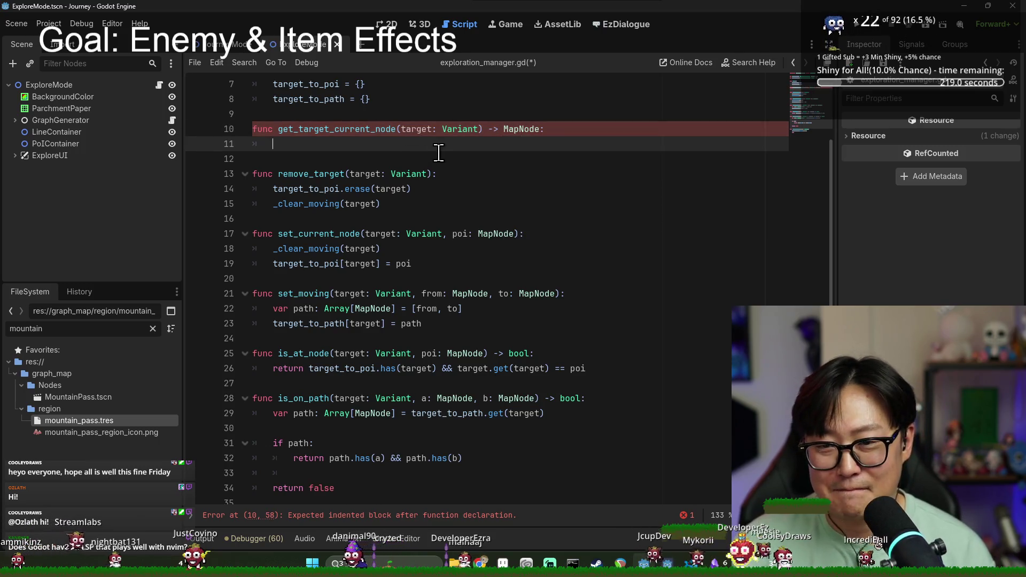
text(return target_to_)
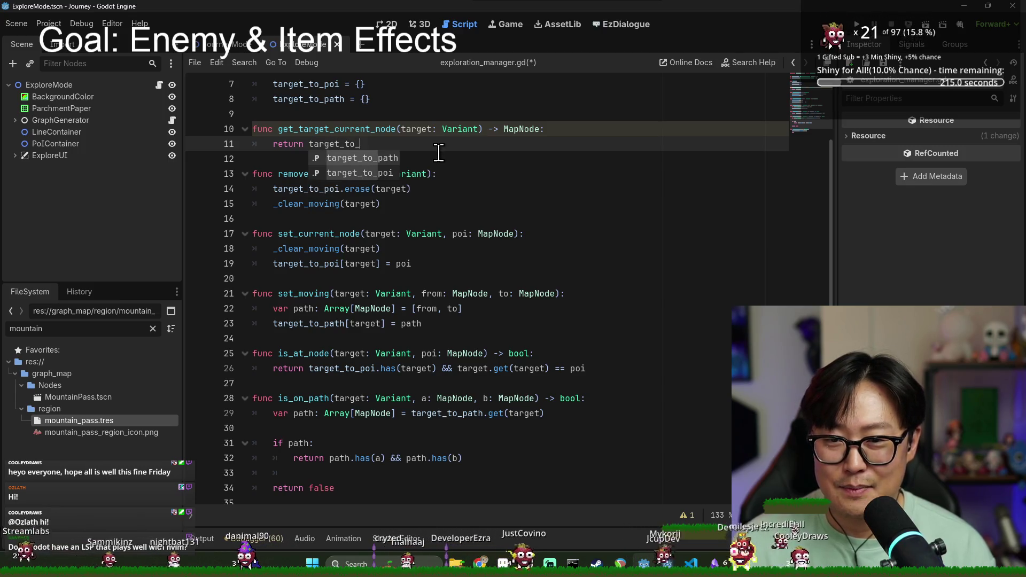
text(poi)
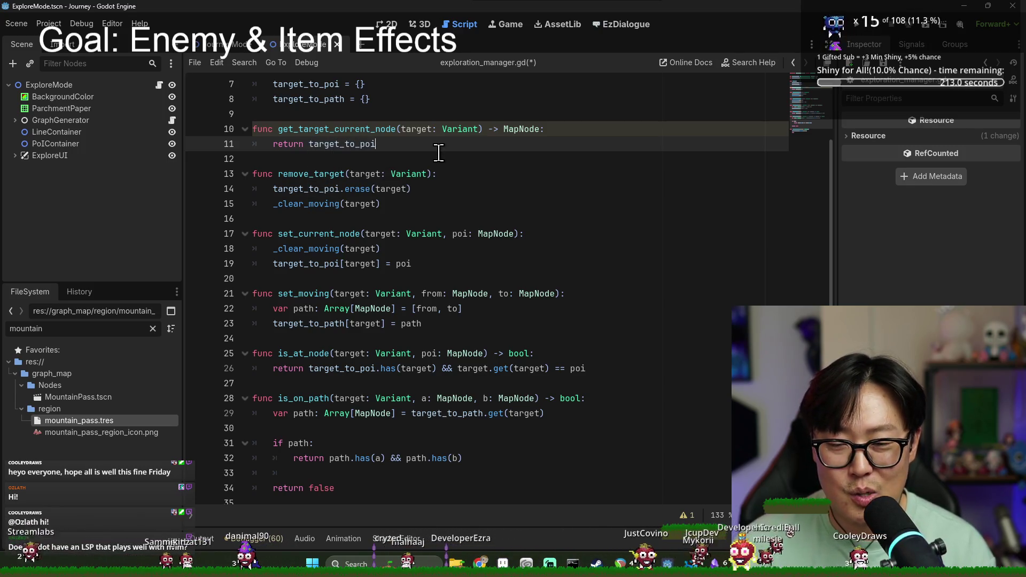
text(.get(target))
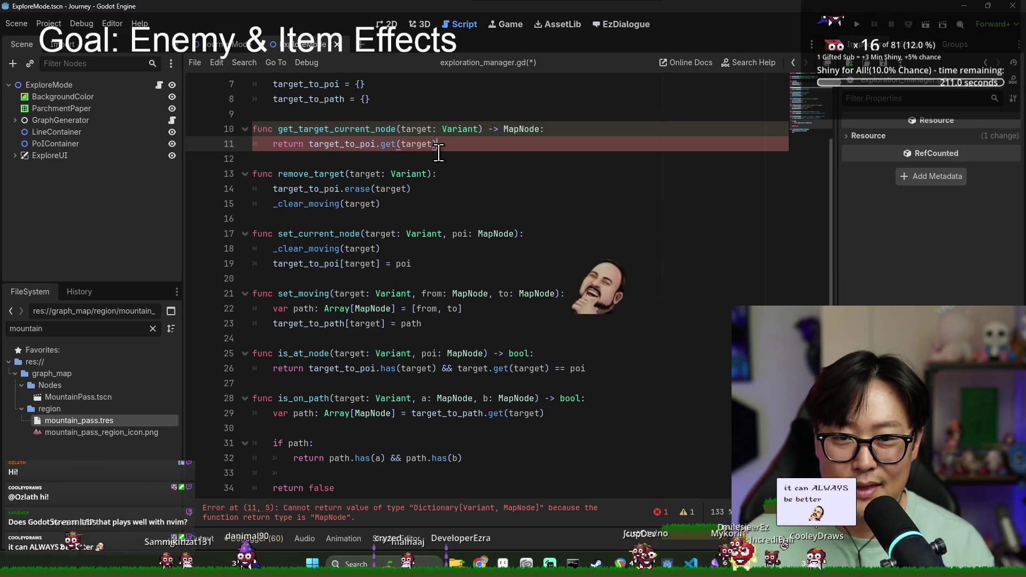
key(ctrl+s)
Check target_to_poi's other uses in set_current_node, then go back to explore_mode.gd.
double_click(342, 143)
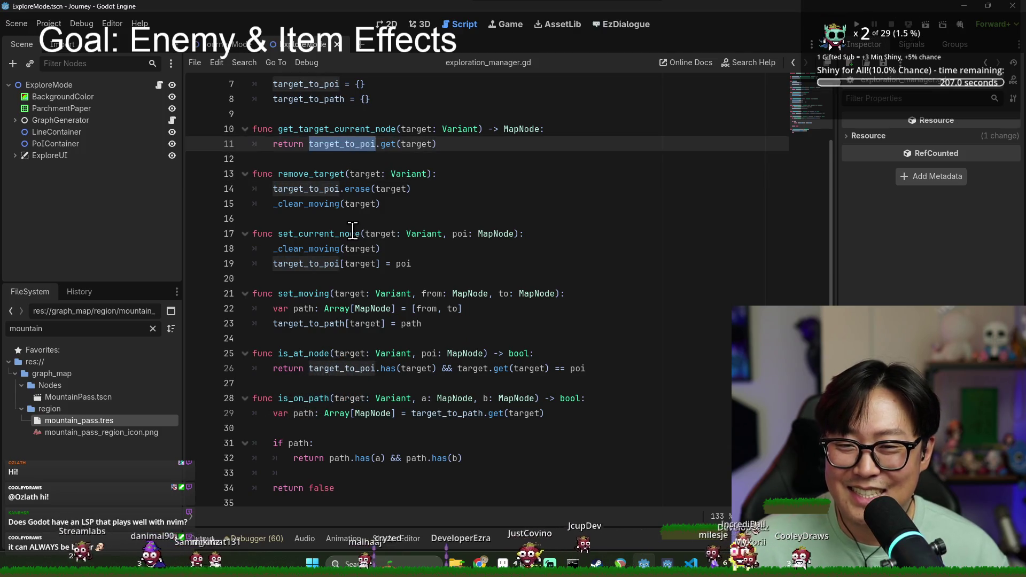
click(402, 203)
key(alt+Left)
Search explore_mode.gd for exploration_manager and jump to its use on line 215.
double_click(326, 383)
key(ctrl+f)
key(Return)
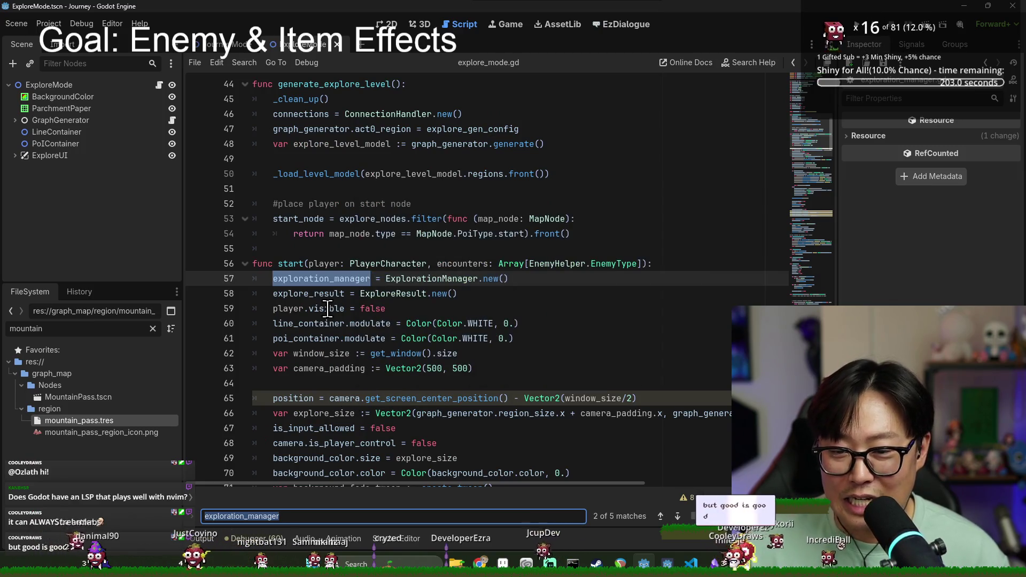
scroll(314, 287, down, 1)
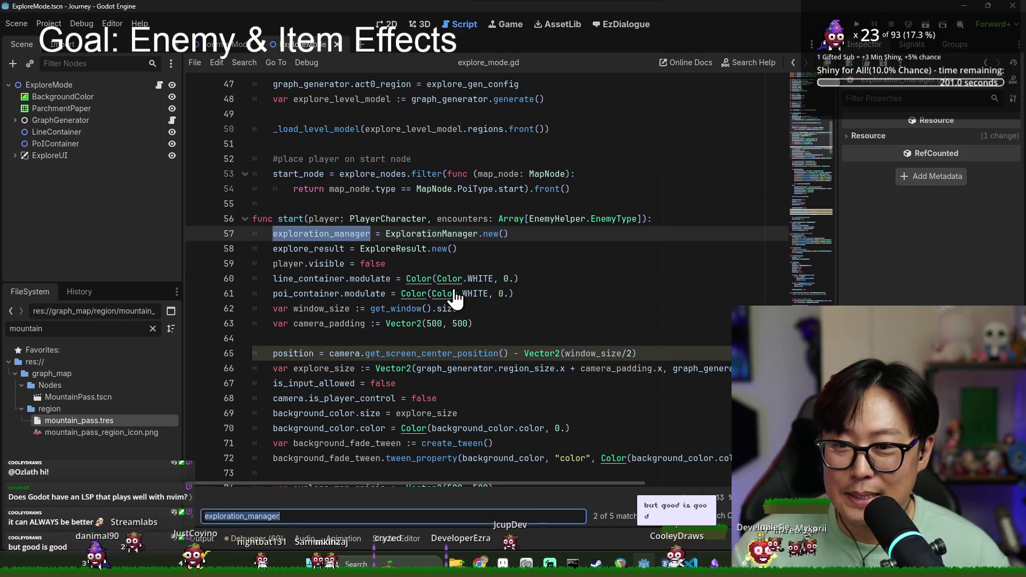
key(Return)
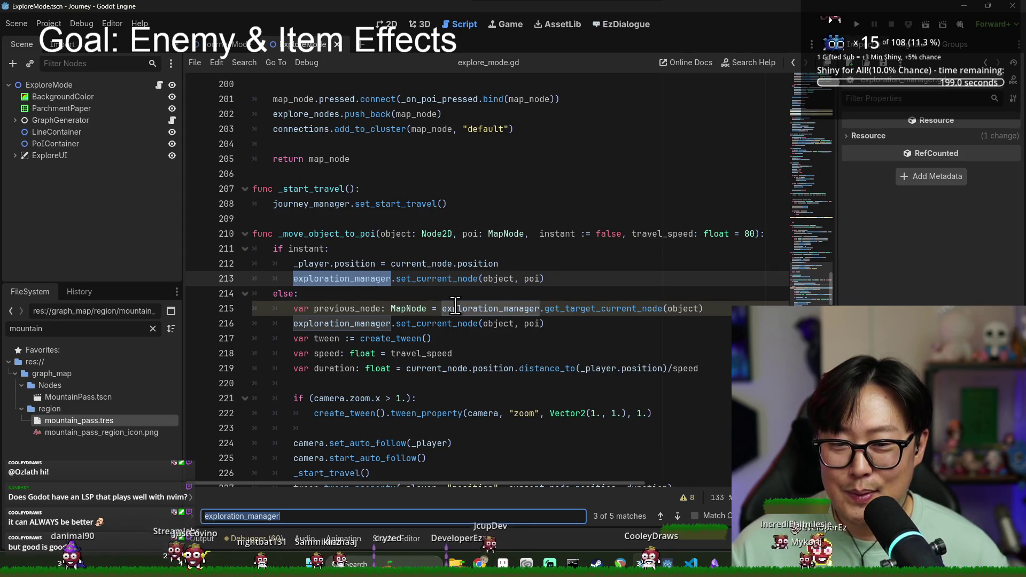
click(364, 310)
Save and highlight previous_node on line 215 of _move_object_to_poi.
key(ctrl+s)
double_click(337, 310)
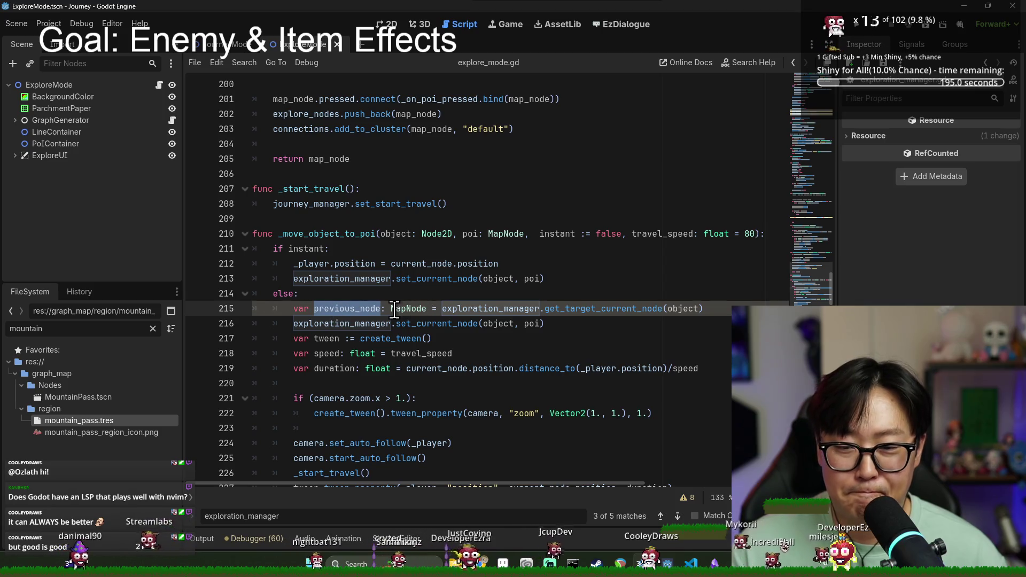
scroll(369, 317, down, 4)
key(ctrl+s)
scroll(367, 310, up, 2)
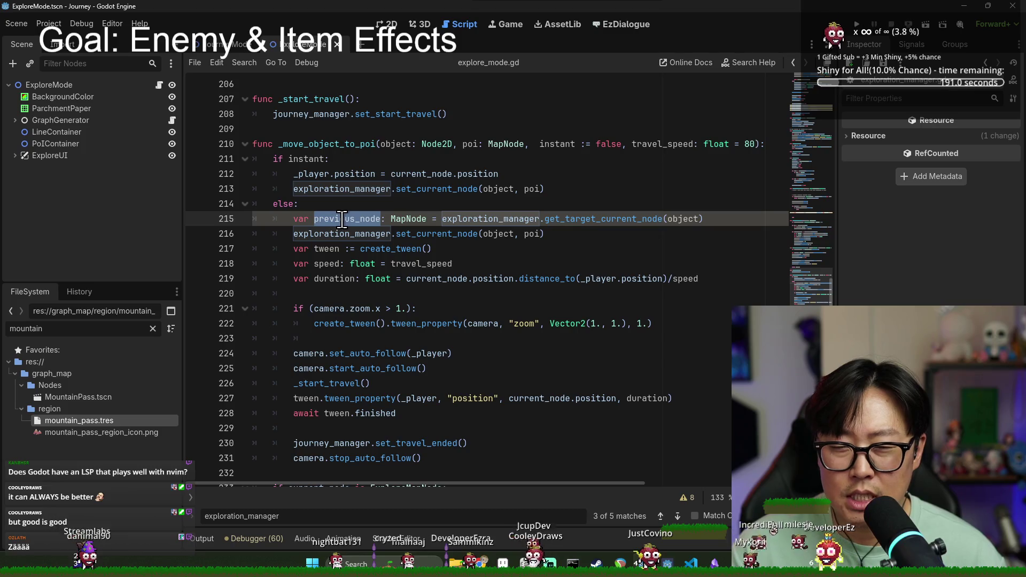
click(361, 216)
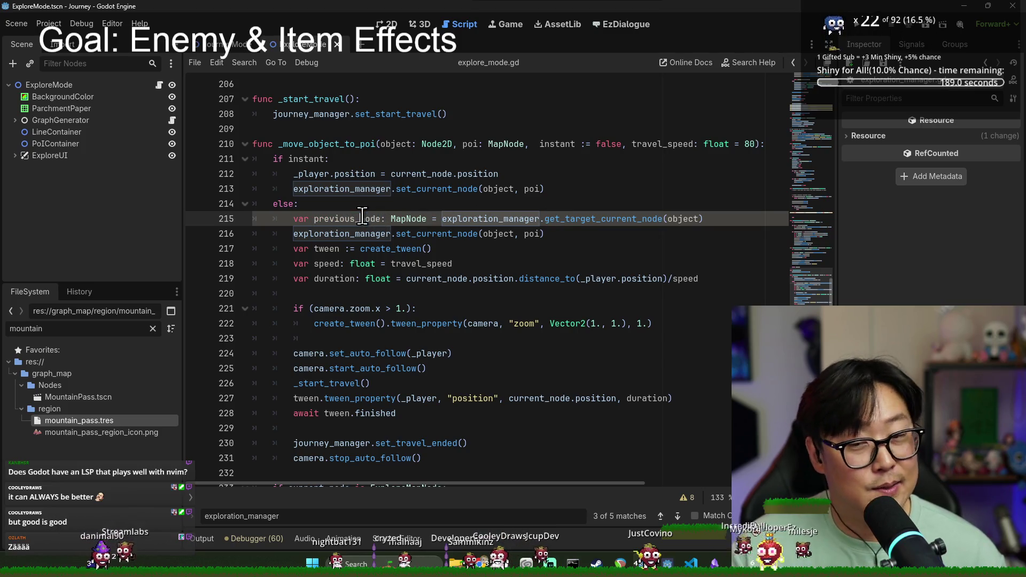
double_click(359, 219)
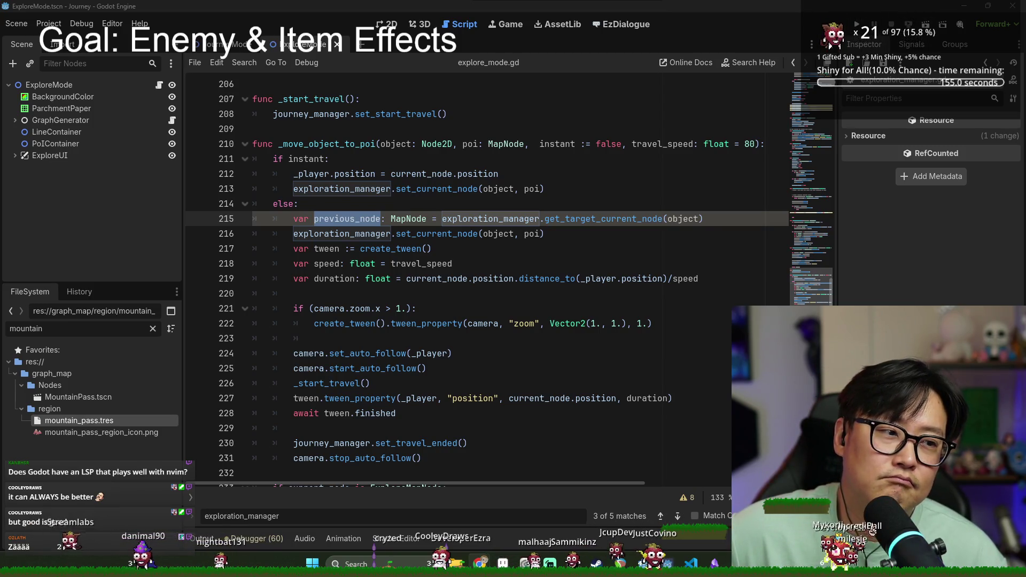
Look through Project Settings for editor, GDScript warning and debug options, then close it.
click(453, 335)
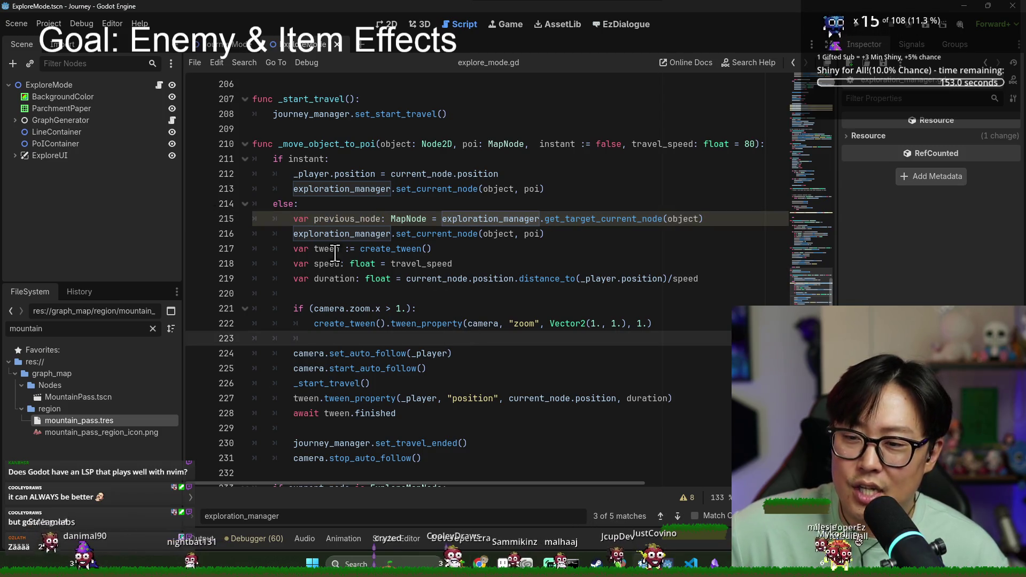
click(324, 213)
click(16, 23)
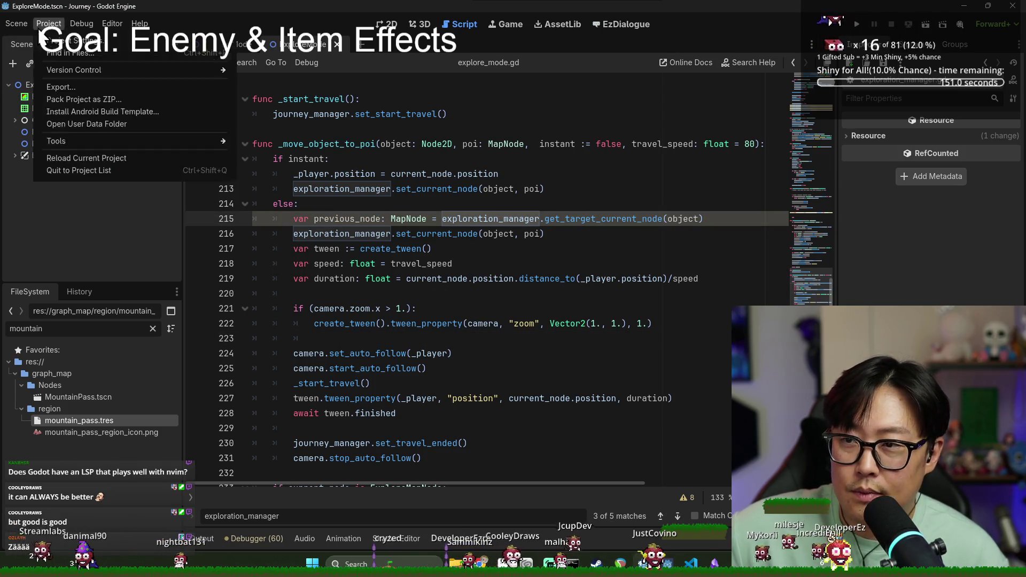
click(99, 53)
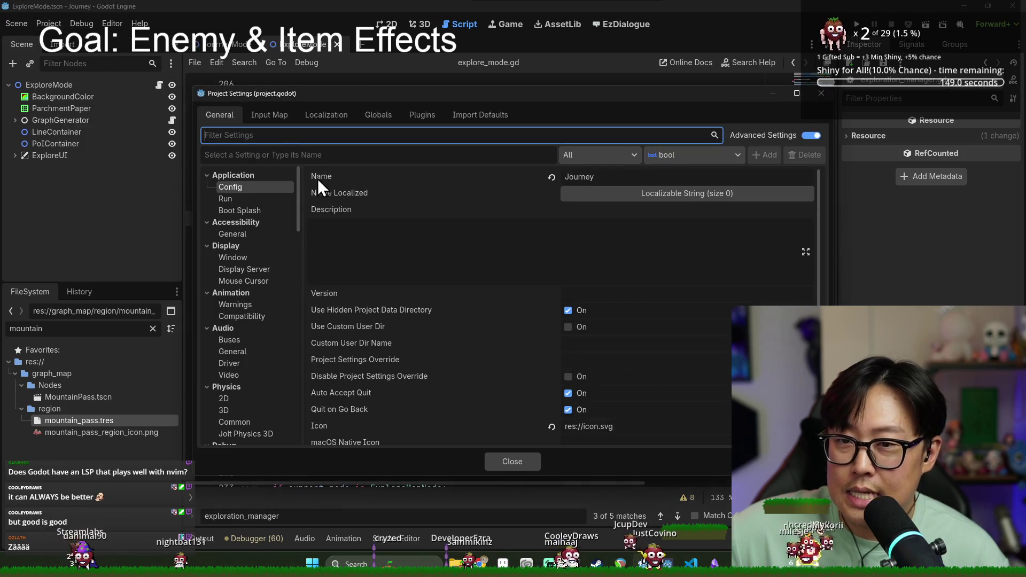
text(editor)
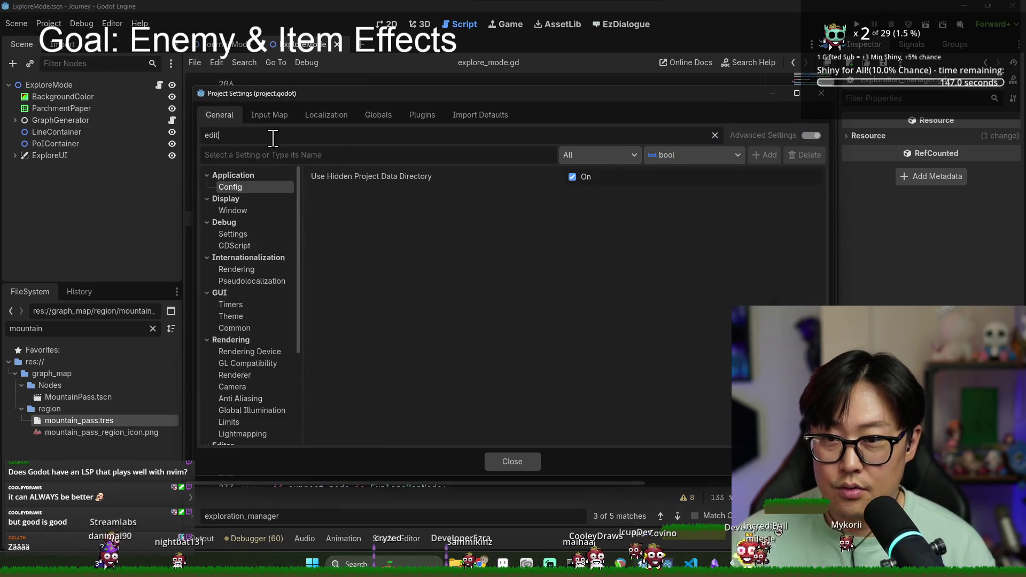
click(255, 222)
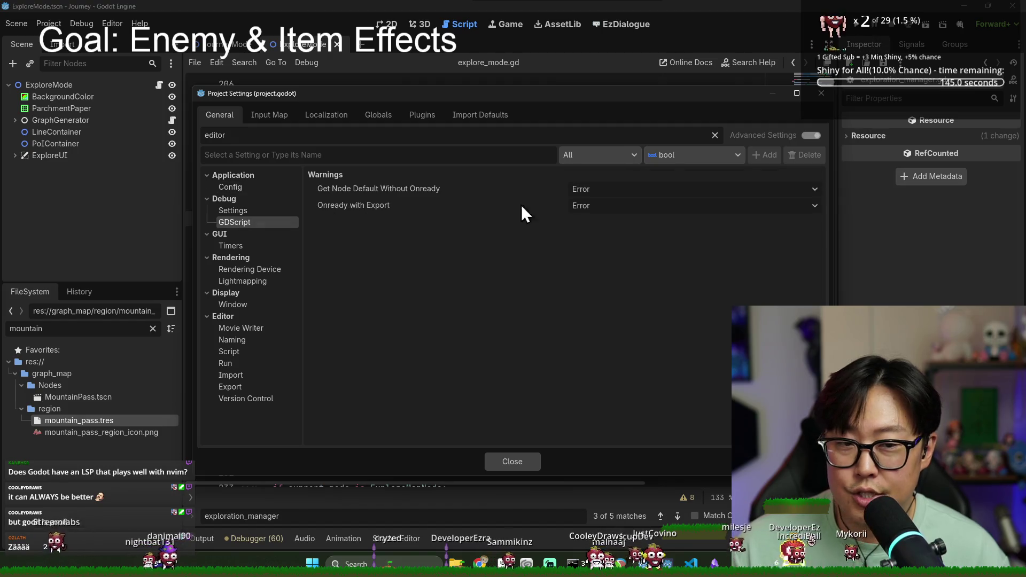
click(233, 212)
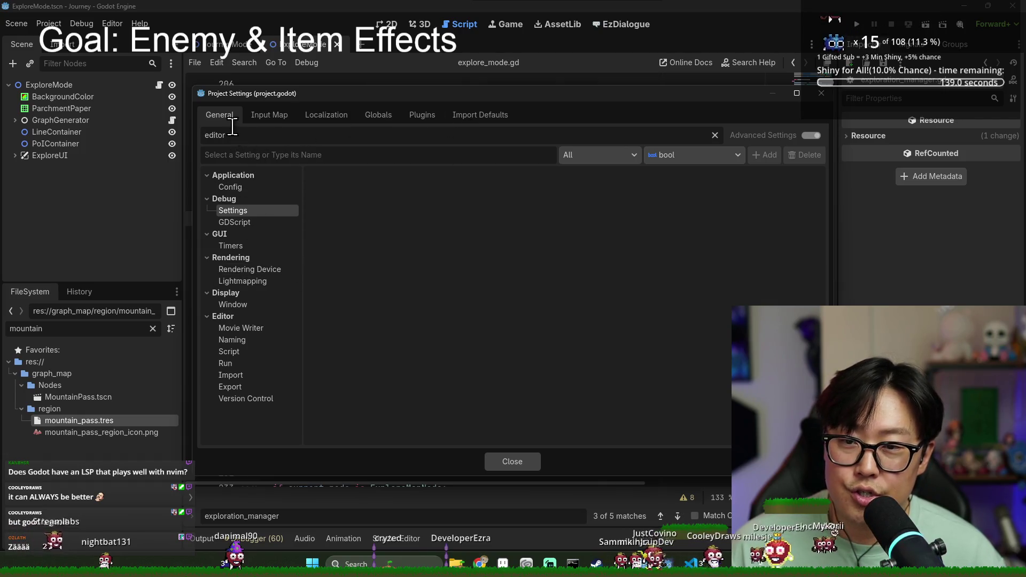
key(Escape)
In Editor Settings, leave External Editor on Visual Studio Code and VSCodium and close.
click(111, 23)
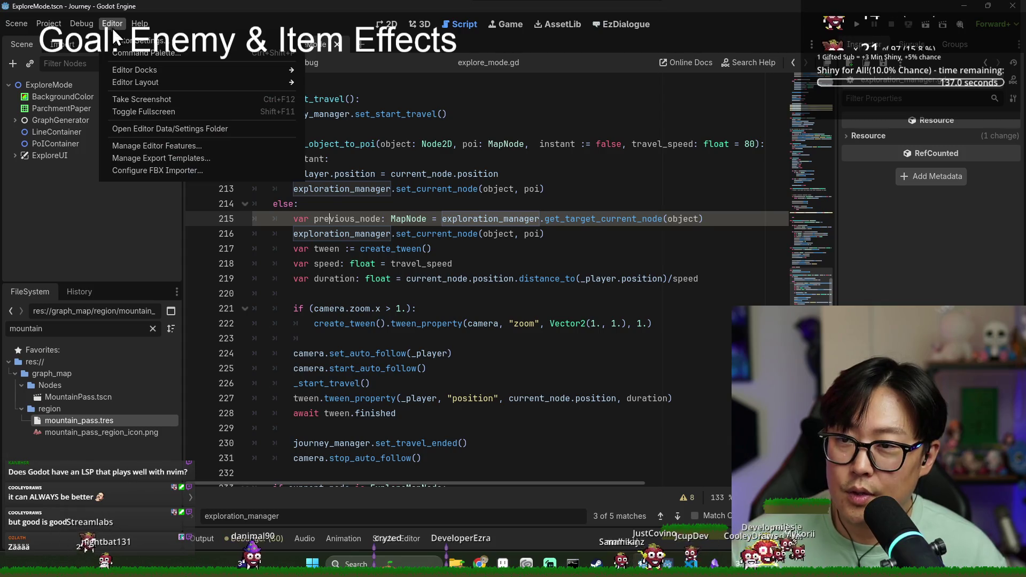
click(152, 53)
text(c)
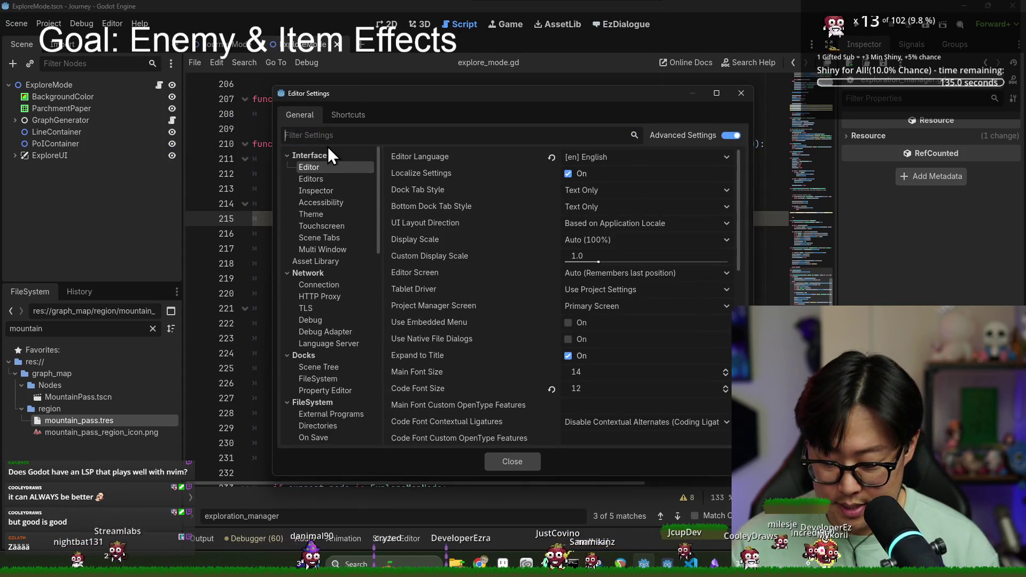
text(d)
key(ctrl+a)
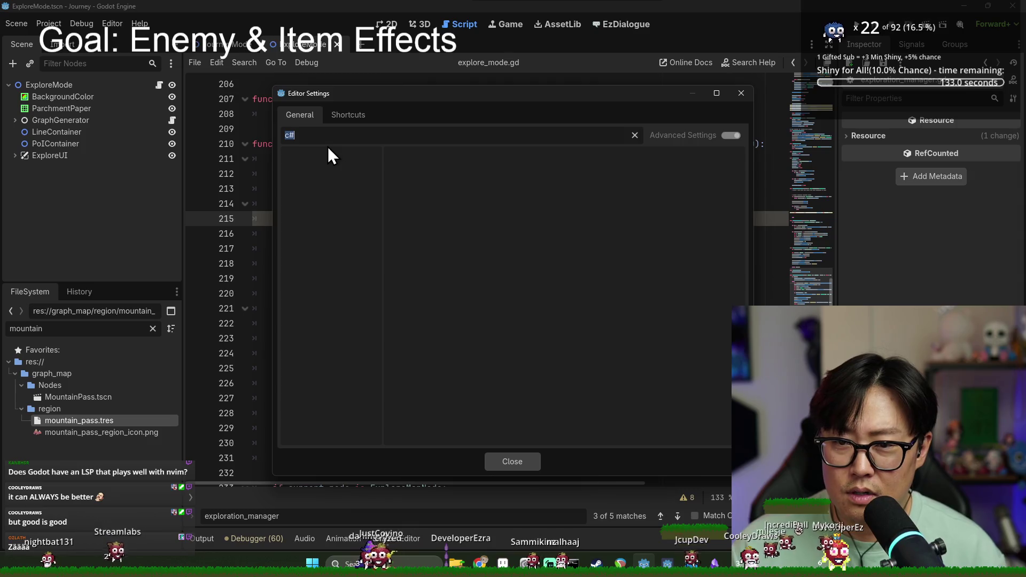
key(BackSpace)
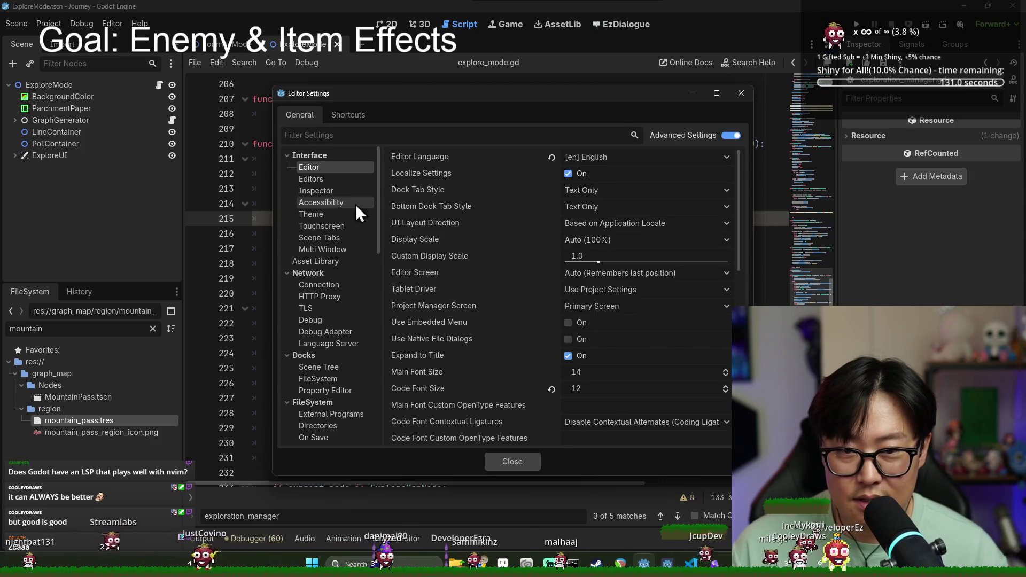
click(331, 180)
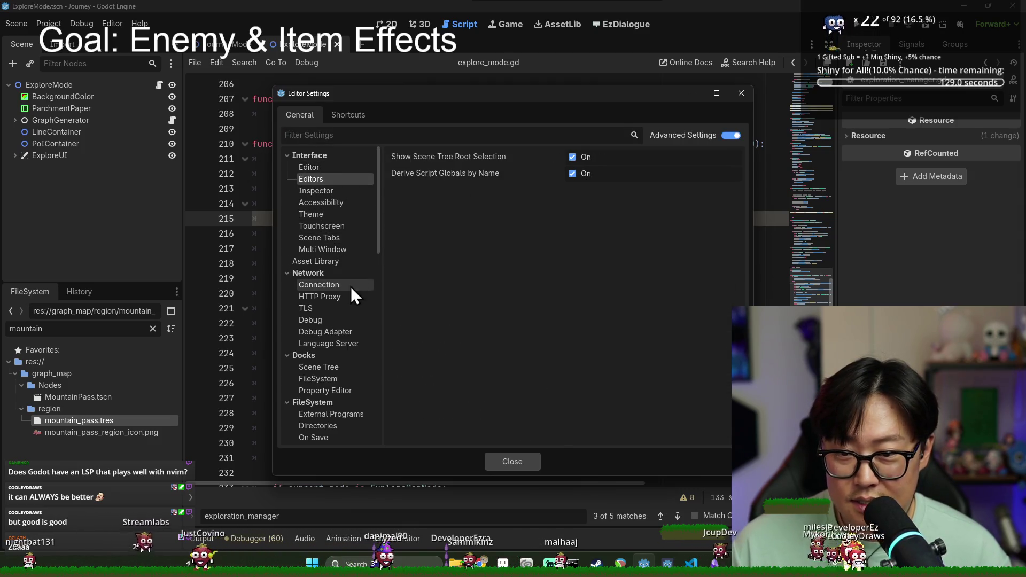
scroll(339, 321, down, 10)
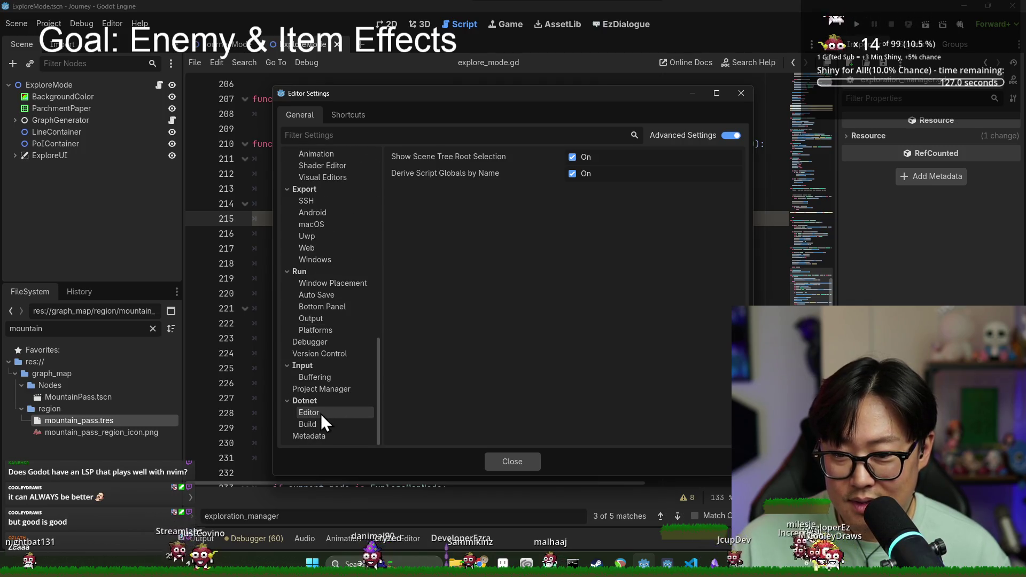
click(320, 413)
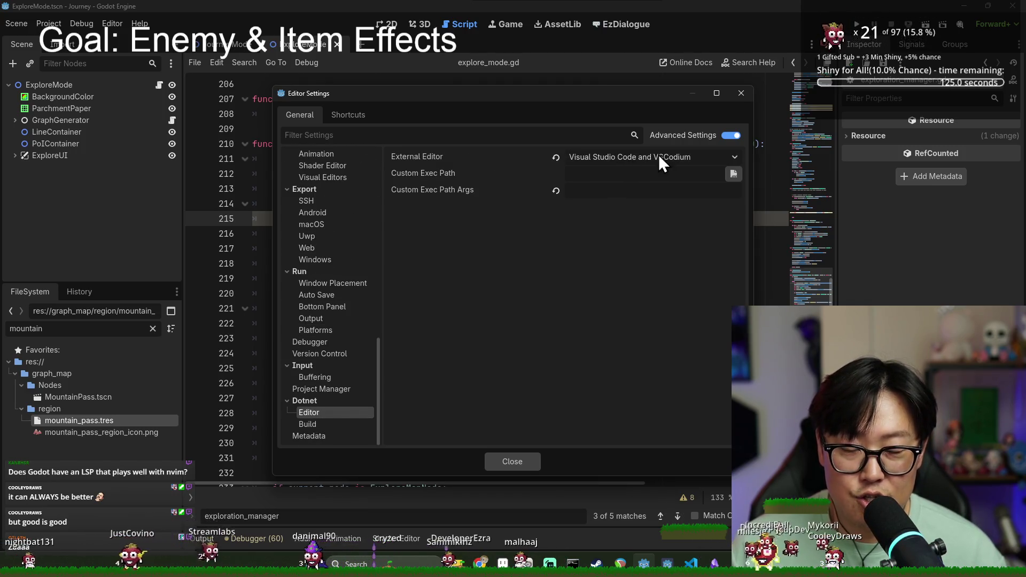
click(629, 158)
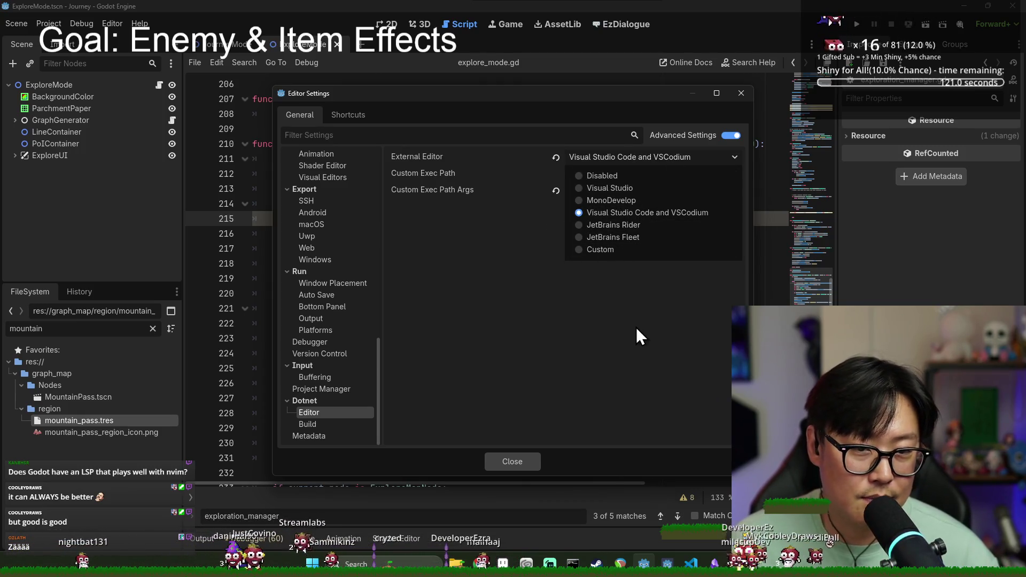
click(648, 321)
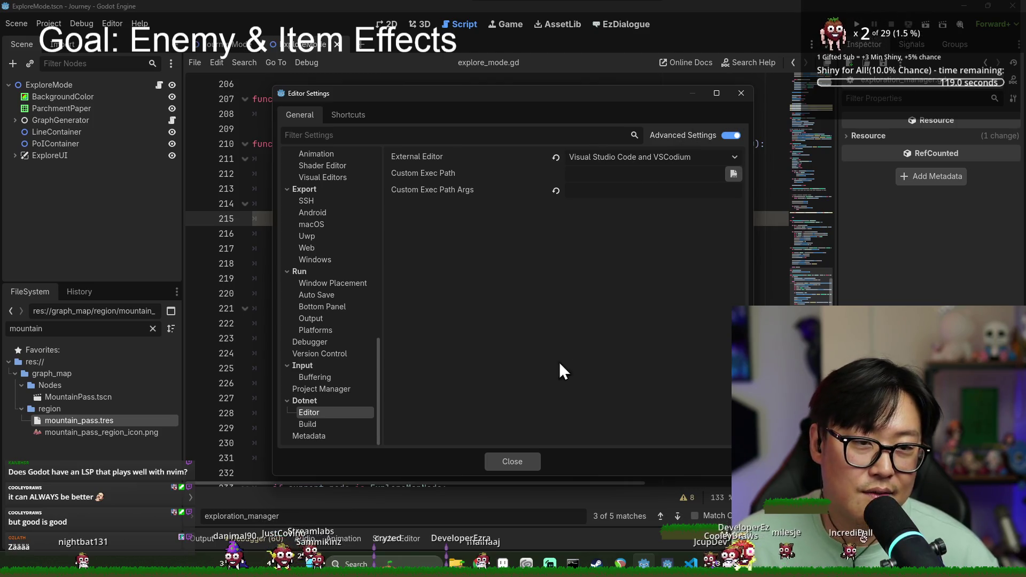
click(526, 464)
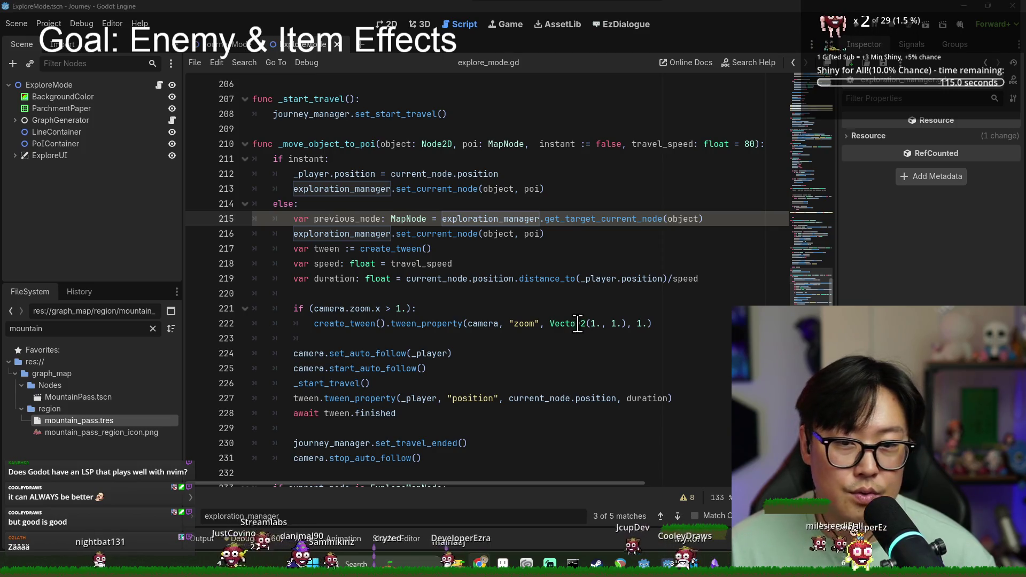
Save explore_mode.gd from the script editor.
click(532, 293)
key(ctrl+s)
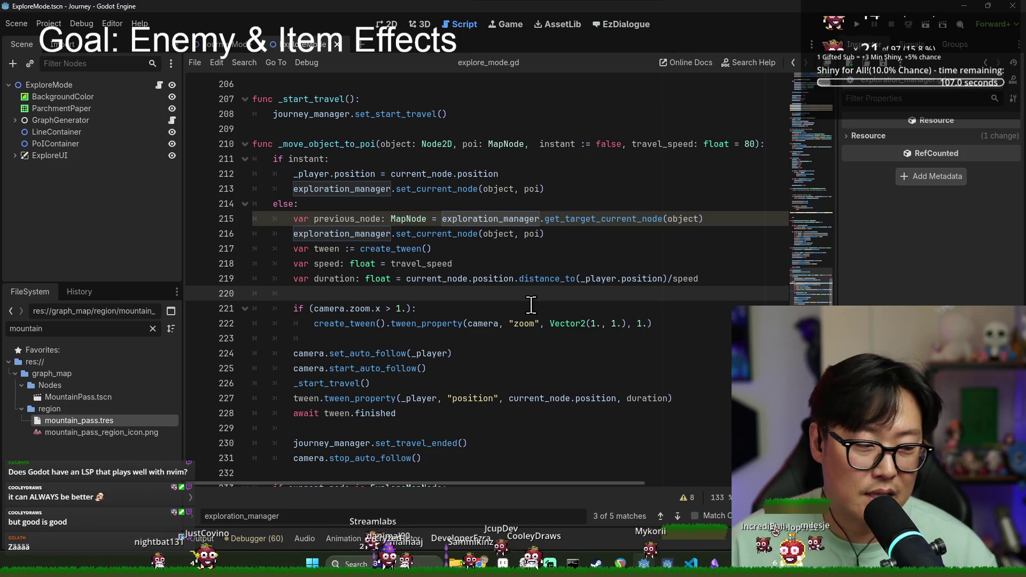
click(540, 175)
key(ctrl+s)
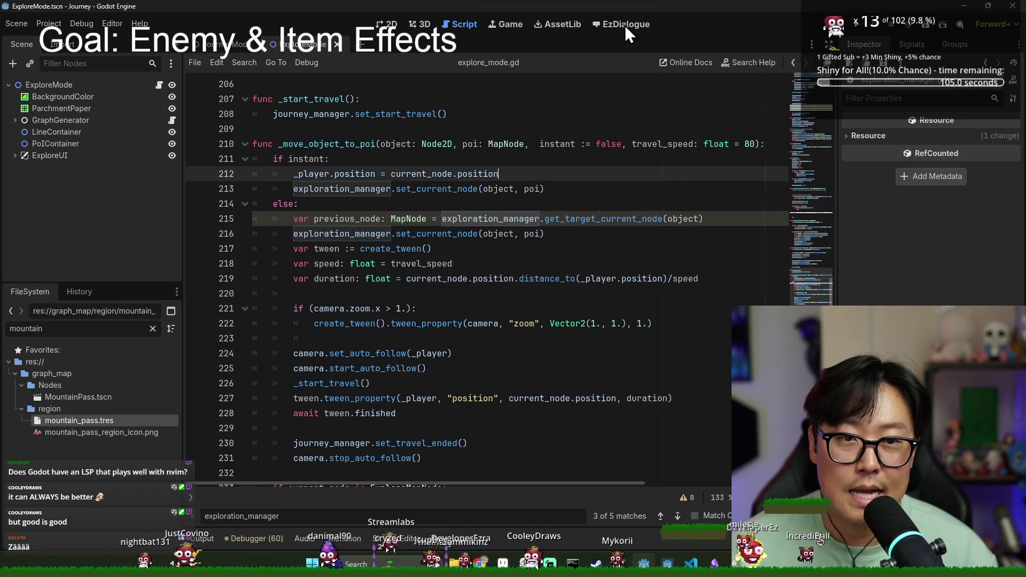
Widen the EzDialogue graph pane and inspect the listen #2 node's text.
click(624, 25)
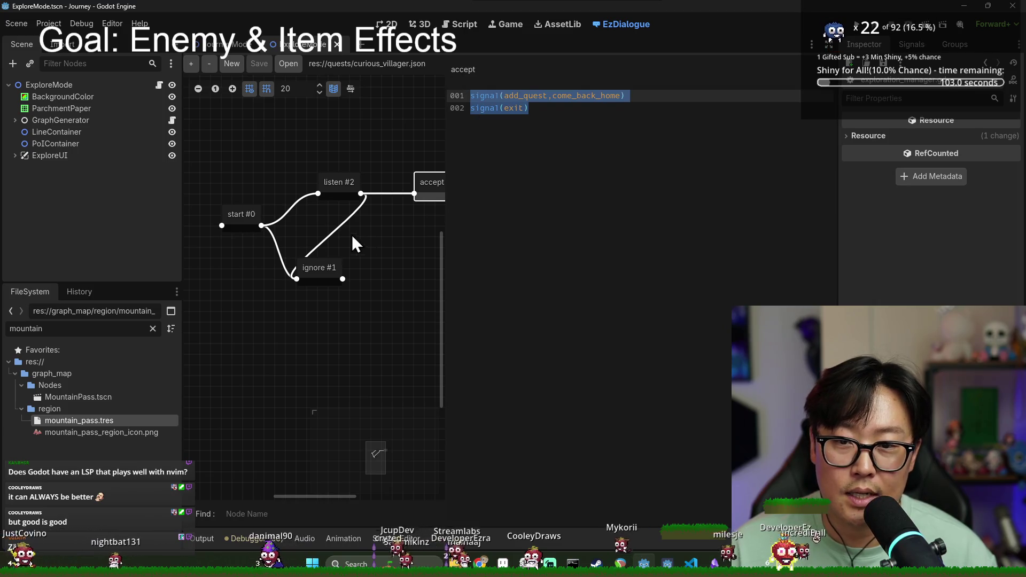
click(315, 184)
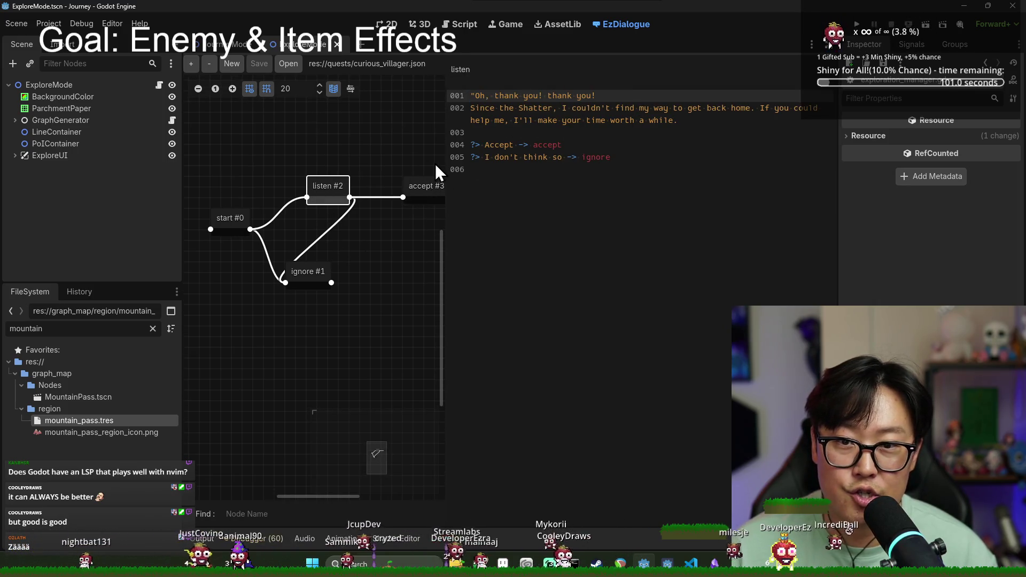
drag(445, 161, 514, 157)
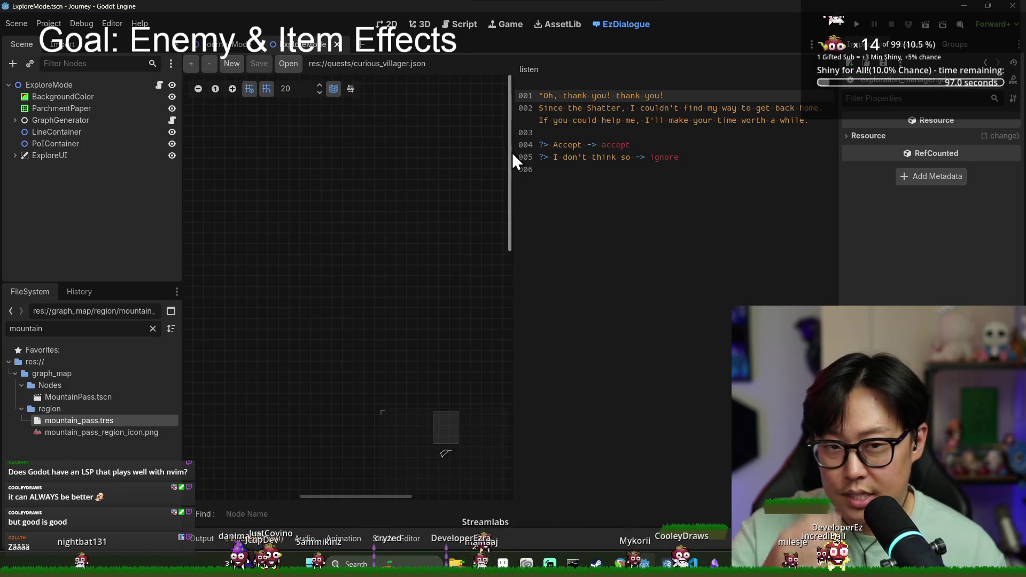
click(450, 434)
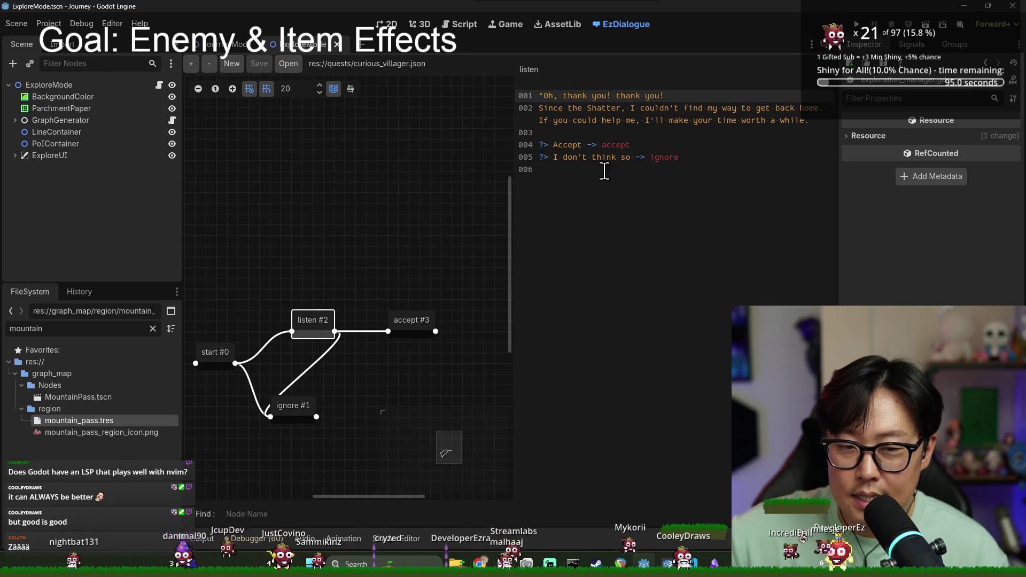
key(ctrl+a)
click(676, 185)
key(ctrl+a)
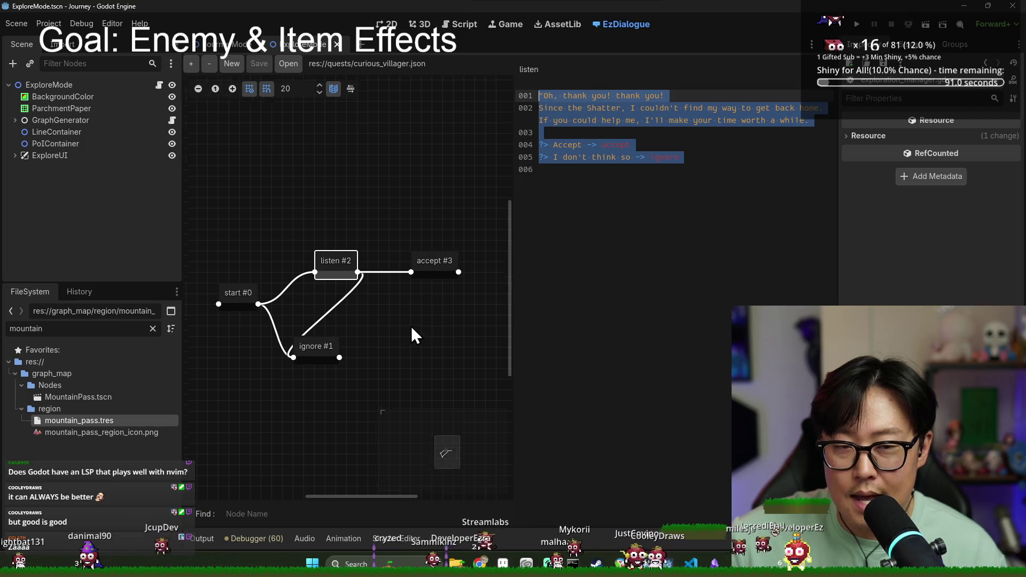
Nudge ignore #1 slightly right, review the start, listen and accept nodes, then show 2D.
click(234, 274)
drag(308, 323, 322, 323)
click(323, 251)
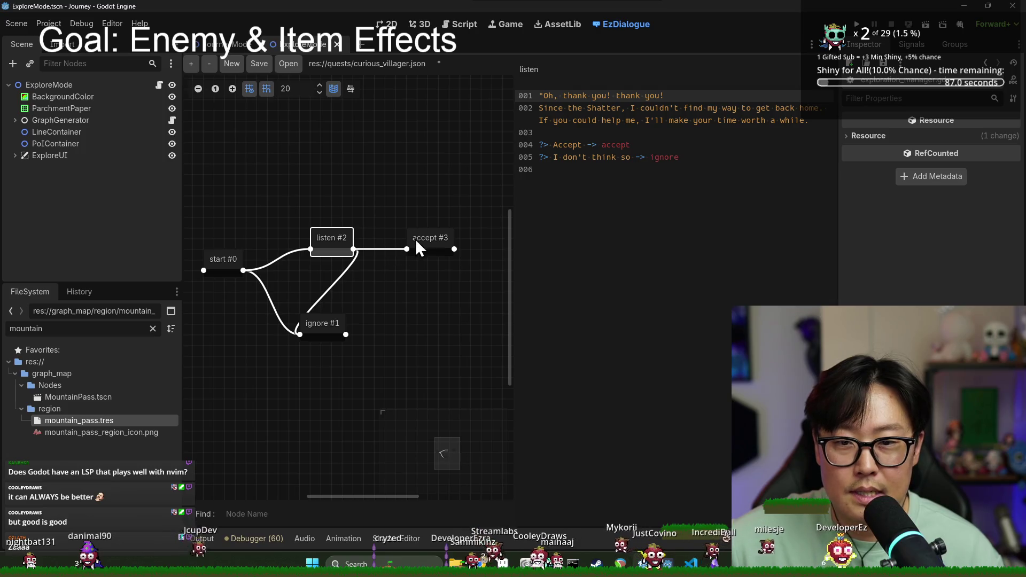
click(431, 238)
click(321, 240)
click(213, 260)
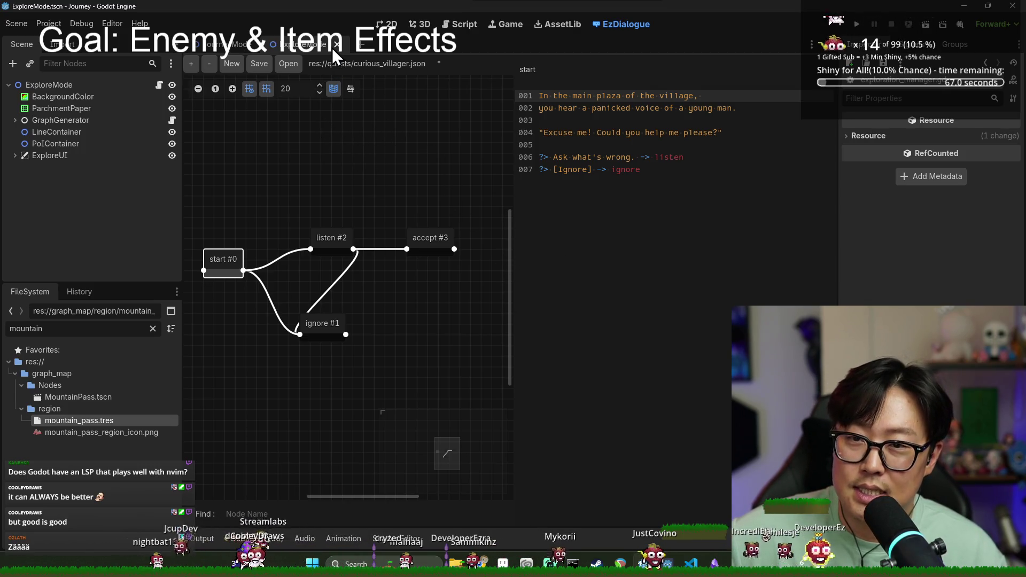
click(395, 26)
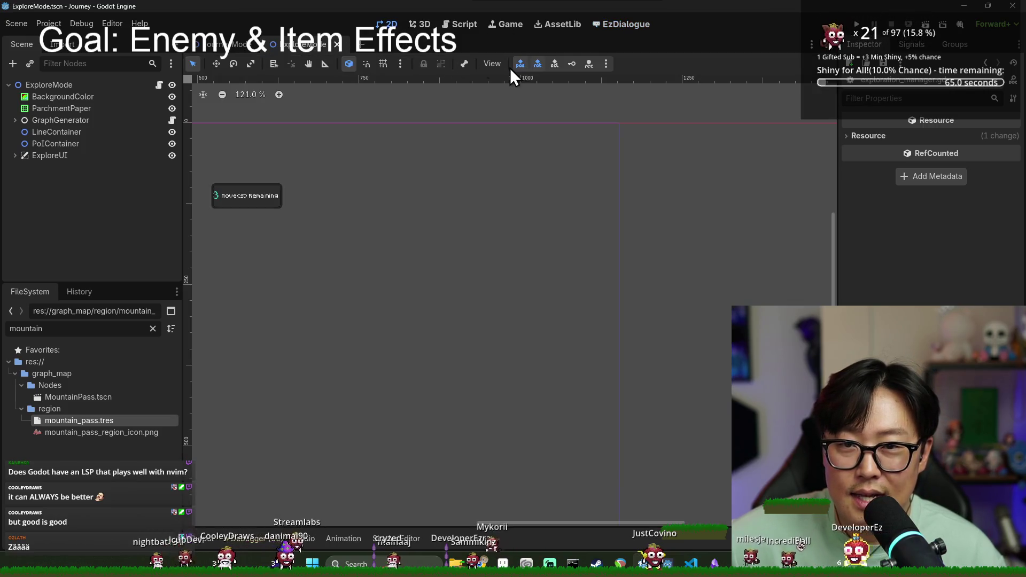
Pan and zoom the 2D view over the Move(s) Remaining label, then return to explore_mode.gd.
click(609, 24)
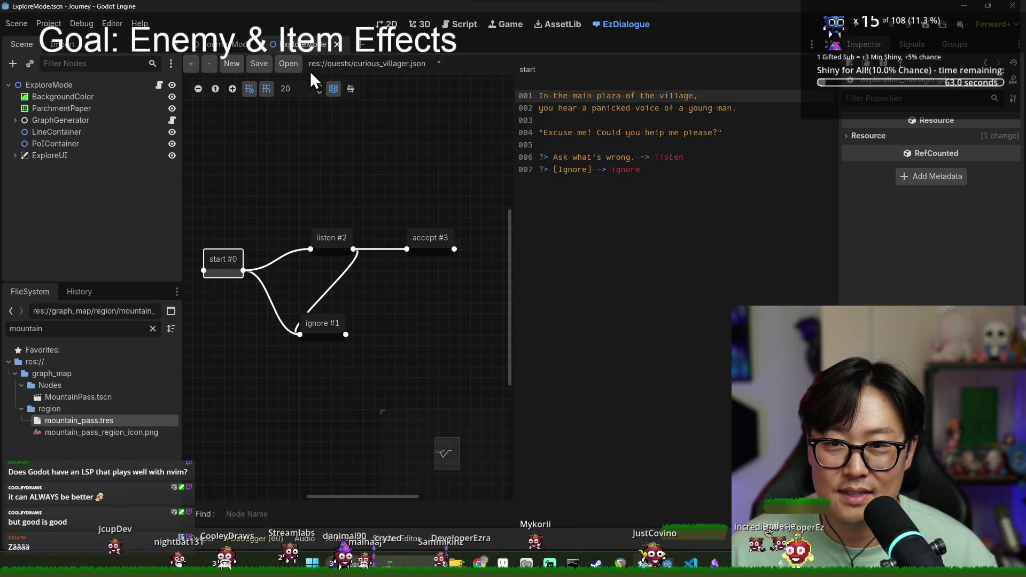
click(388, 24)
mouse_move(336, 198)
mouse_down()
mouse_move(502, 322)
mouse_move(535, 230)
mouse_up()
scroll(450, 294, up, 3)
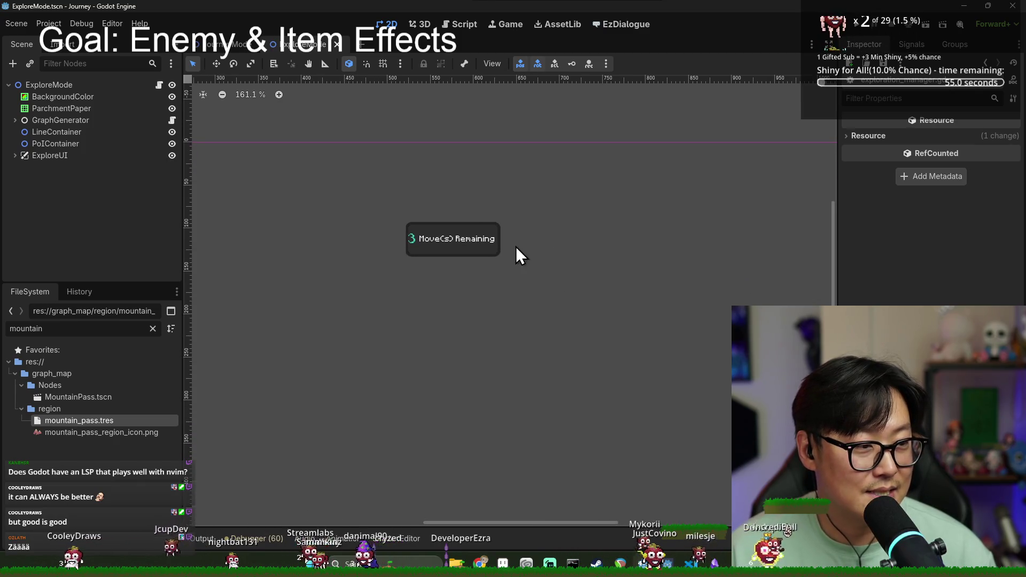
drag(516, 237, 515, 212)
key(ctrl+F3)
click(398, 212)
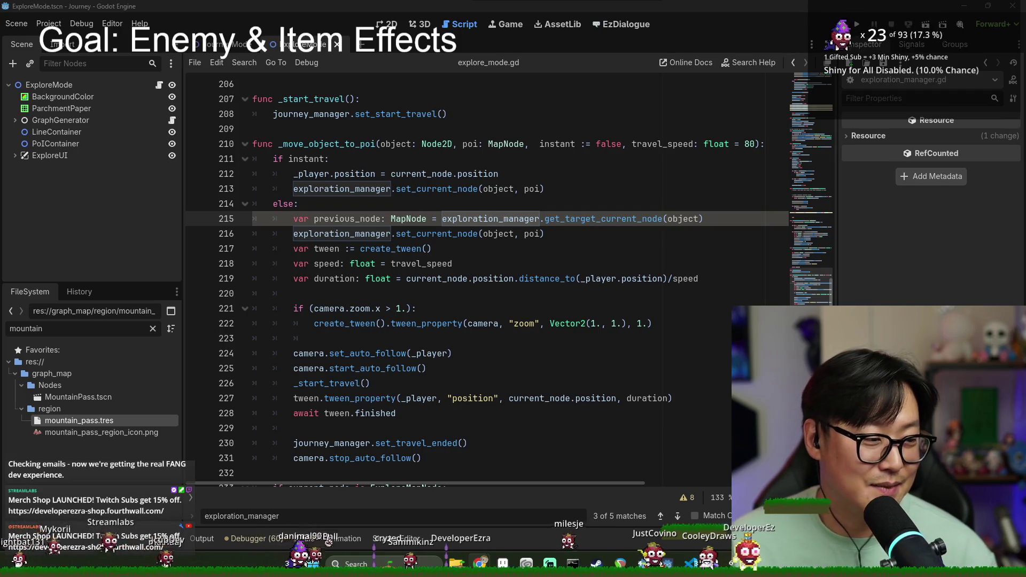
click(502, 248)
Save explore_mode.gd and review previous_node and exploration_manager on line 215.
click(439, 175)
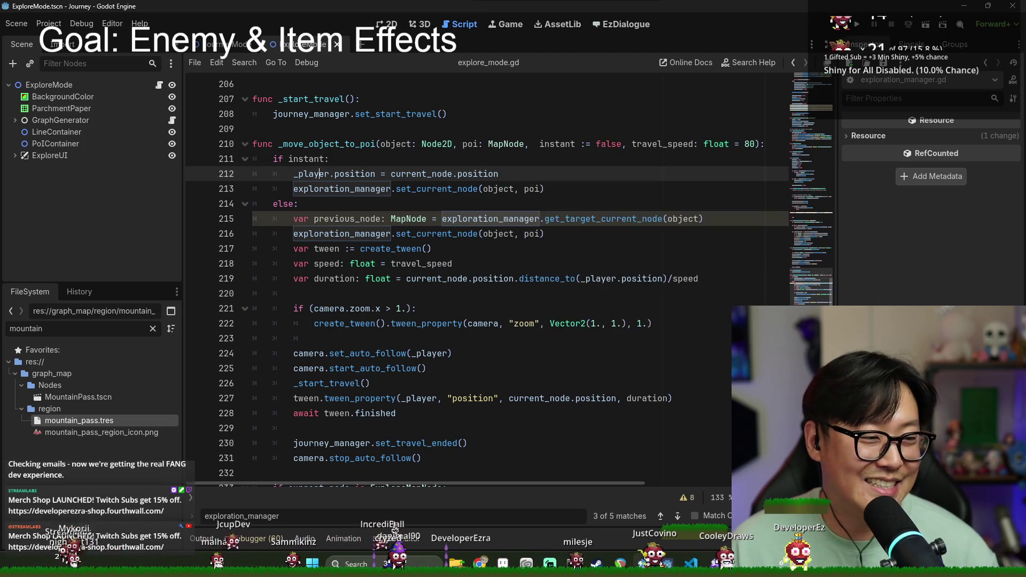
key(ctrl+s)
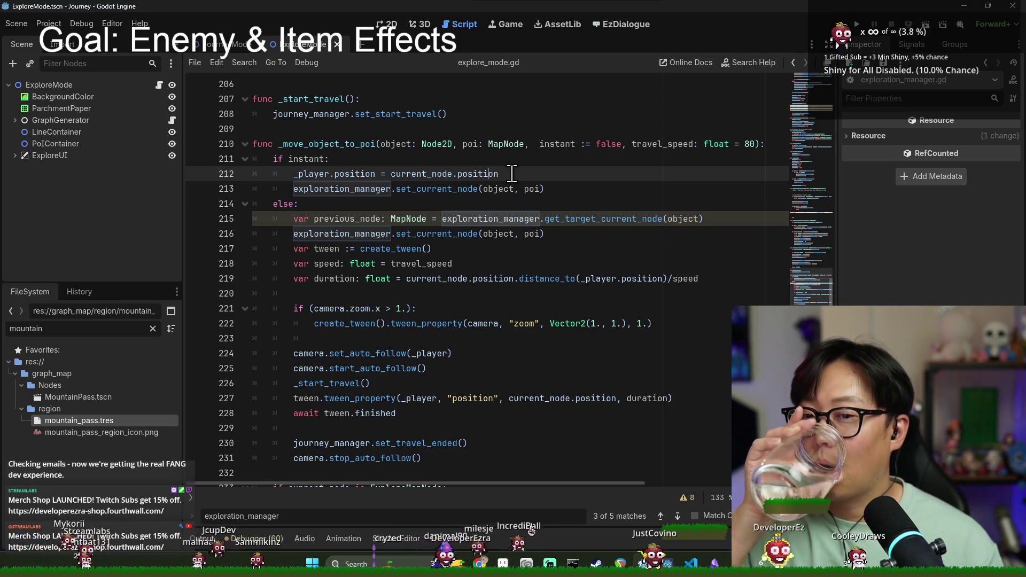
double_click(326, 144)
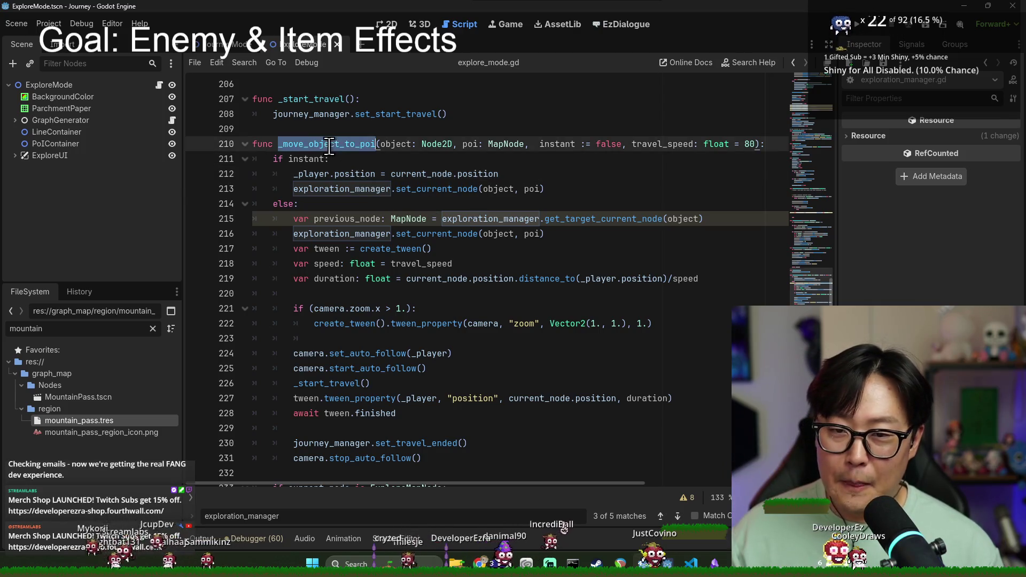
double_click(318, 218)
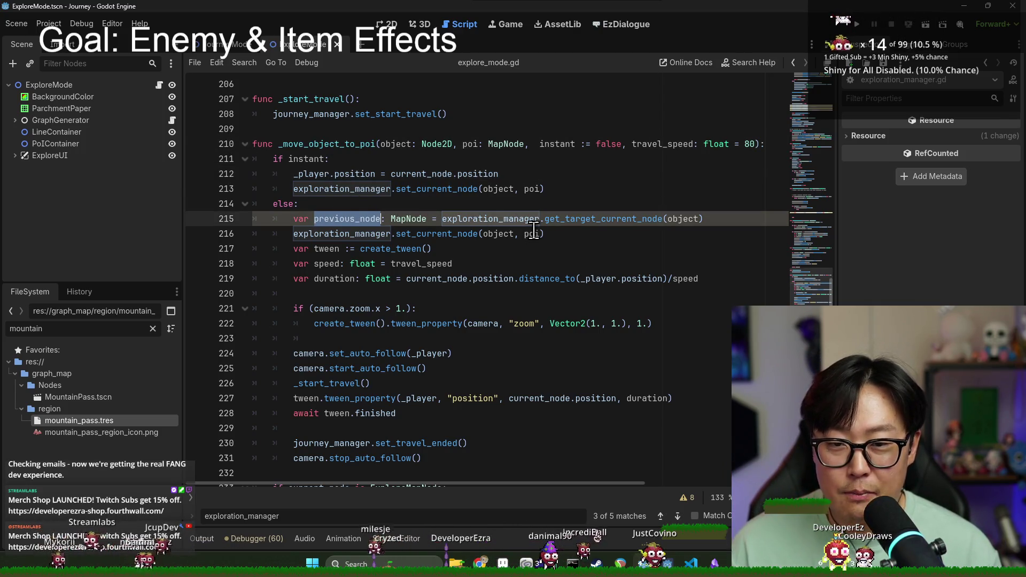
double_click(491, 218)
double_click(340, 218)
scroll(374, 221, down, 3)
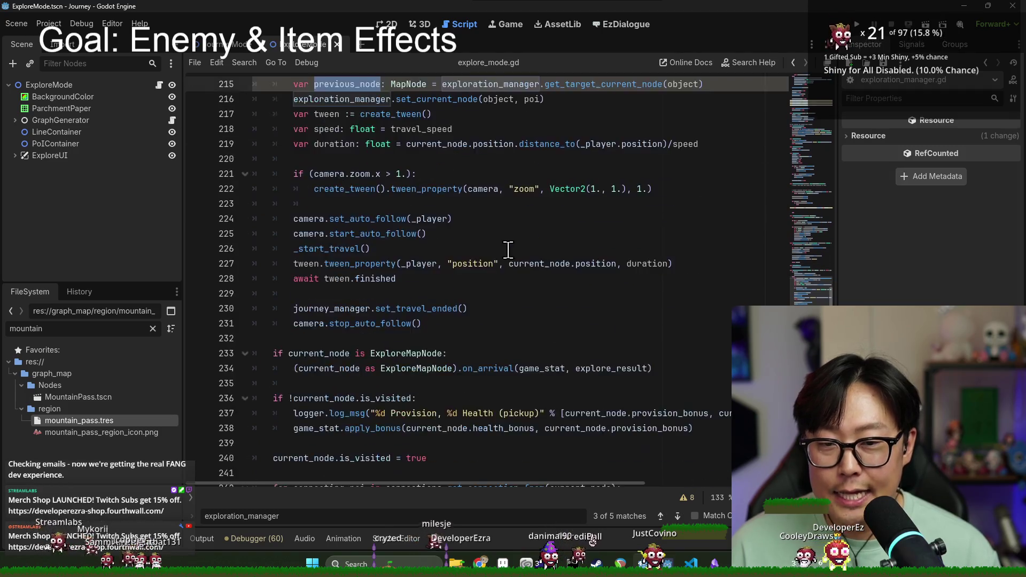
scroll(378, 222, up, 2)
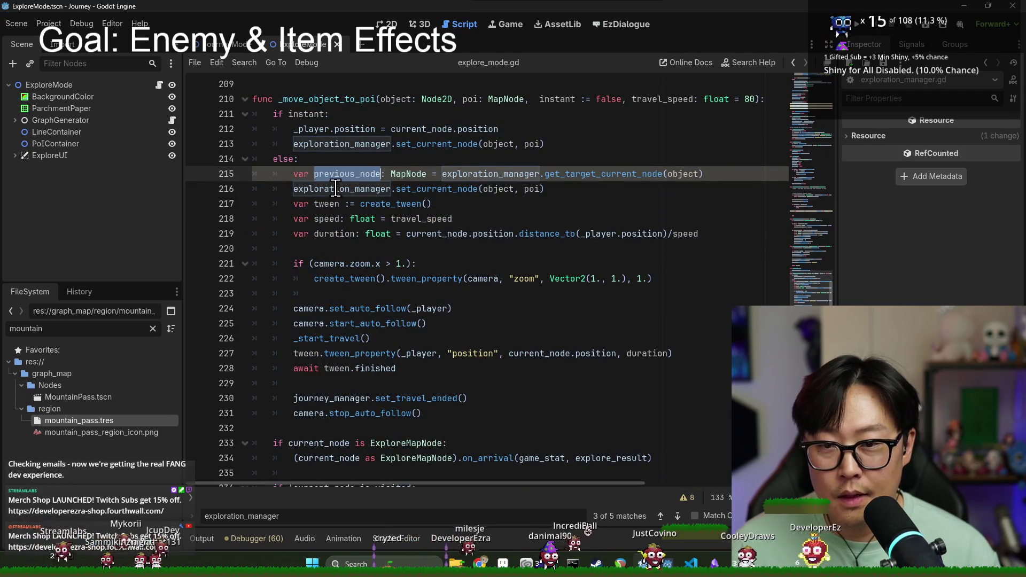
Start replacing set_current_node on line 216 and check get_target_current_node's definition.
double_click(436, 188)
key(BackSpace)
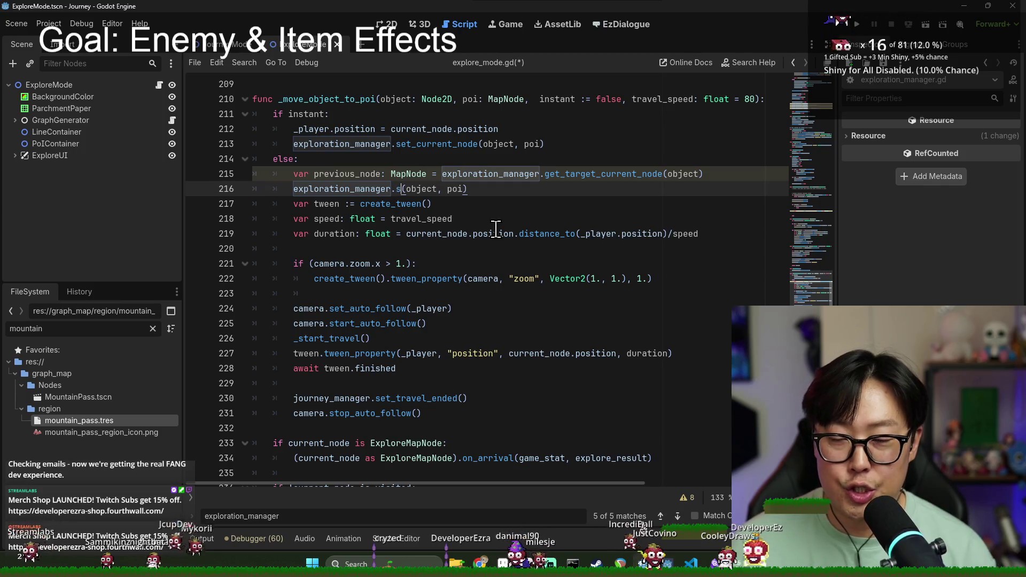
text(set_)
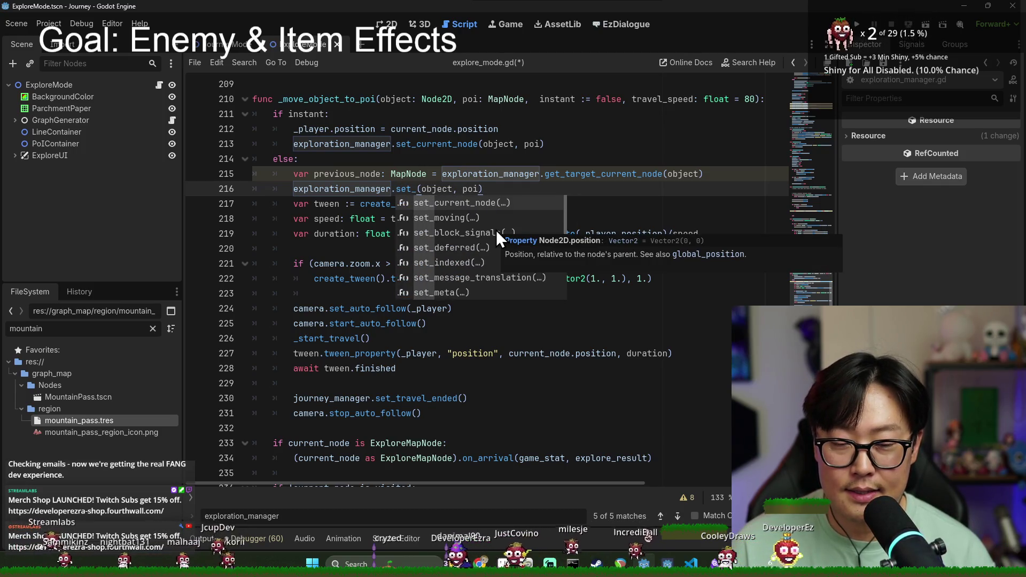
key(BackSpace)
key(BackSpace)
key(BackSpace)
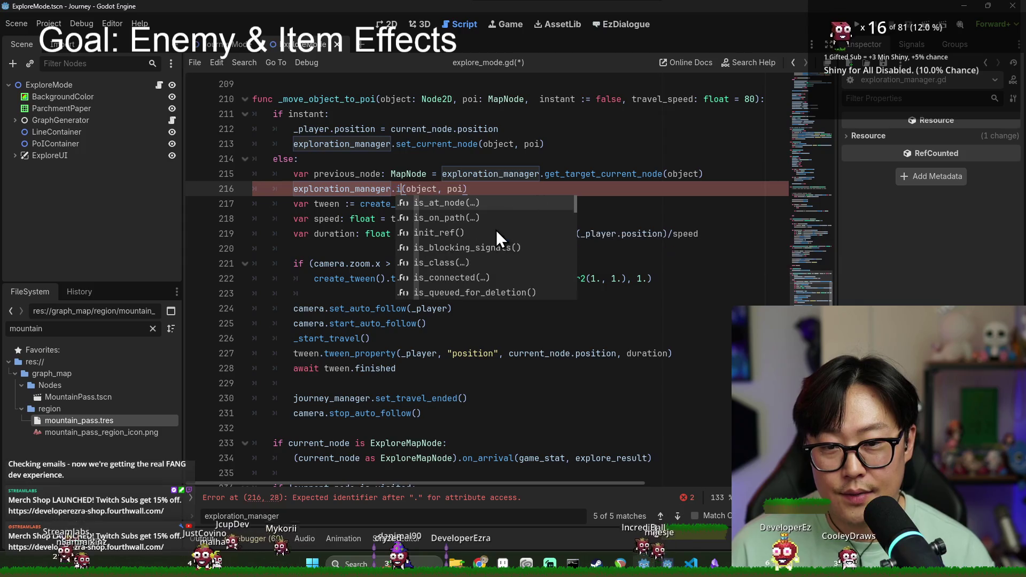
text(path)
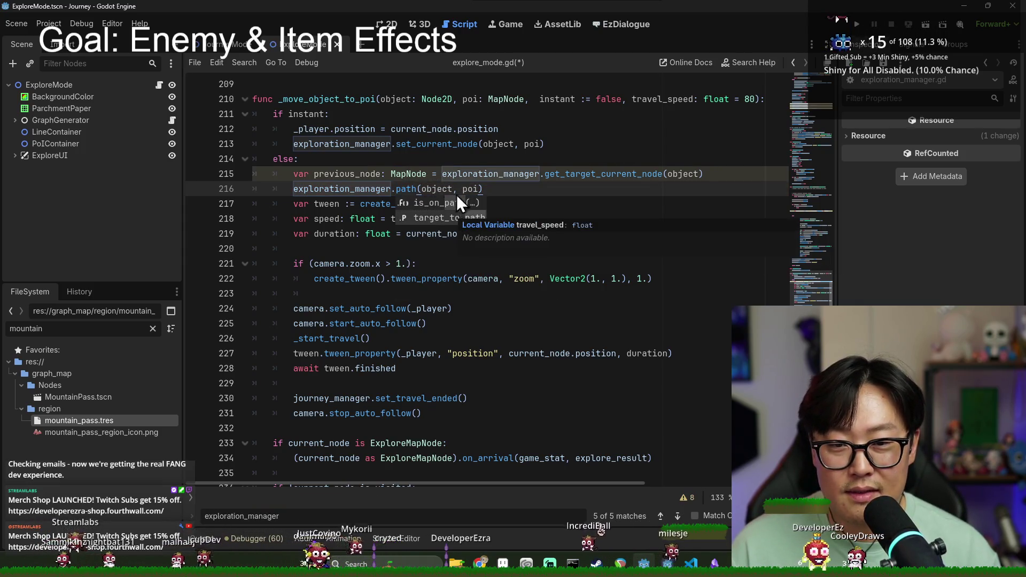
key(Escape)
click(568, 174)
ctrl+click(569, 176)
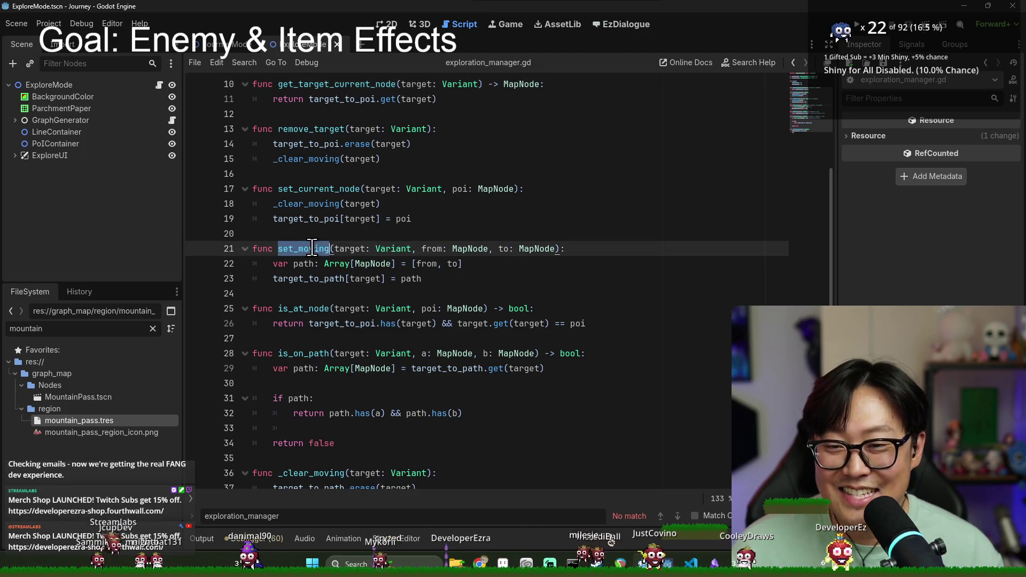
key(alt+Left)
Make line 216 call exploration_manager.set_moving(object, previous_node, poi).
key(ctrl+z)
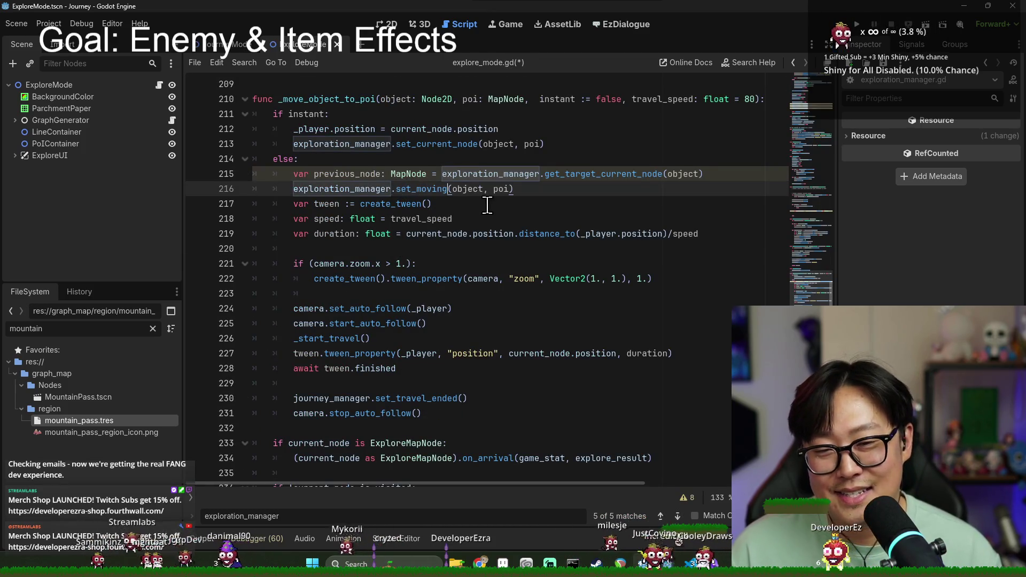
key(ctrl+z)
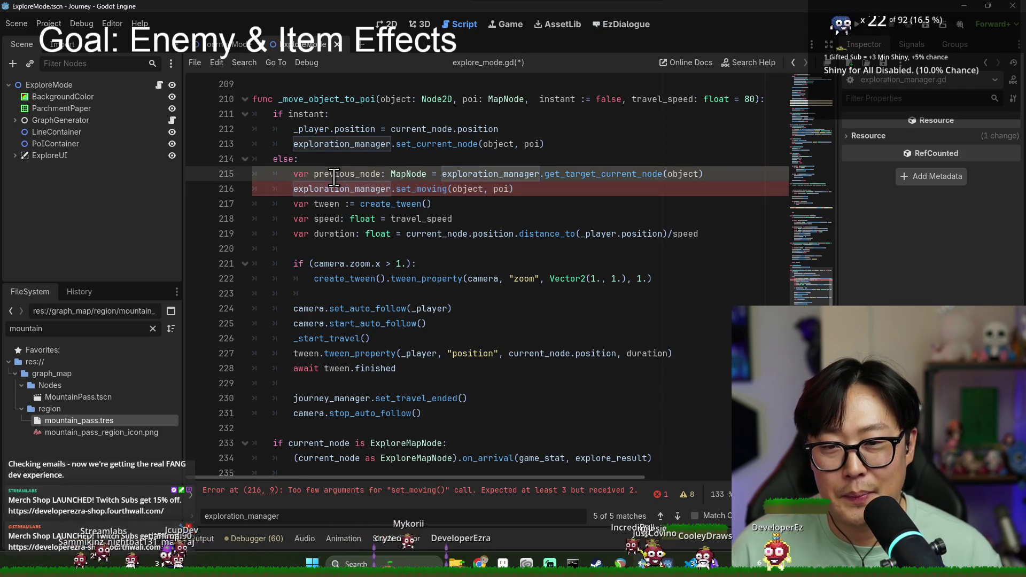
click(493, 190)
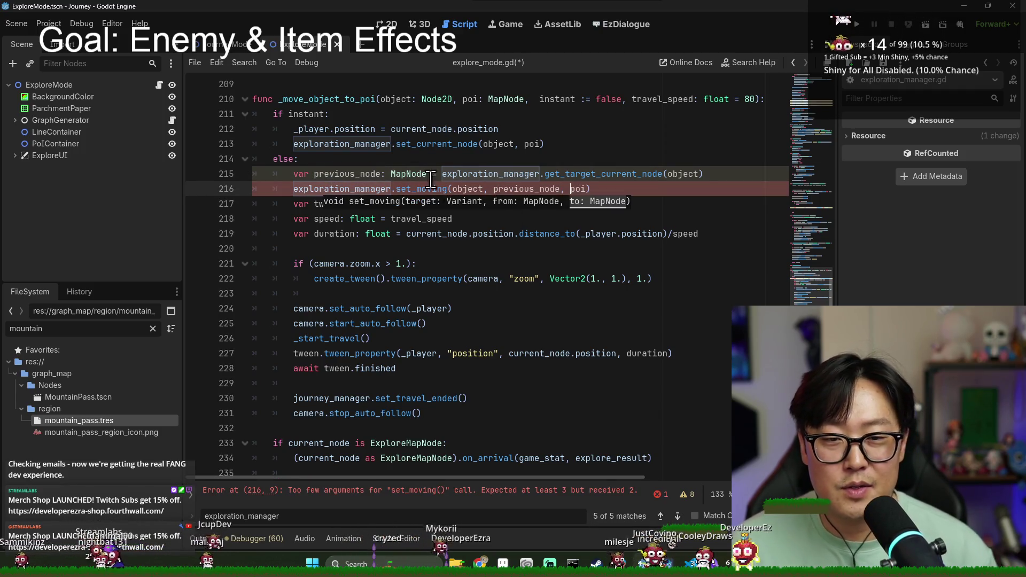
click(531, 201)
double_click(528, 189)
click(353, 188)
ctrl+click(422, 189)
Add target_to_poi.erase(target) at the start of set_moving and save both scripts.
text(target_to_poi.erase(target))
key(ctrl+s)
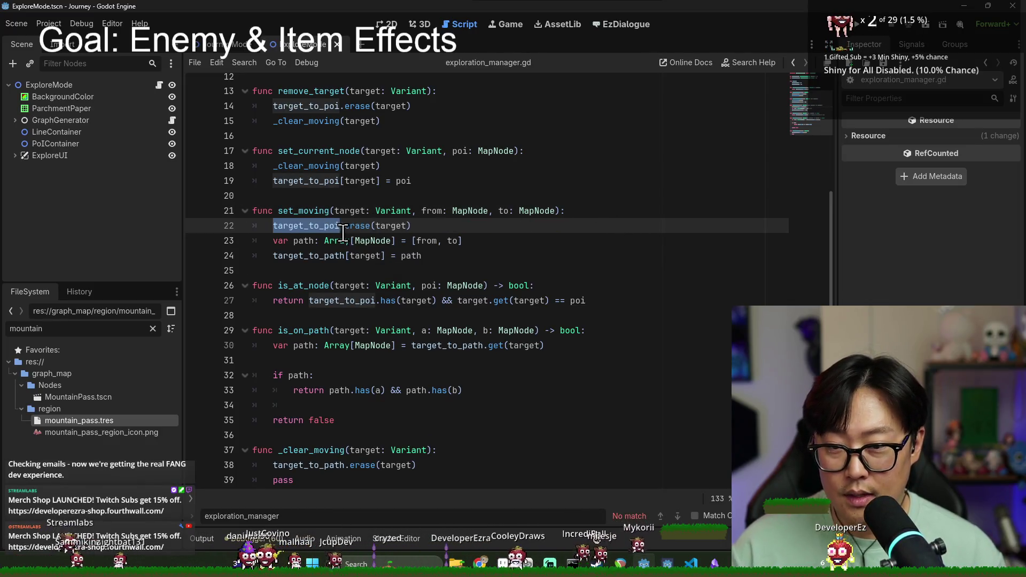
click(428, 211)
key(alt+Left)
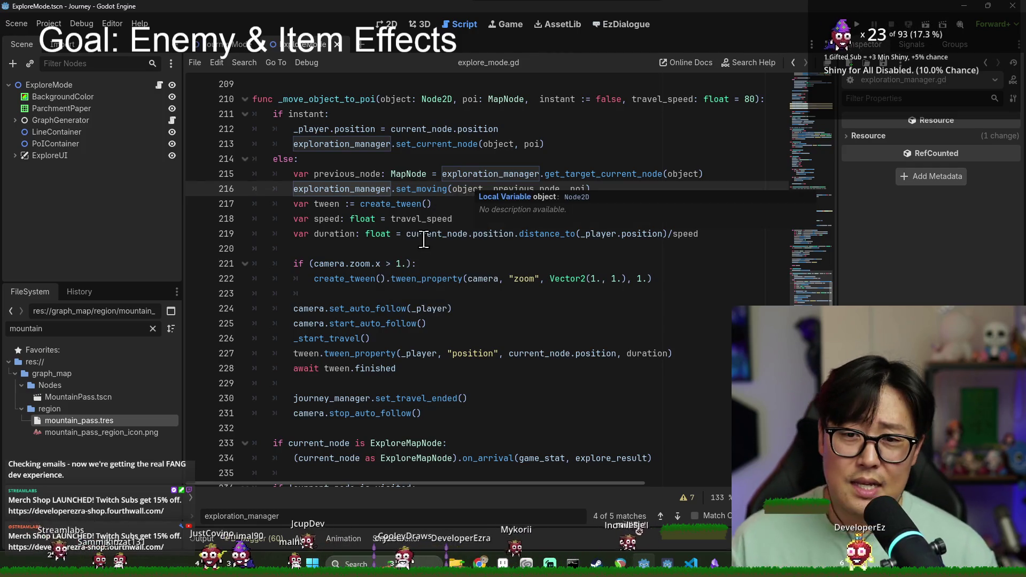
key(ctrl+s)
double_click(317, 190)
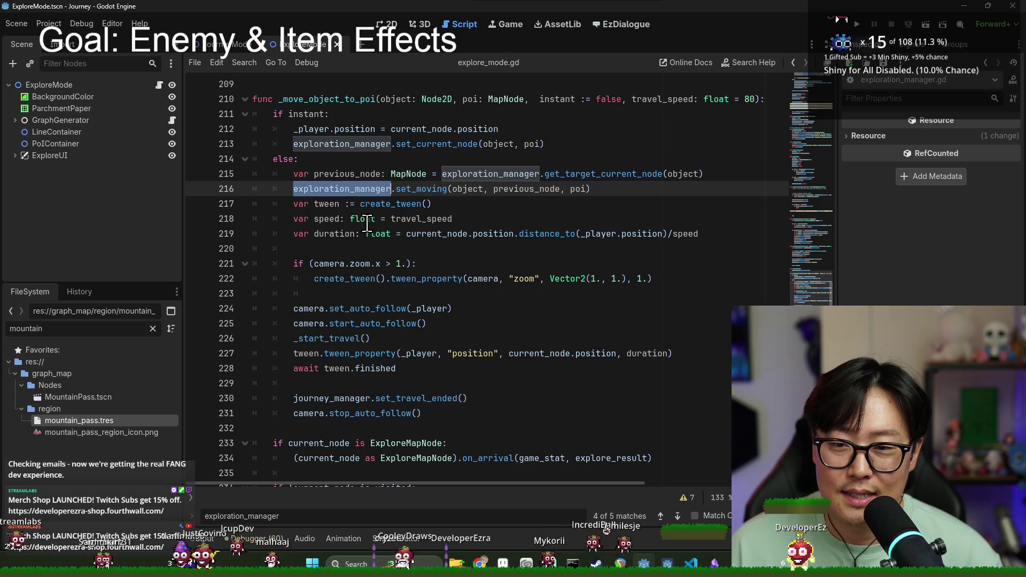
click(630, 189)
key(Return)
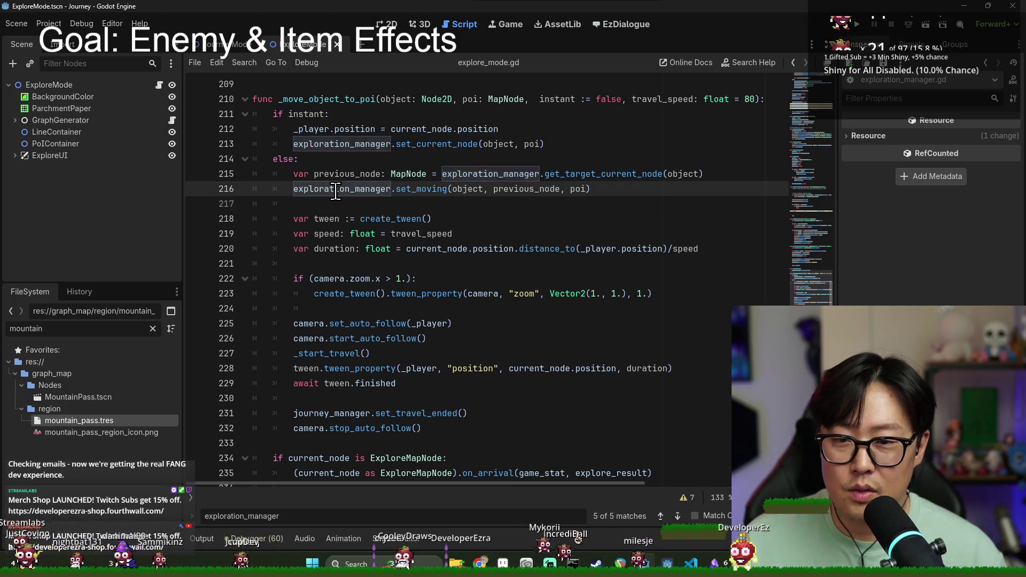
scroll(437, 201, down, 3)
scroll(374, 160, up, 1)
click(338, 129)
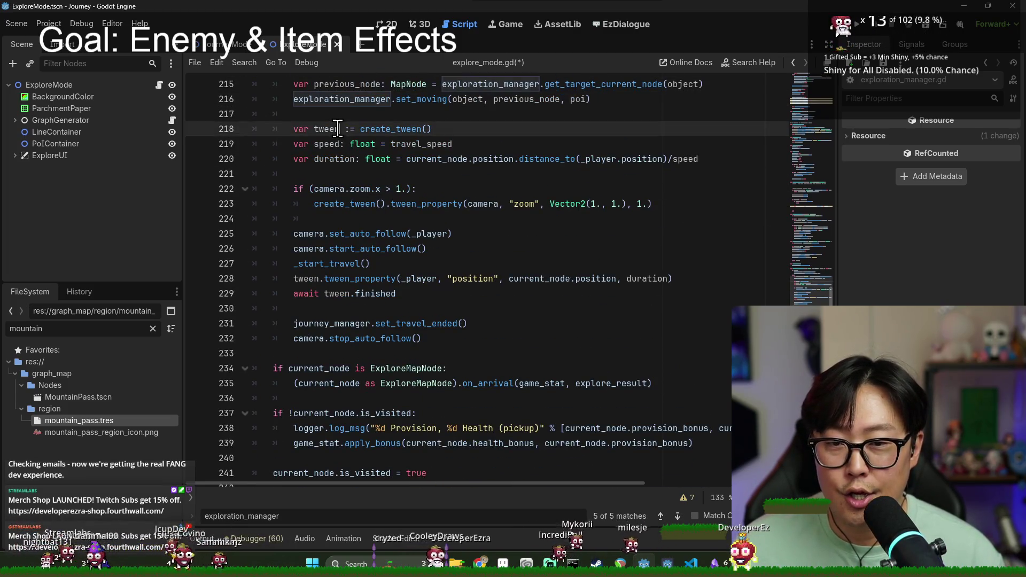
scroll(385, 160, up, 2)
double_click(423, 233)
double_click(334, 249)
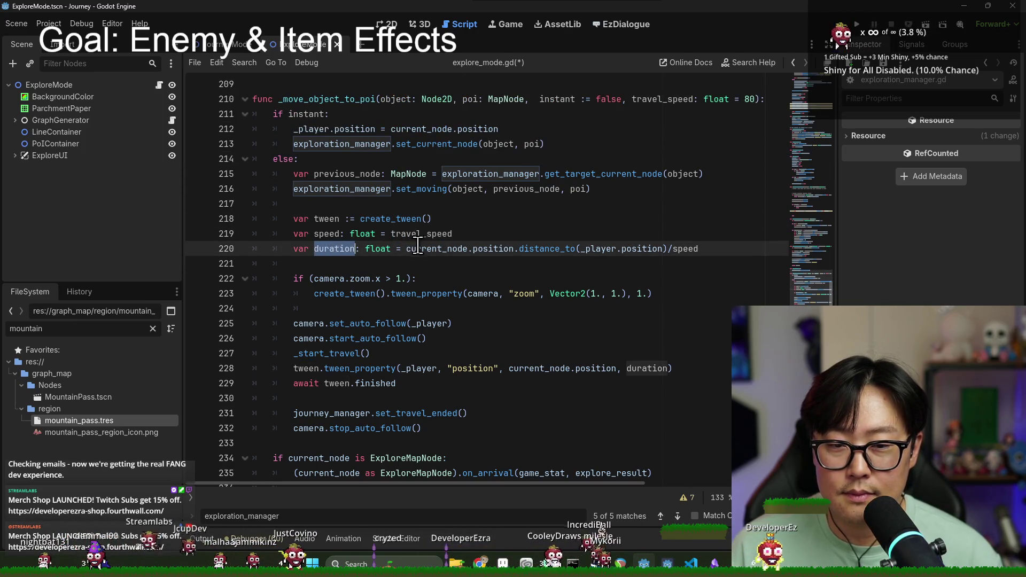
double_click(431, 249)
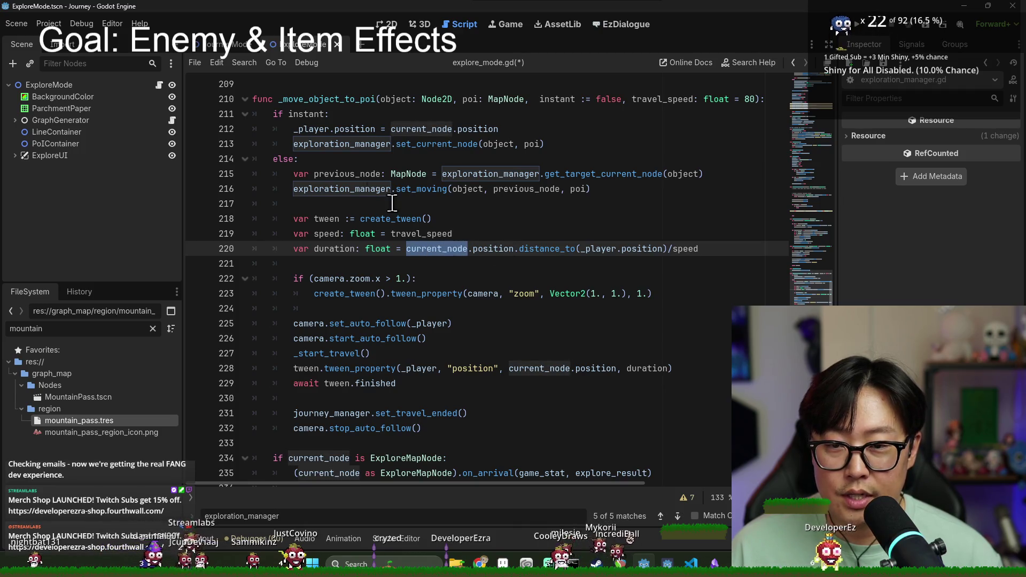
double_click(355, 174)
key(ctrl+c)
double_click(444, 249)
key(ctrl+v)
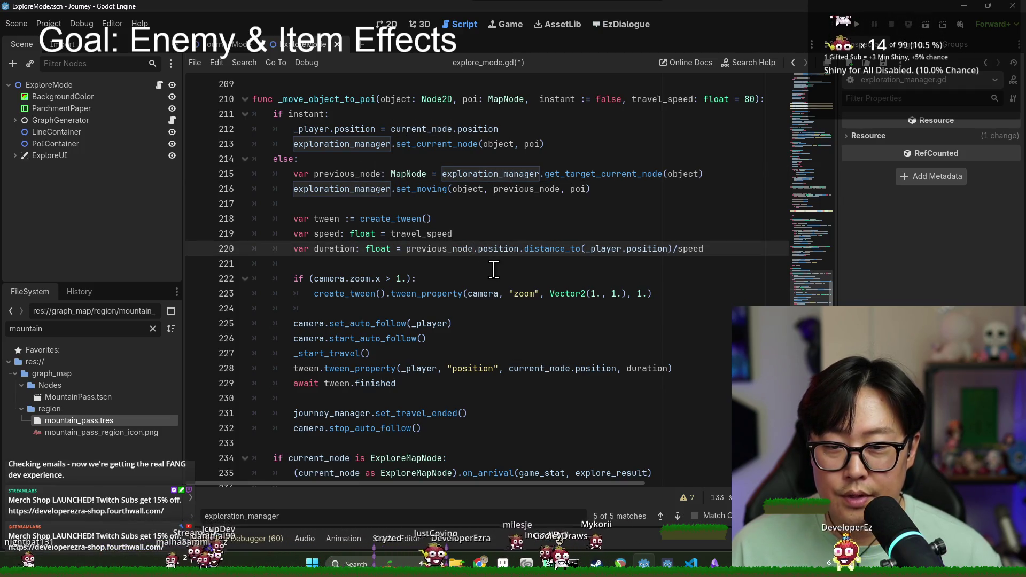
double_click(498, 249)
double_click(558, 249)
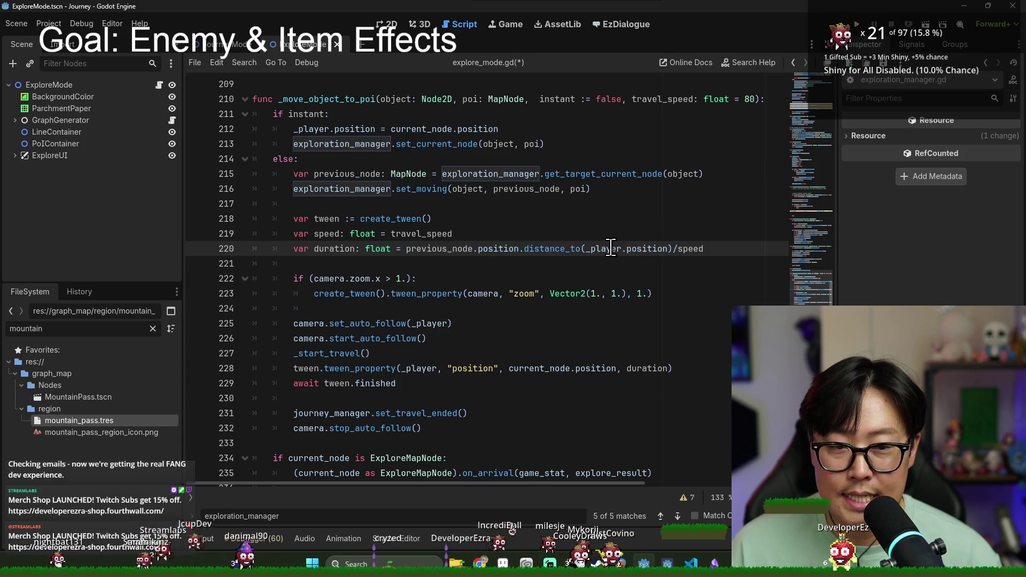
double_click(610, 249)
double_click(550, 249)
key(ctrl+z)
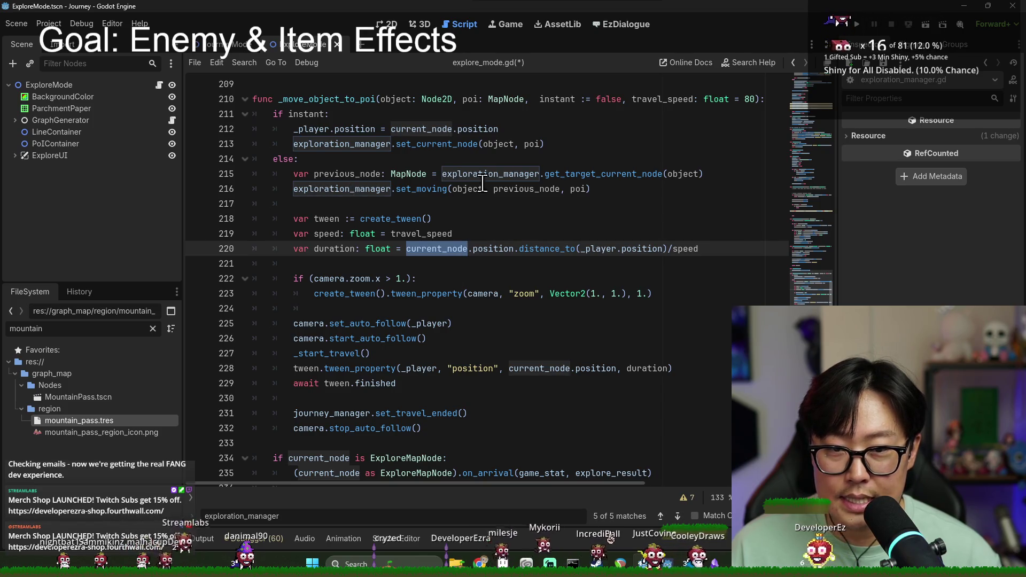
double_click(473, 100)
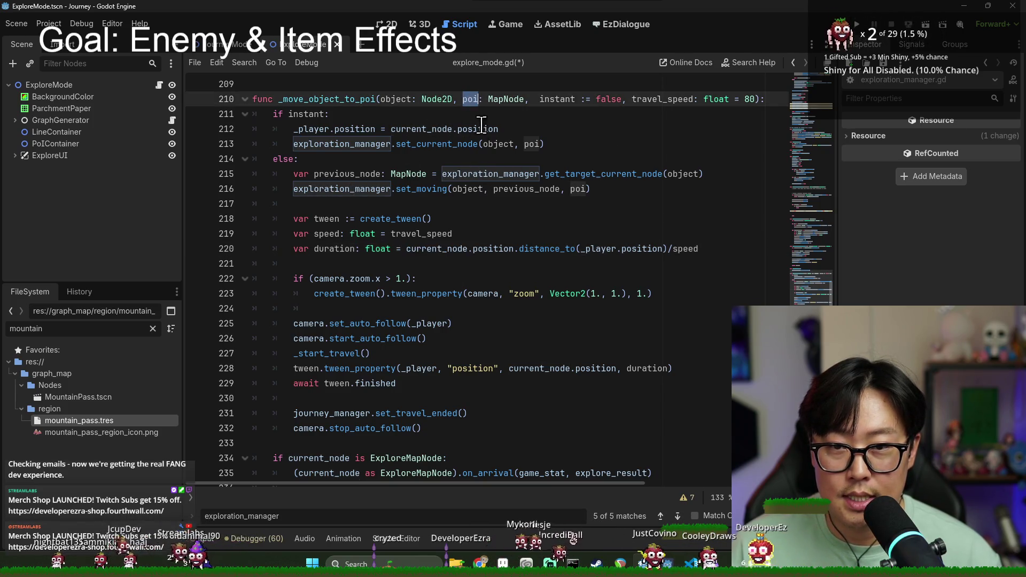
double_click(445, 249)
key(ctrl+v)
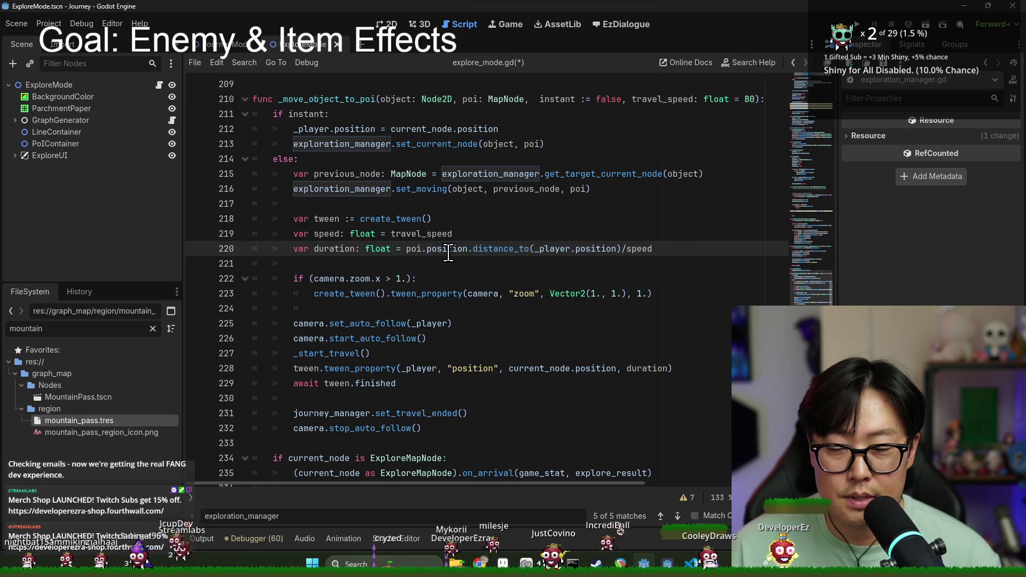
double_click(449, 250)
double_click(469, 99)
text(target_p)
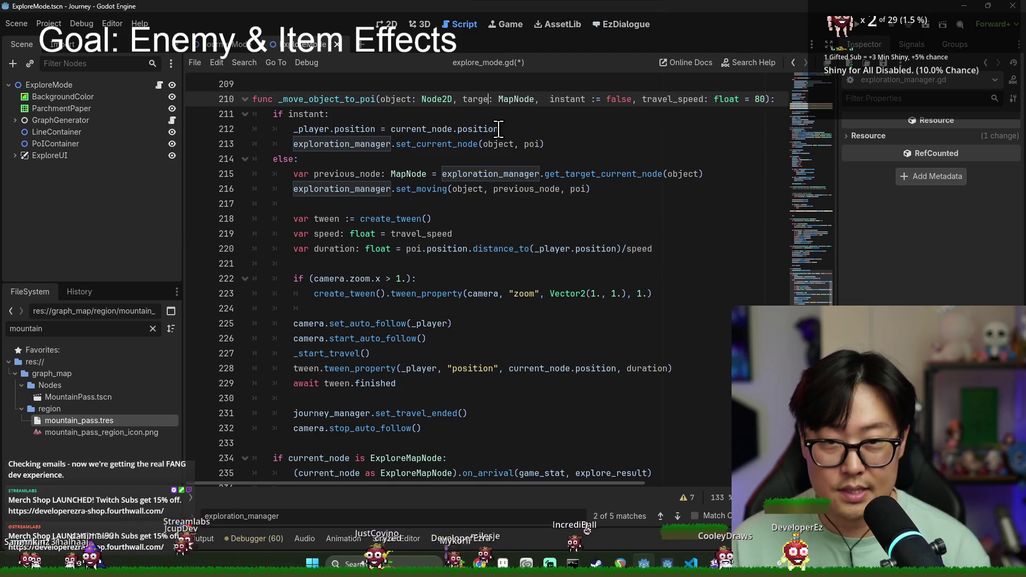
text(oi)
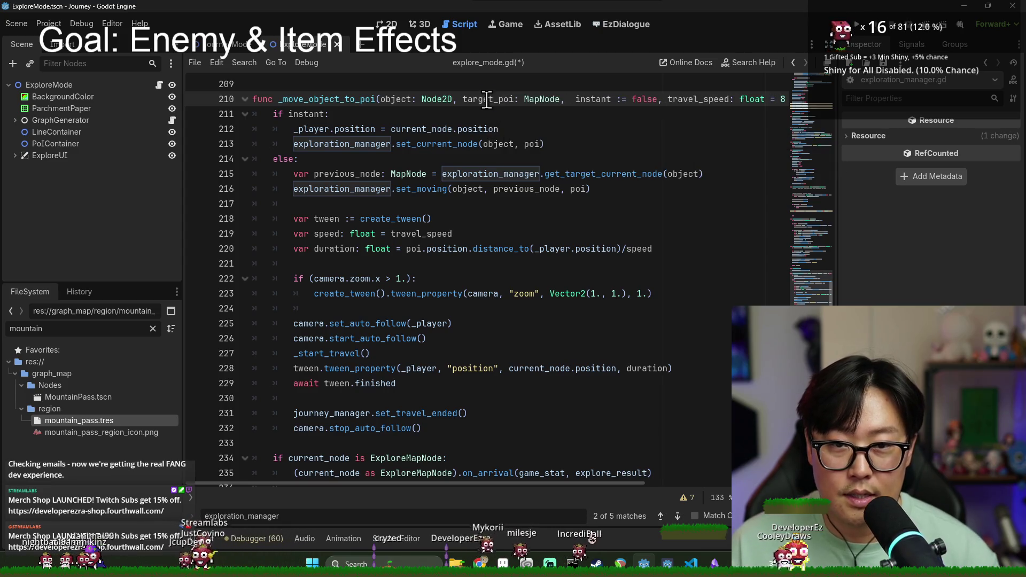
double_click(531, 144)
double_click(575, 189)
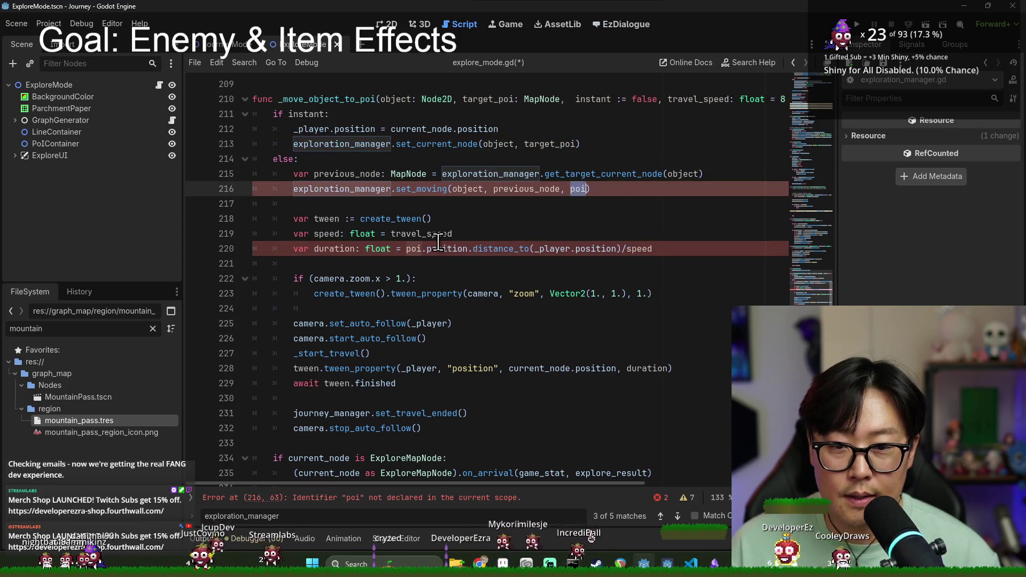
key(ctrl+v)
double_click(413, 249)
key(ctrl+v)
key(ctrl+s)
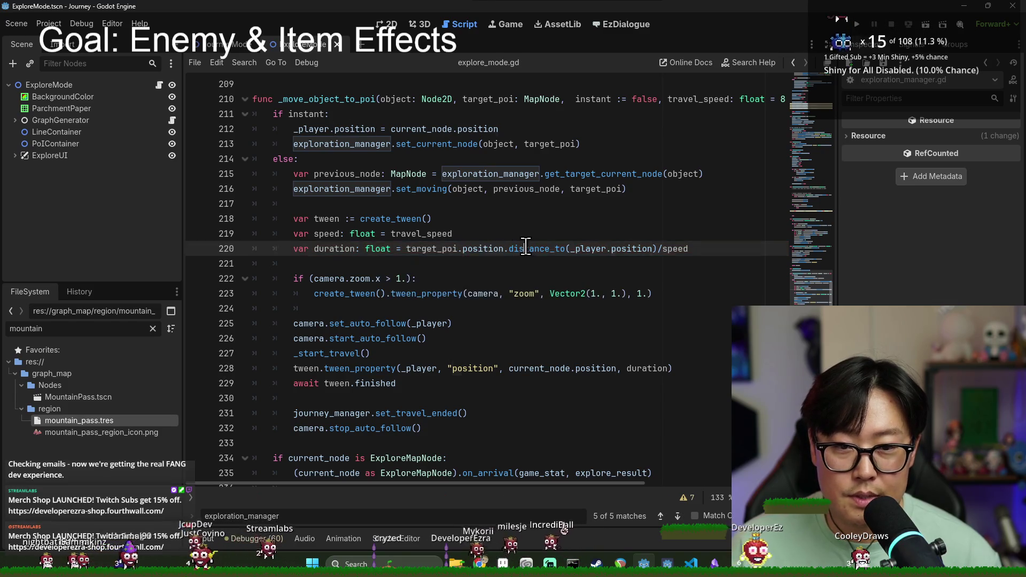
double_click(594, 248)
double_click(403, 100)
key(ctrl+c)
double_click(588, 249)
key(ctrl+v)
key(ctrl+s)
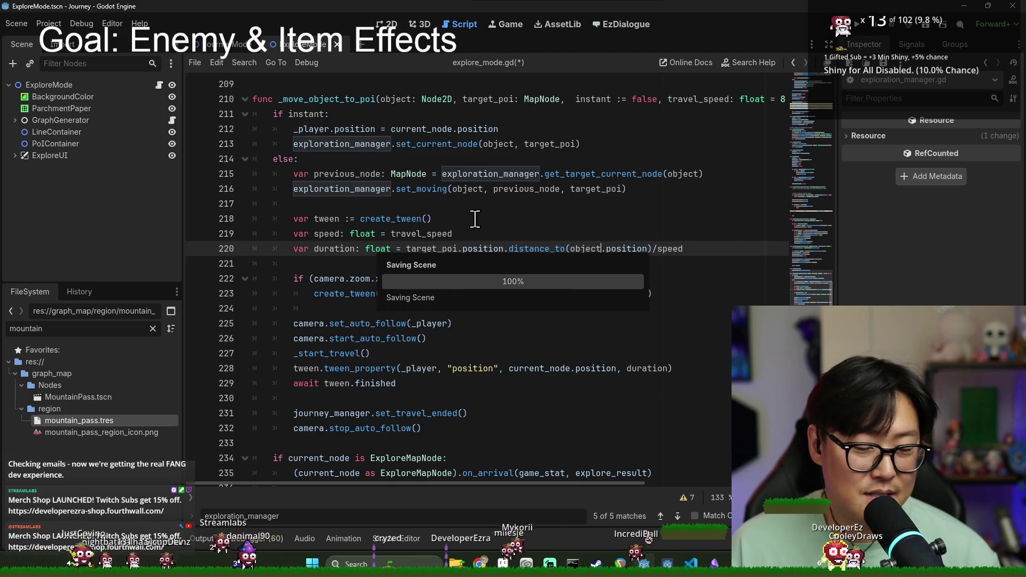
click(475, 218)
double_click(668, 248)
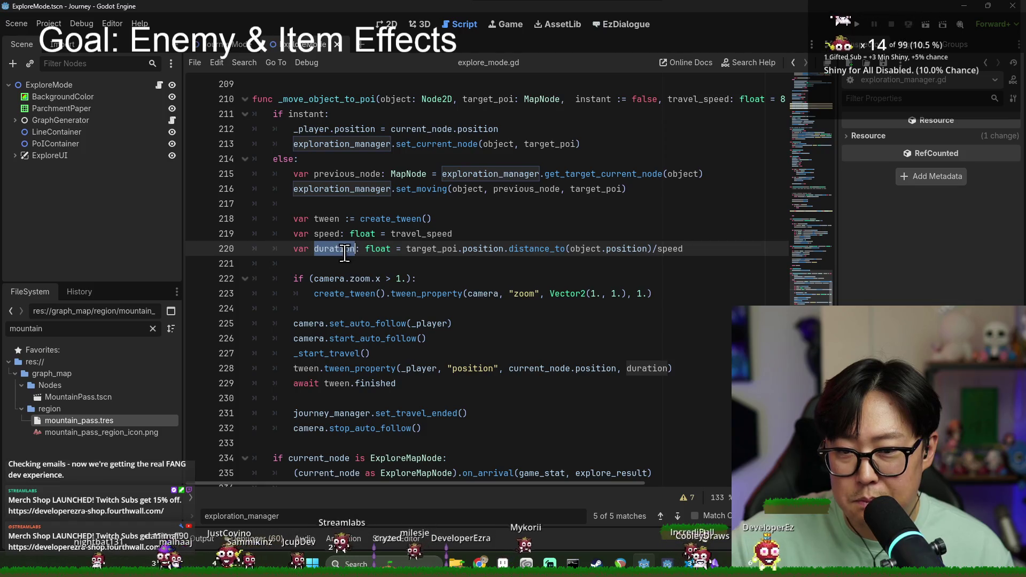
scroll(373, 279, down, 2)
click(342, 189)
click(318, 174)
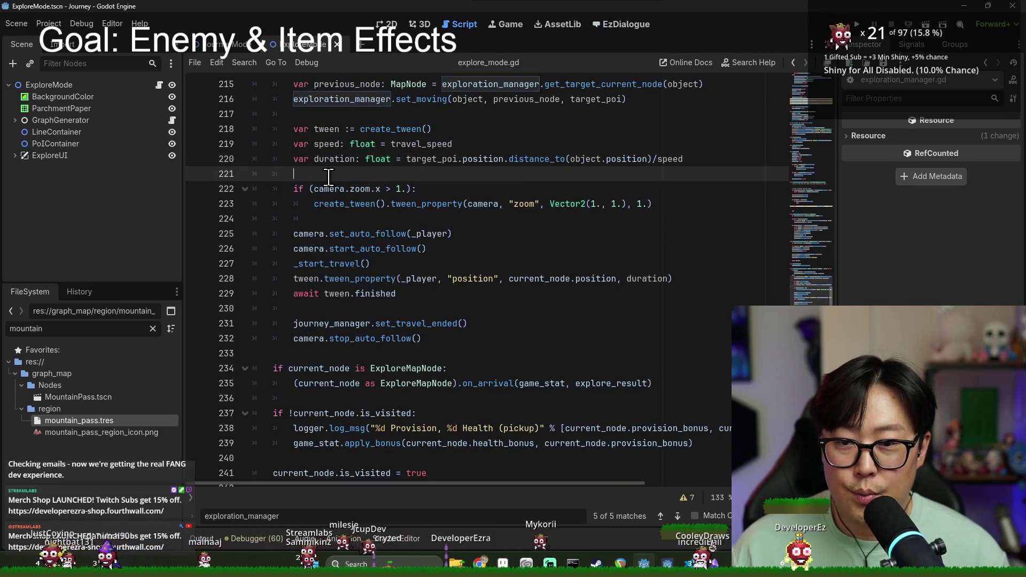
shift+click(323, 212)
key(Delete)
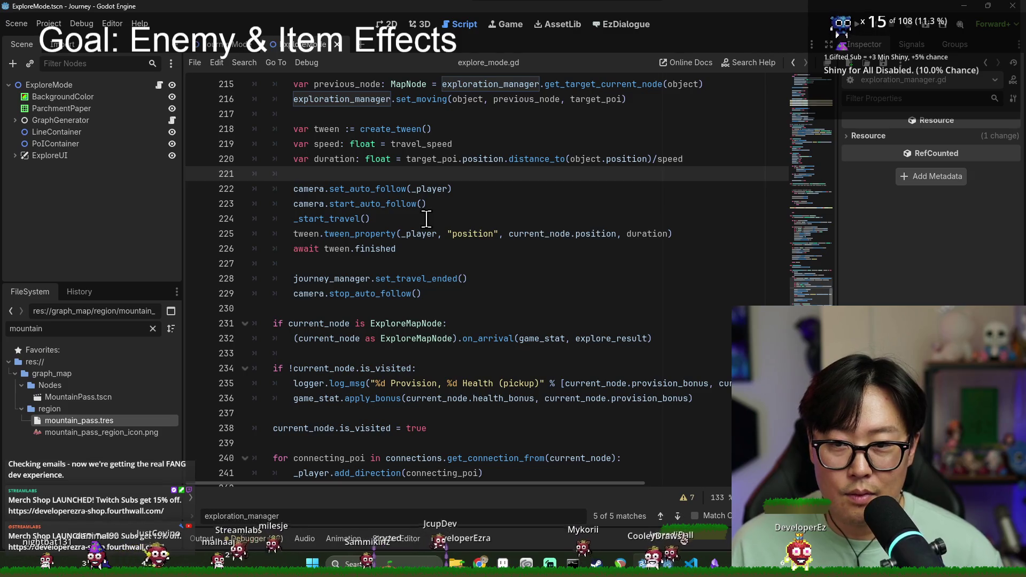
shift+click(450, 203)
key(Delete)
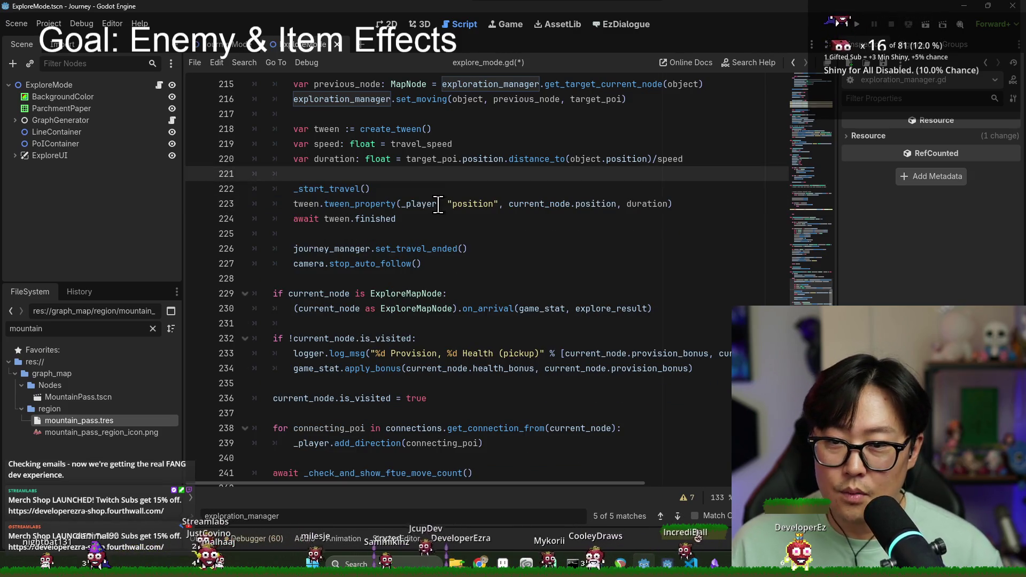
key(BackSpace)
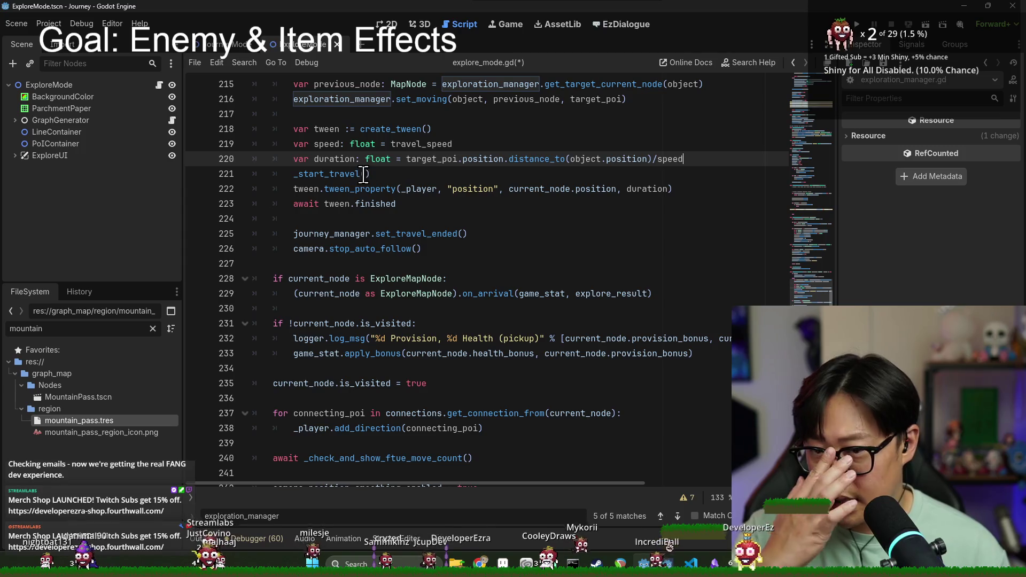
ctrl+click(331, 173)
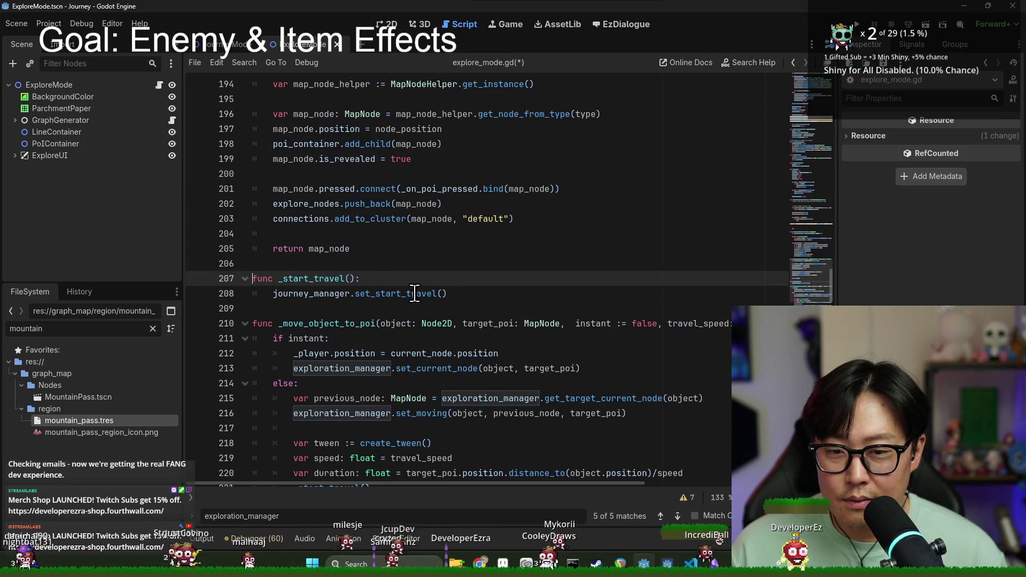
key(ctrl+w)
click(548, 304)
double_click(329, 278)
key(ctrl+f)
key(Return)
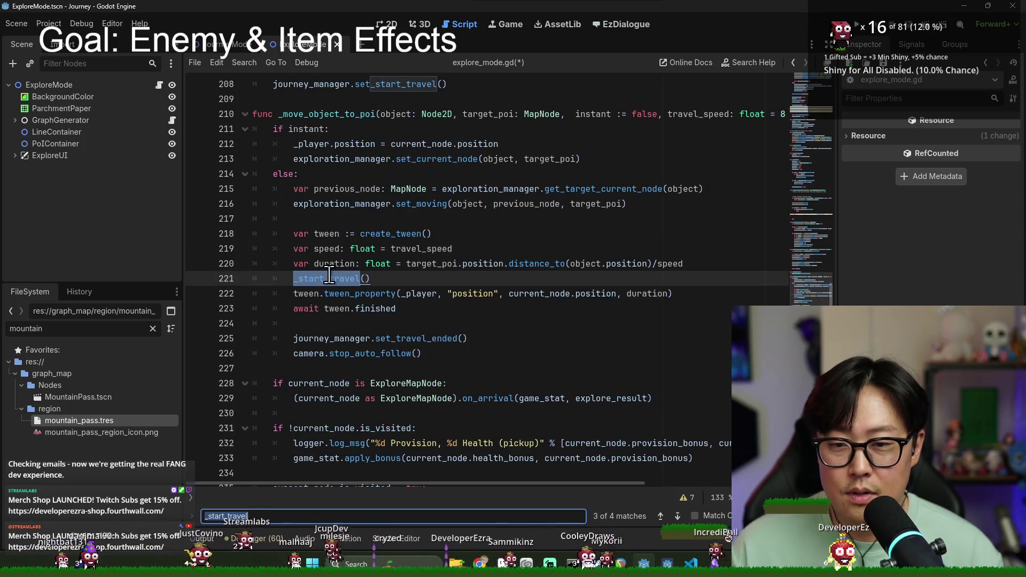
triple_click(329, 274)
key(BackSpace)
key(Return)
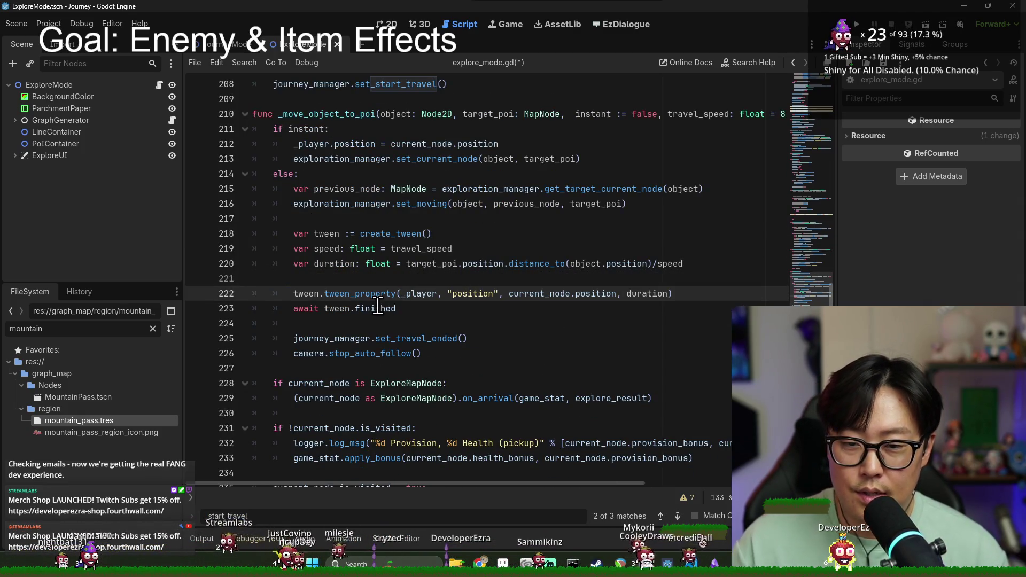
double_click(339, 294)
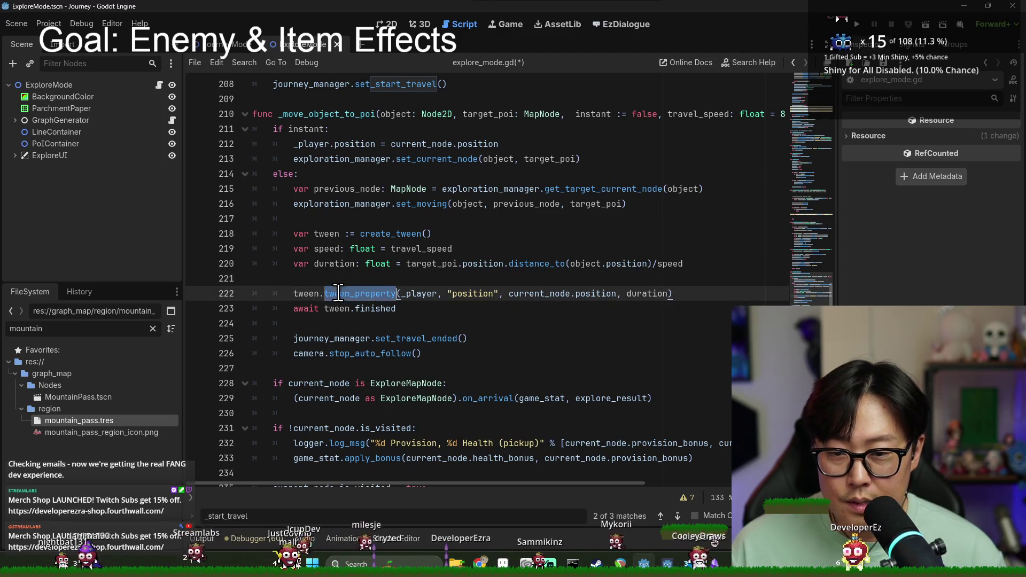
click(334, 279)
key(Delete)
double_click(339, 295)
triple_click(336, 295)
key(BackSpace)
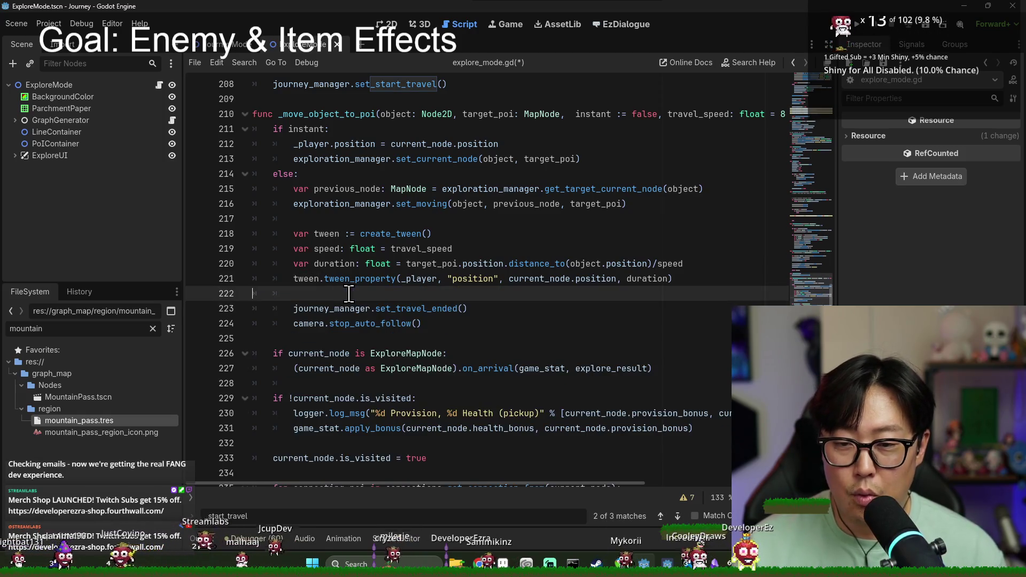
key(ctrl+s)
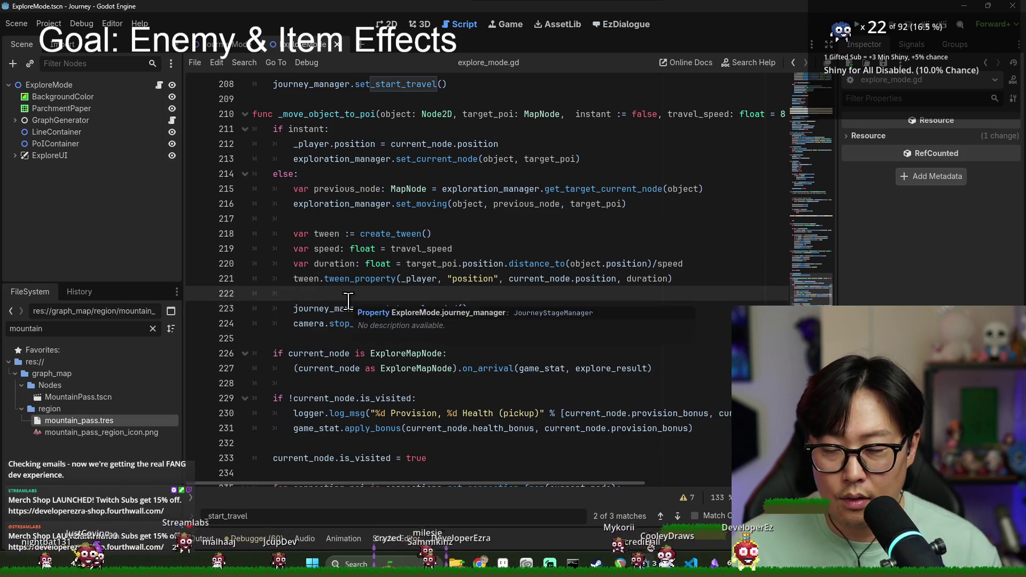
key(ctrl+s)
double_click(315, 310)
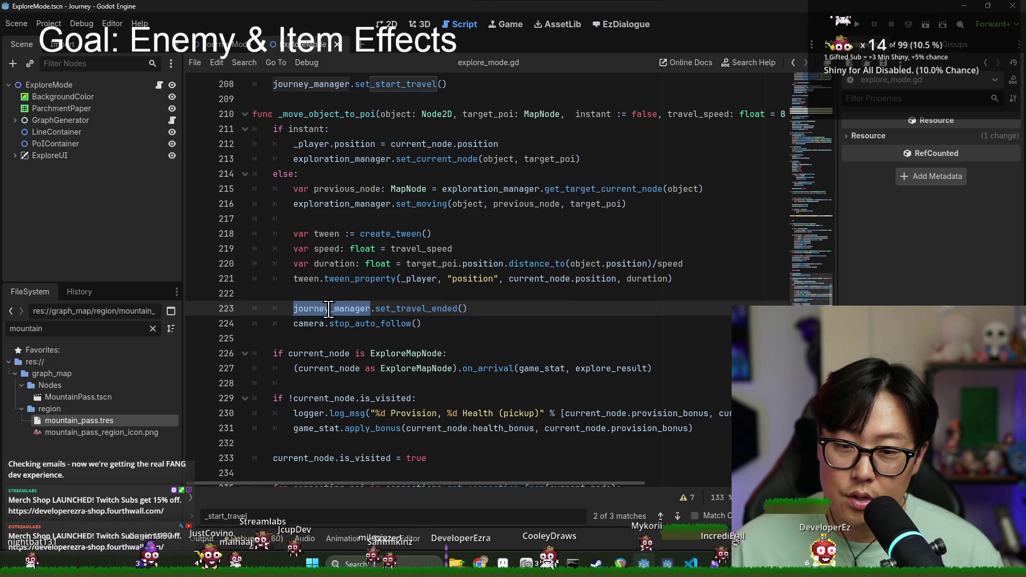
click(488, 306)
triple_click(508, 307)
key(Delete)
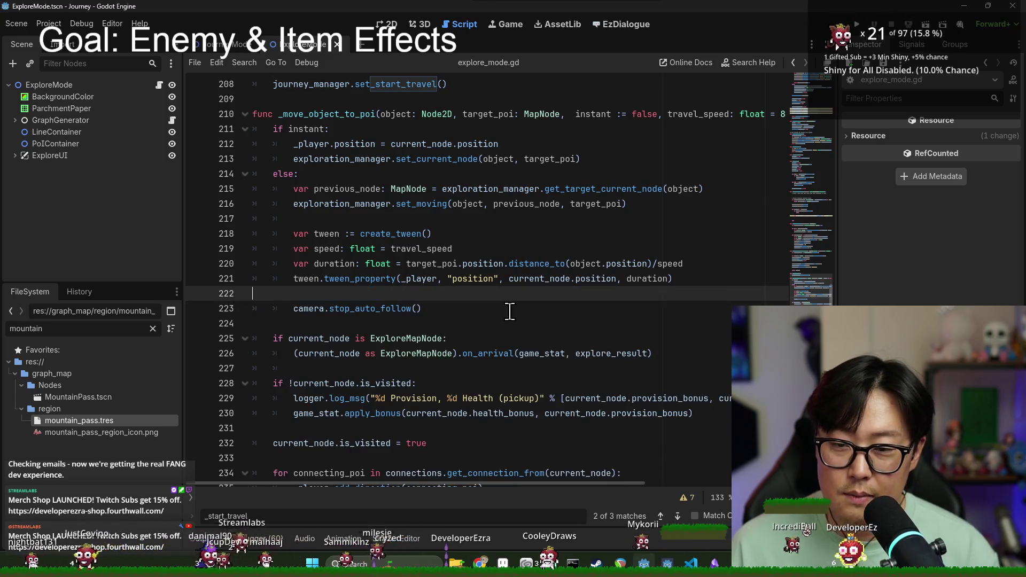
key(ctrl+s)
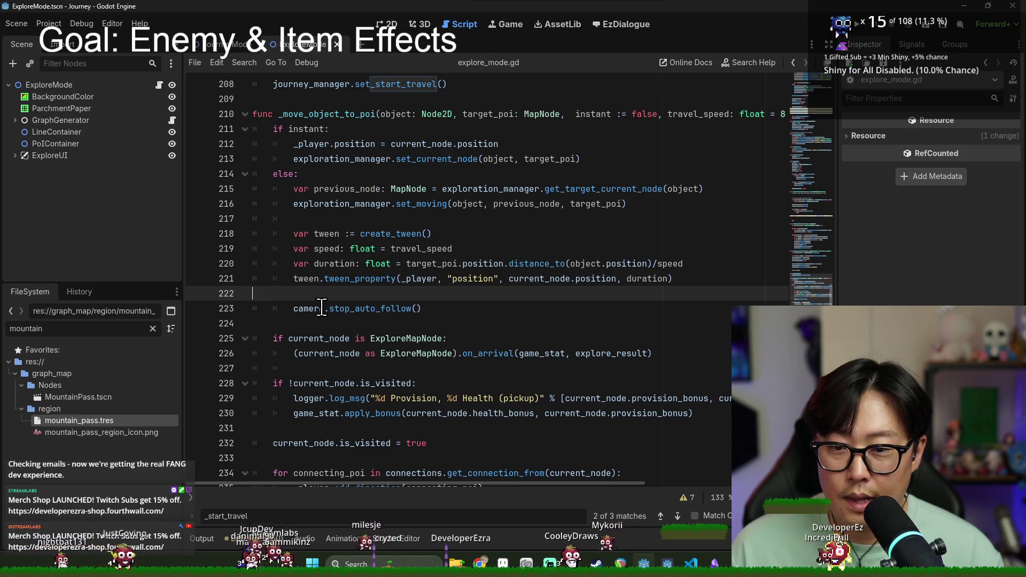
double_click(319, 308)
triple_click(332, 308)
key(Delete)
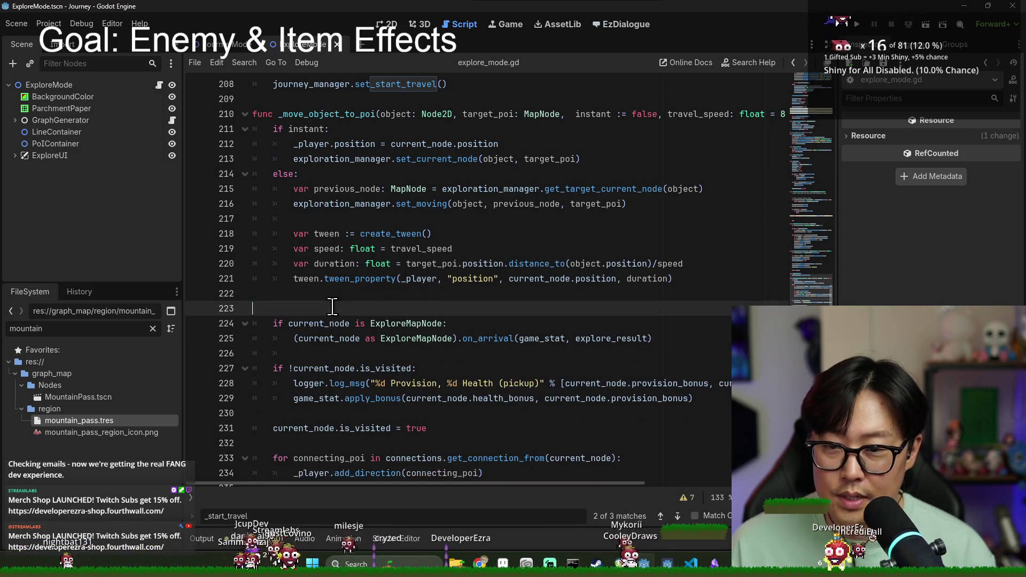
key(Up)
key(ctrl+s)
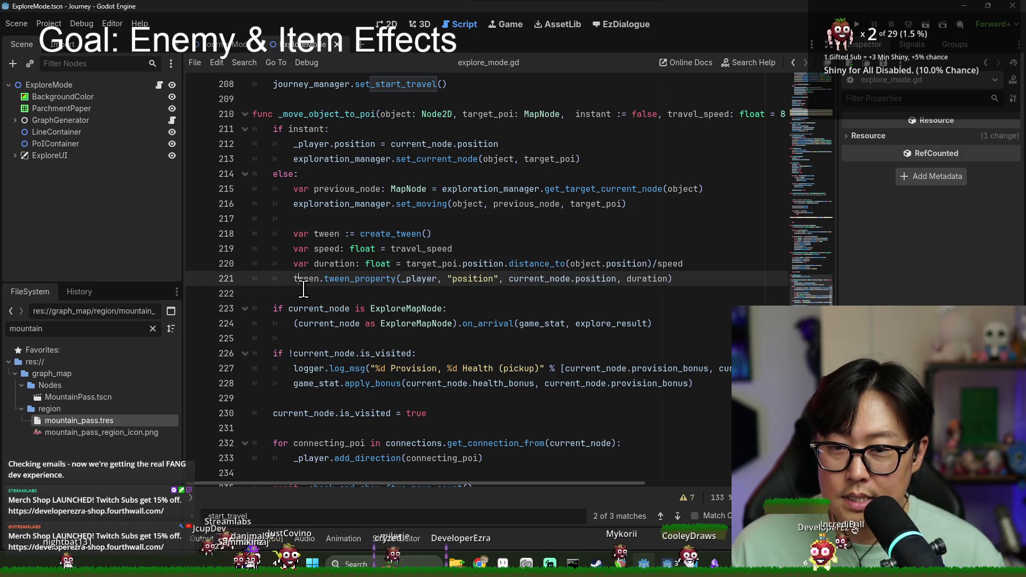
drag(315, 219, 357, 279)
double_click(303, 279)
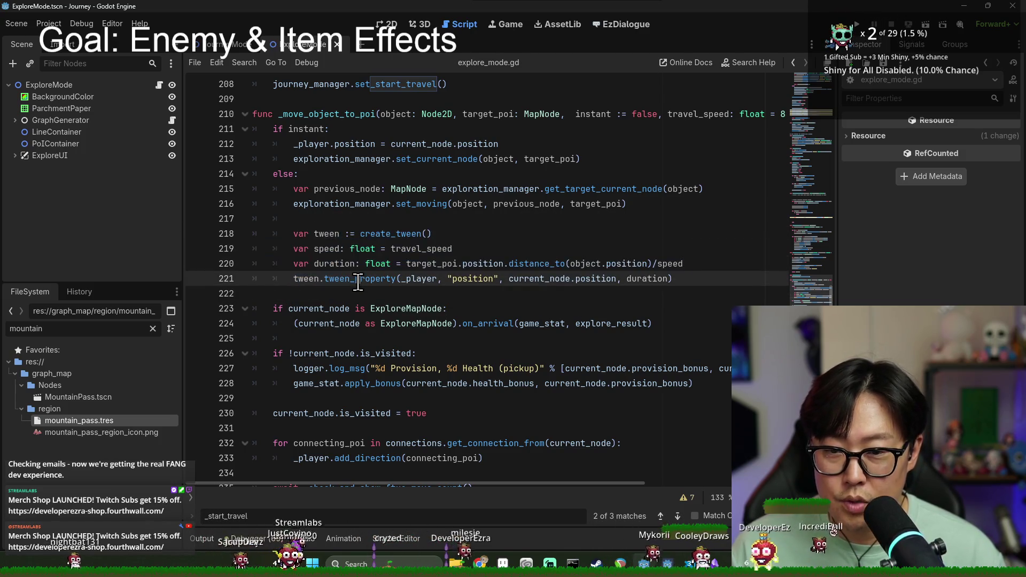
triple_click(313, 284)
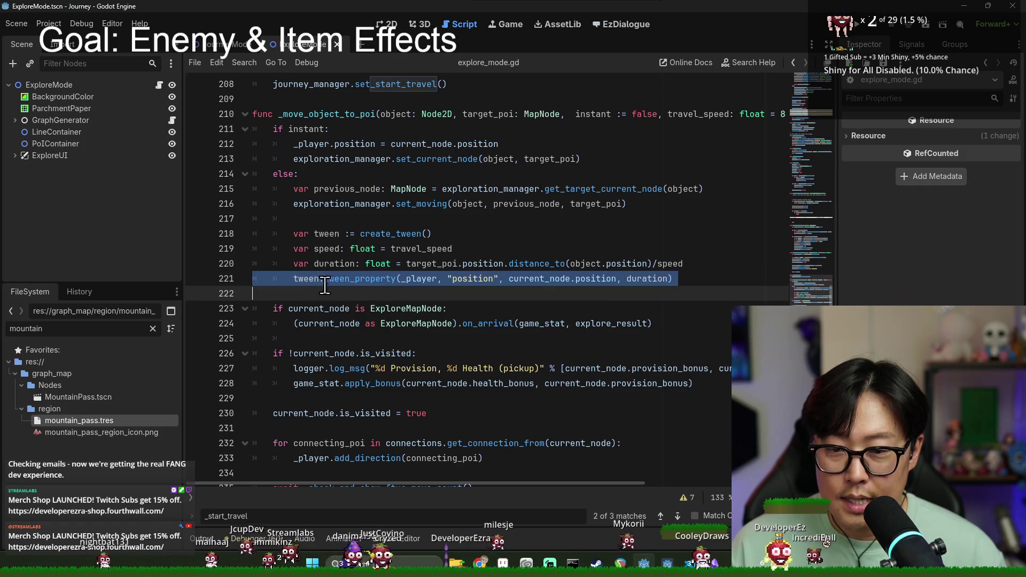
double_click(306, 279)
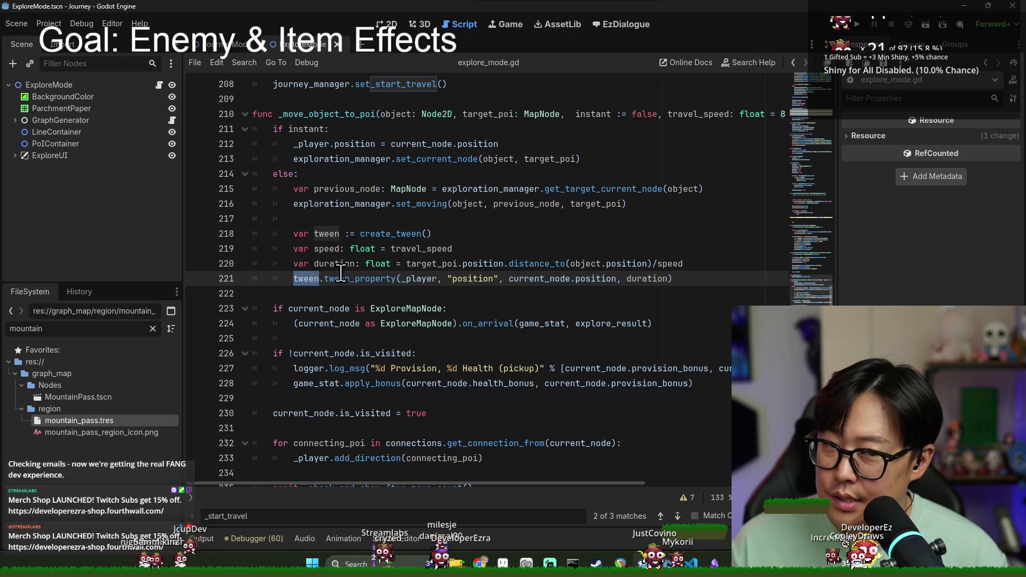
mouse_move(355, 275)
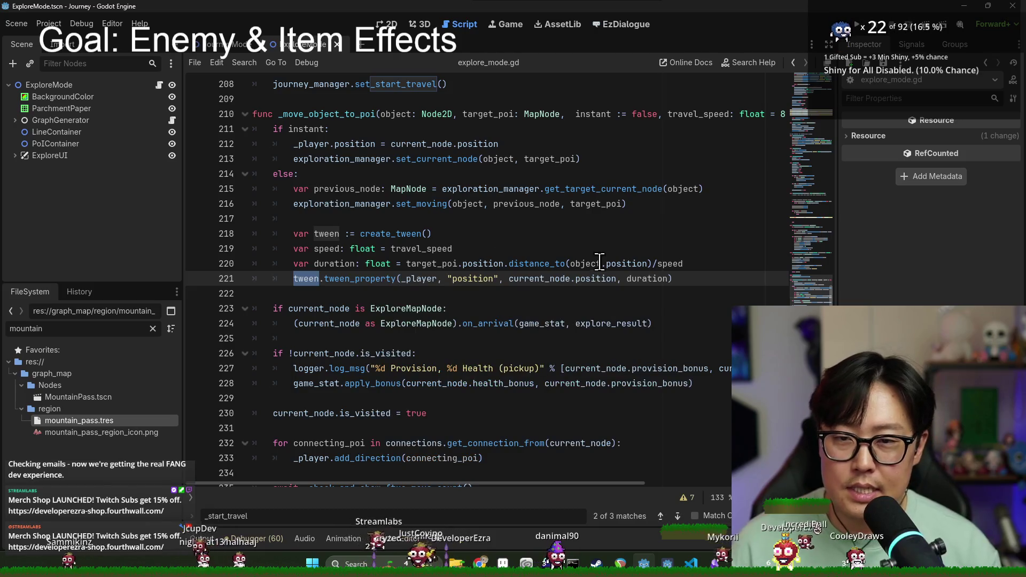
key(ctrl+s)
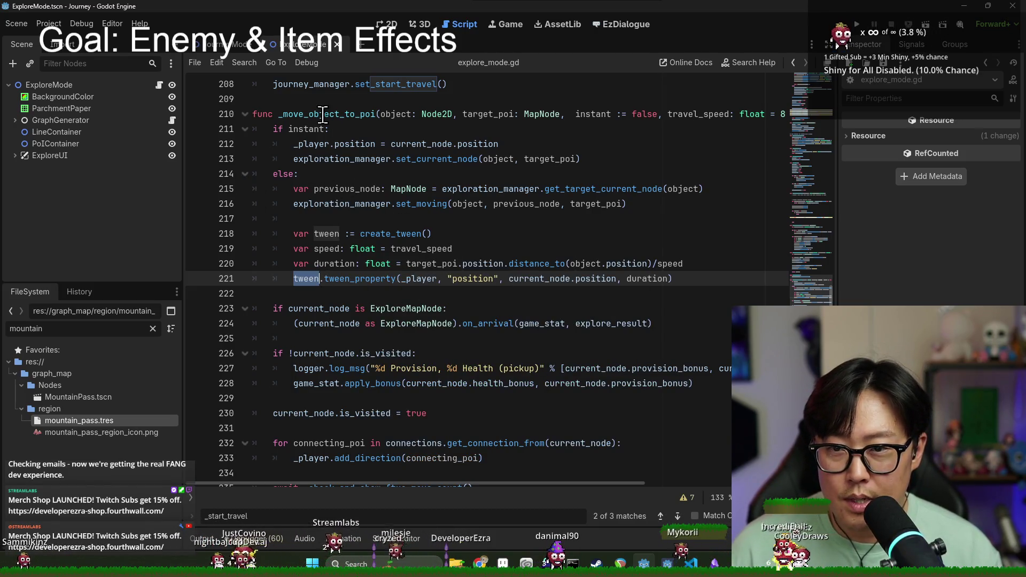
click(192, 498)
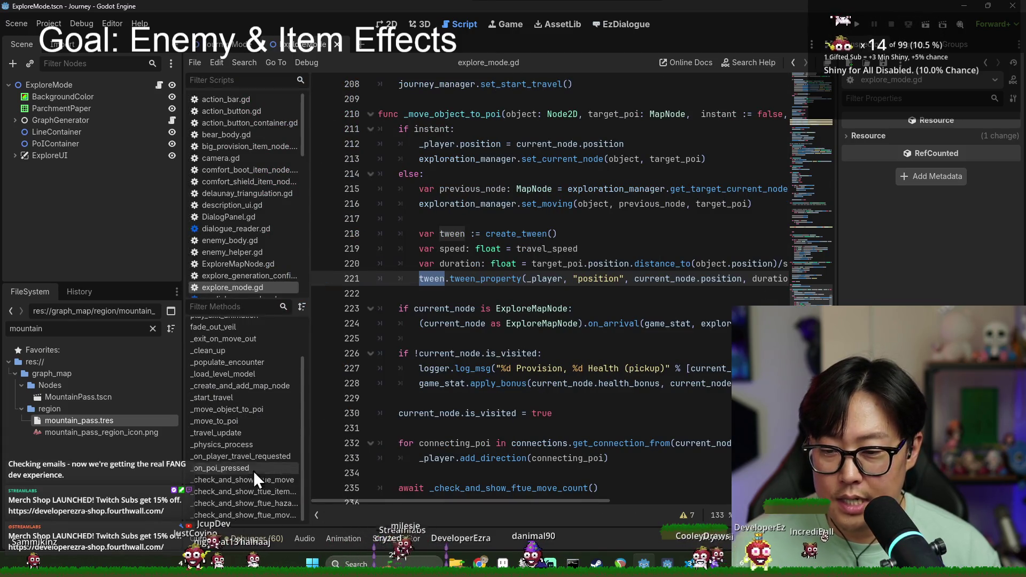
Jump to _on_poi_pressed and insert blank lines after it for a new function.
click(235, 468)
scroll(435, 298, down, 4)
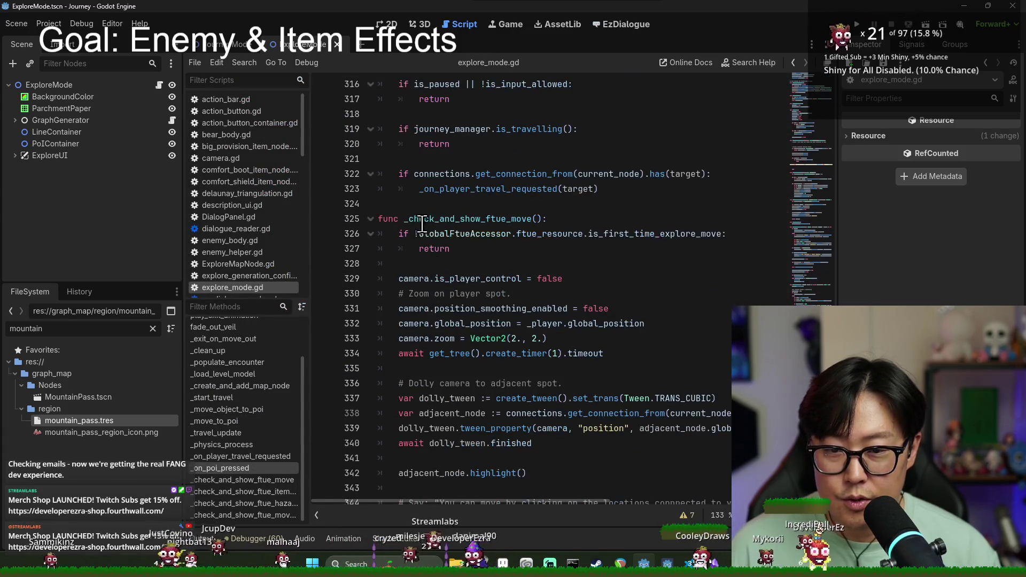
scroll(435, 298, up, 2)
click(437, 294)
key(Return)
key(Return)
key(Up)
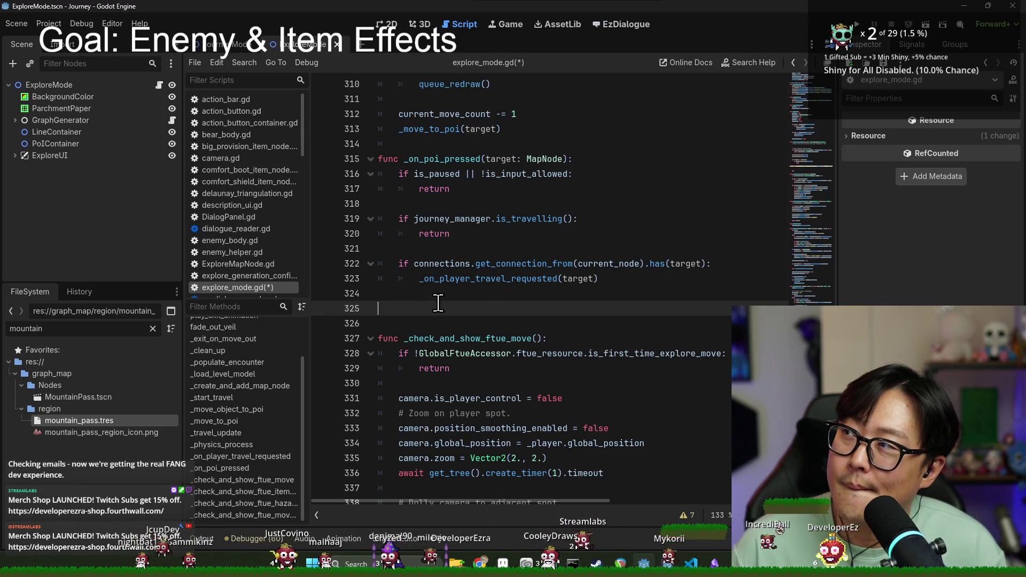
Write func _on_object_arrived_at_target(object: EnemyBody) with a pass body and save.
text(func _on_t)
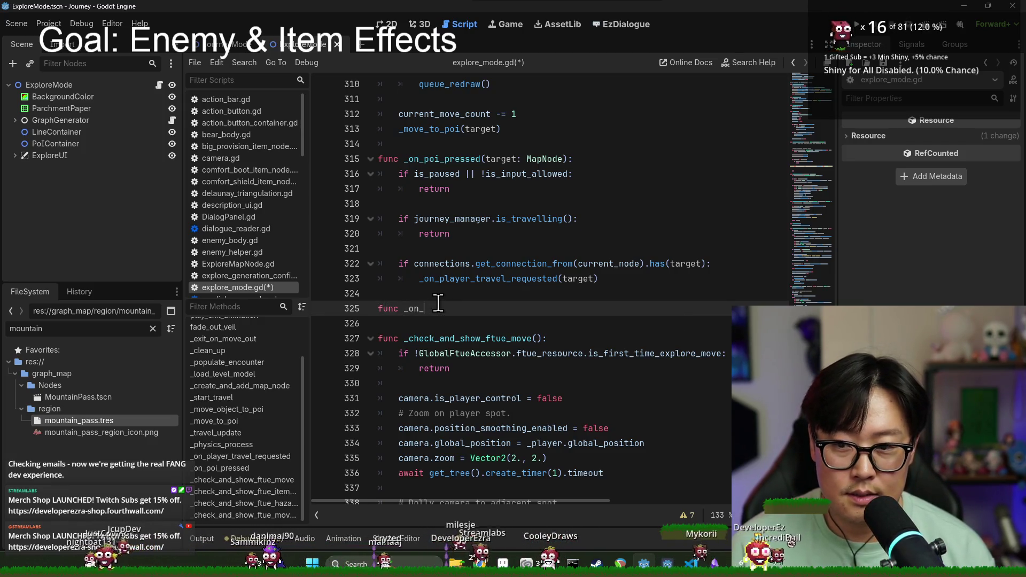
key(BackSpace)
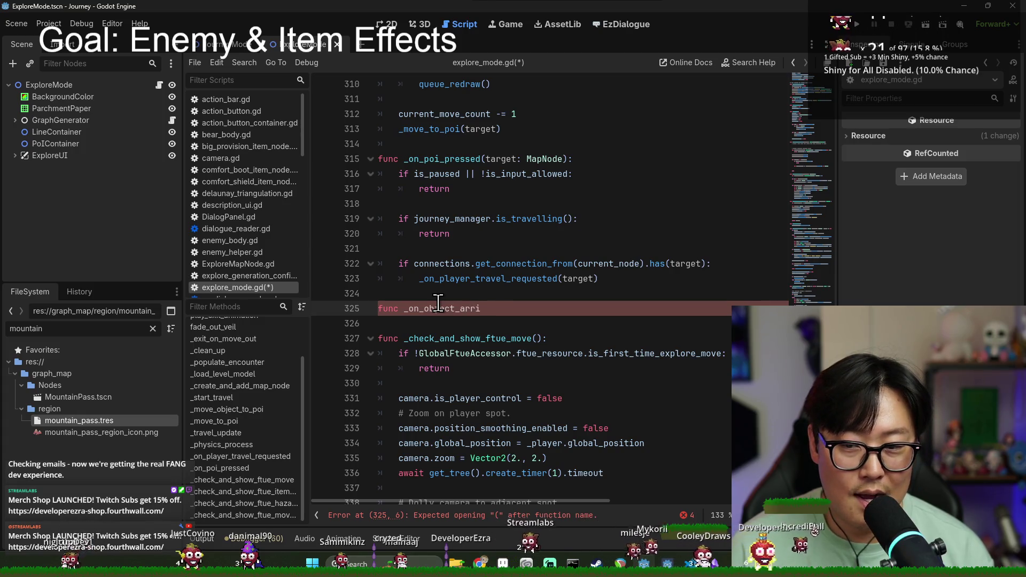
text(_at_target(obje)
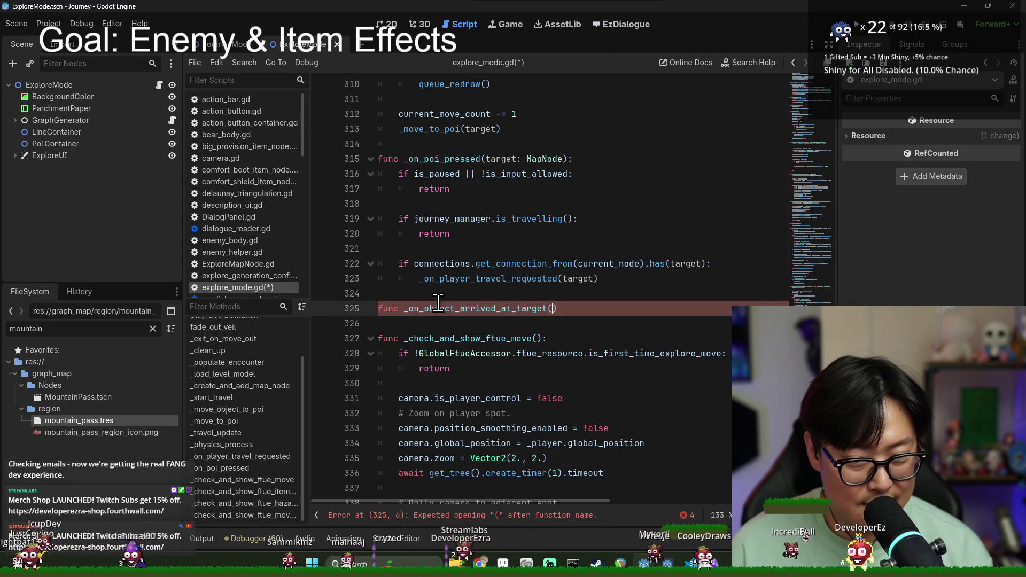
text(ct: Enbe)
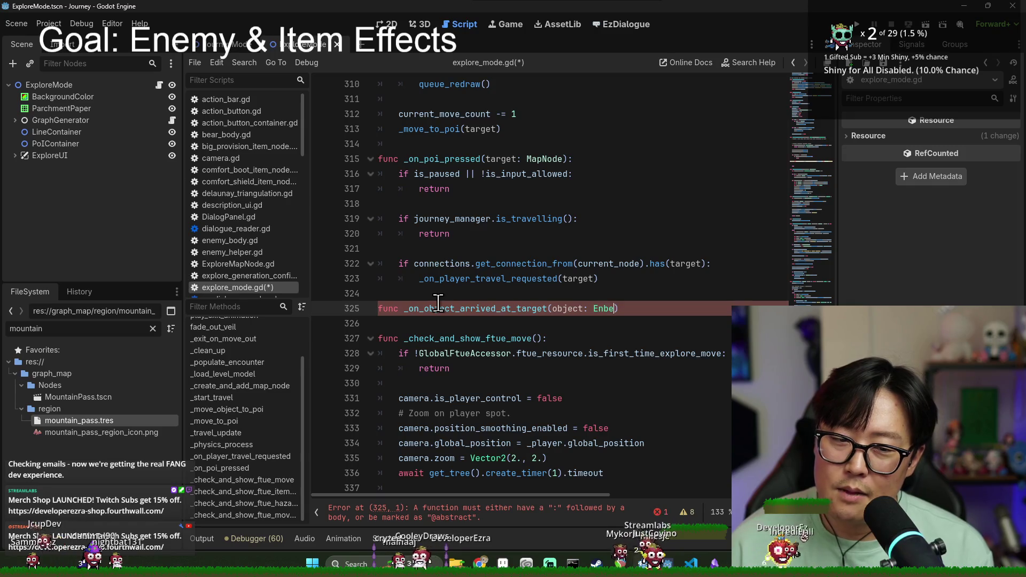
key(BackSpace)
key(BackSpace)
text(em)
key(Return)
key(BackSpace)
text(:)
key(Return)
text(pass)
key(ctrl+s)
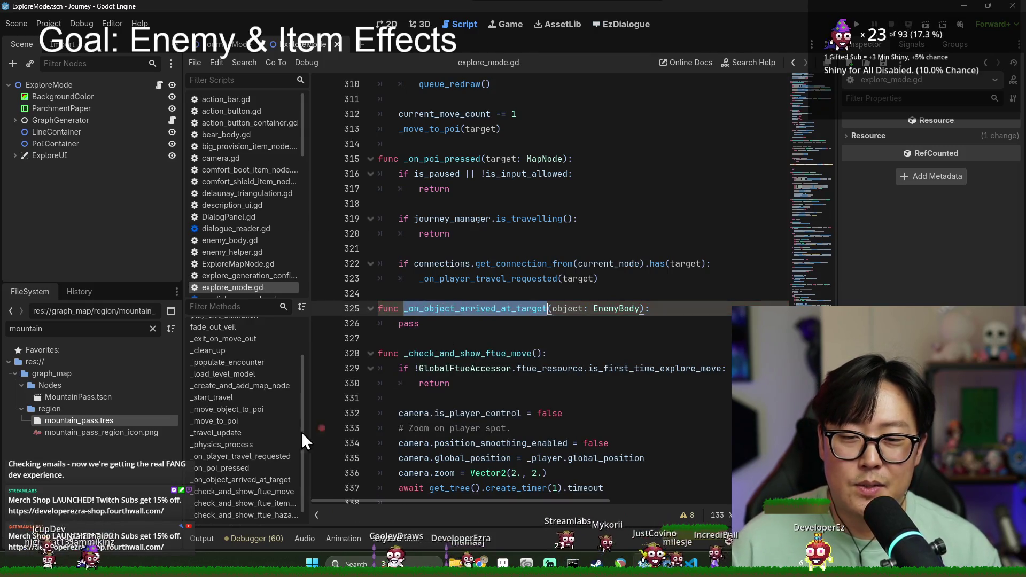
scroll(465, 374, up, 13)
Search the script to jump to the _move_object_to_poi function.
click(480, 399)
key(ctrl+f)
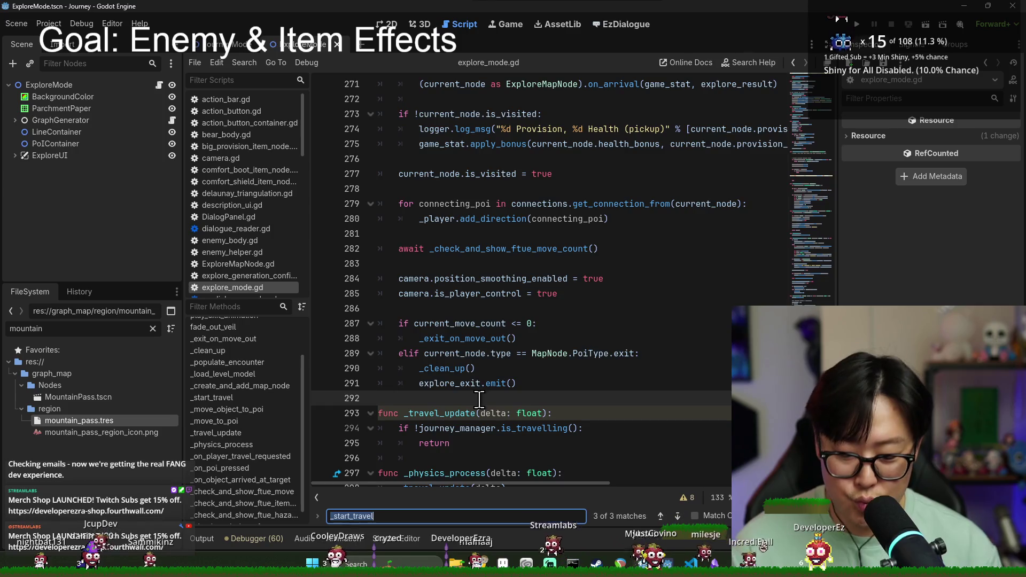
text(_move)
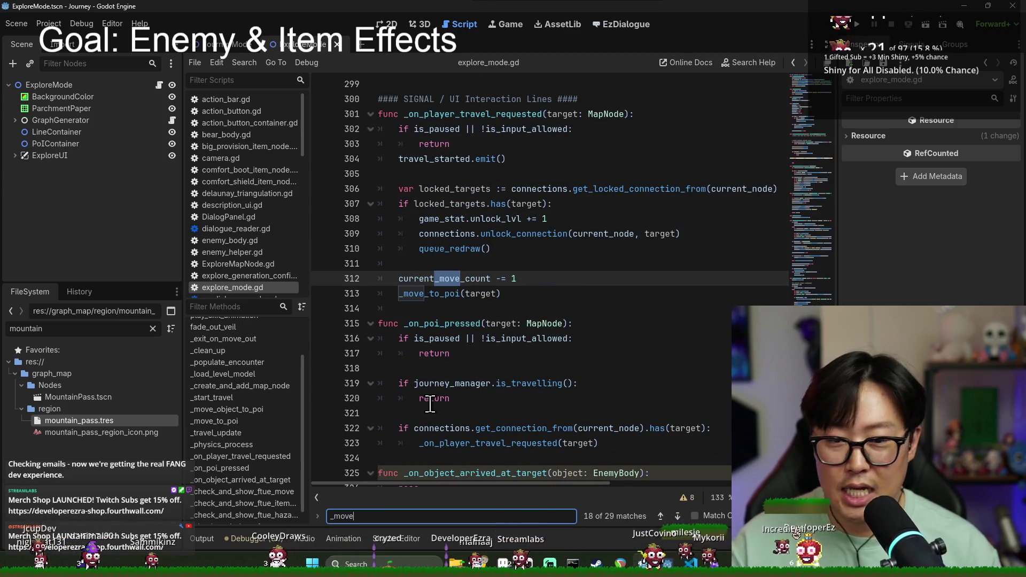
key(BackSpace)
key(BackSpace)
key(BackSpace)
text(object)
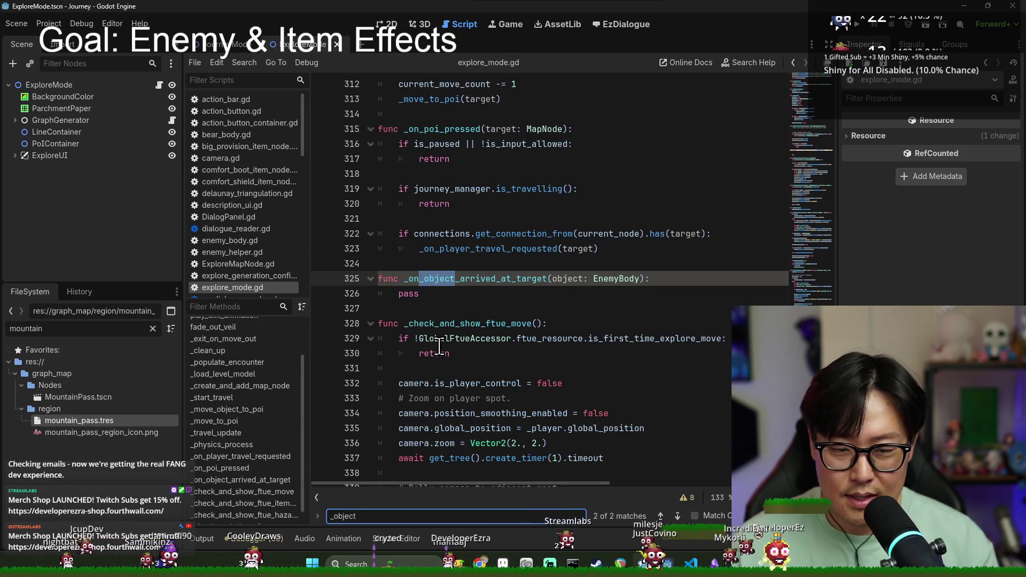
key(Return)
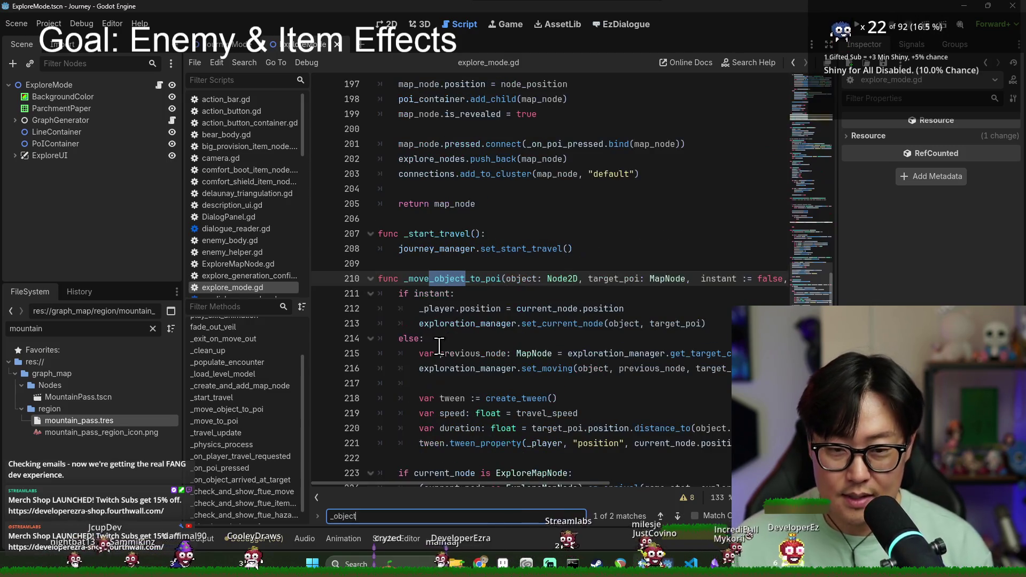
scroll(438, 346, down, 4)
Connect the tween's finished signal to _on_object_arrived_at_target.bind(object) and save.
click(443, 279)
scroll(494, 296, up, 1)
key(Tab)
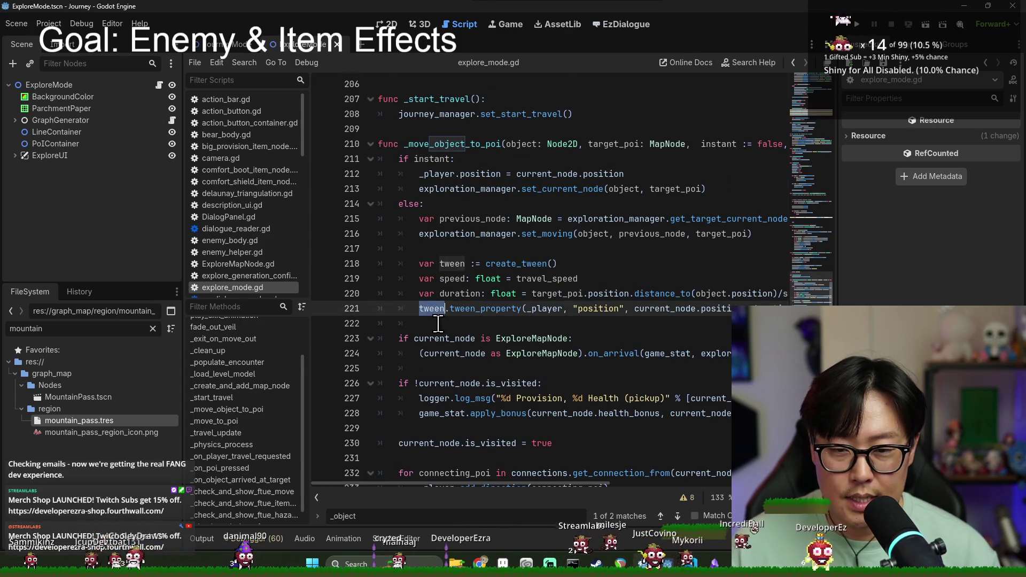
text(finished.connect(_)
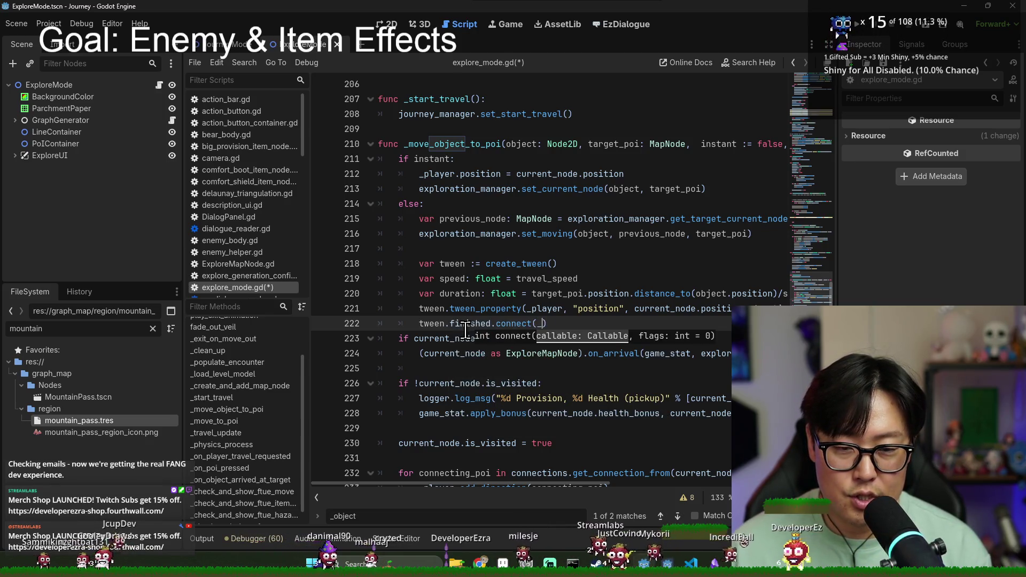
key(Return)
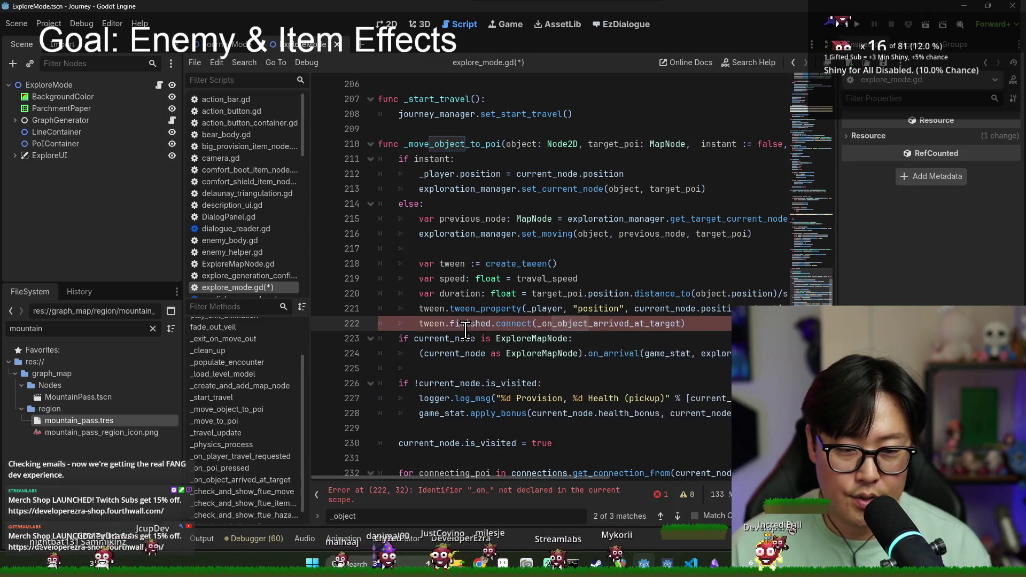
double_click(525, 143)
click(711, 324)
key(ctrl+v)
key(ctrl+s)
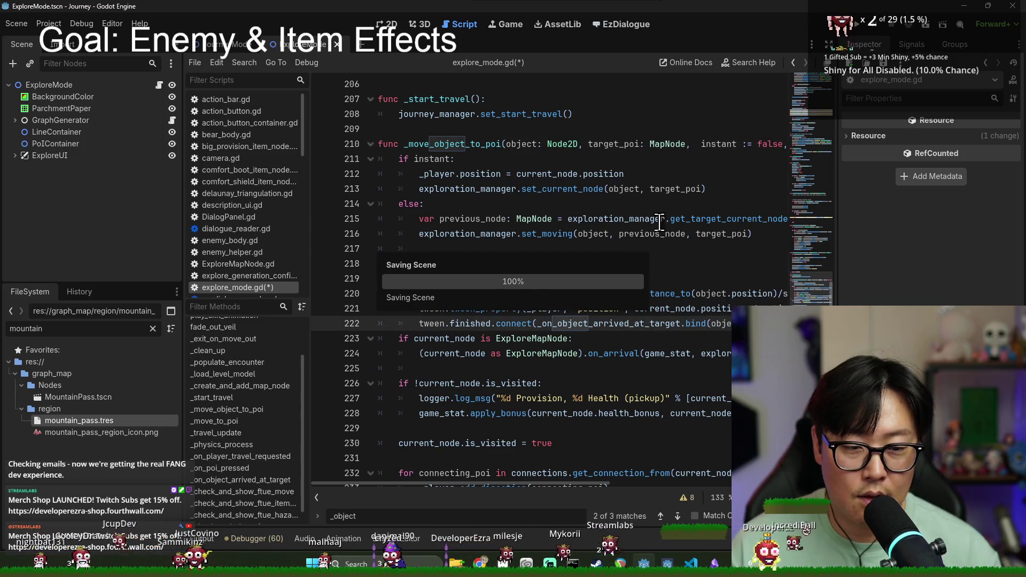
Change the object parameter's type from Node2D to EnemyBody and save.
double_click(522, 142)
click(584, 324)
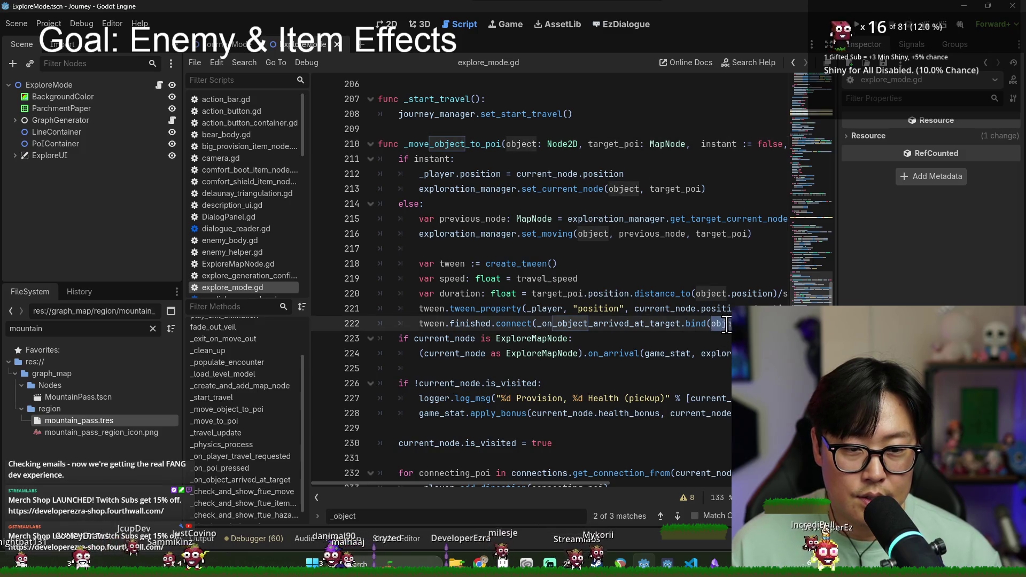
double_click(566, 143)
double_click(523, 143)
triple_click(555, 143)
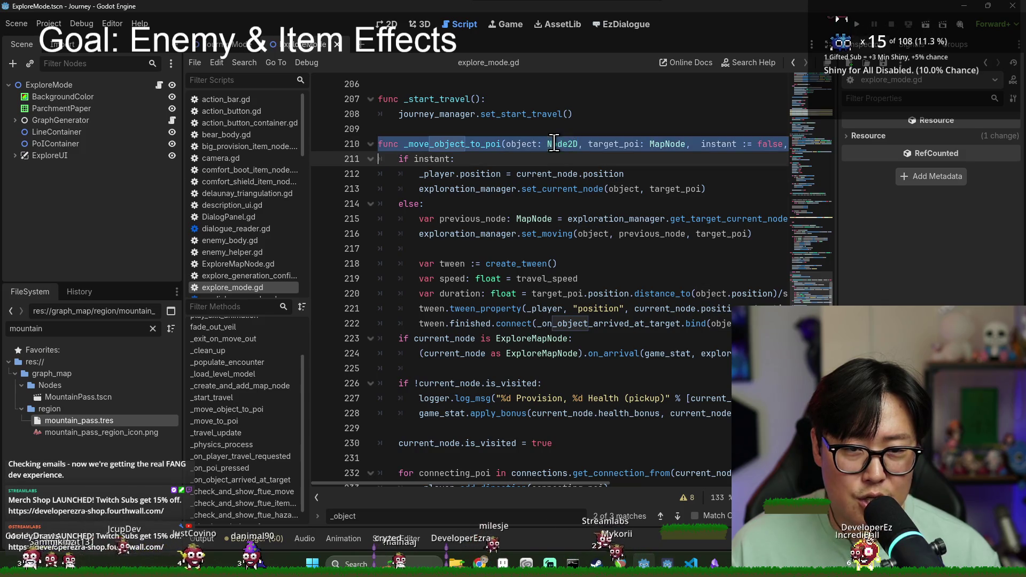
click(723, 325)
double_click(556, 143)
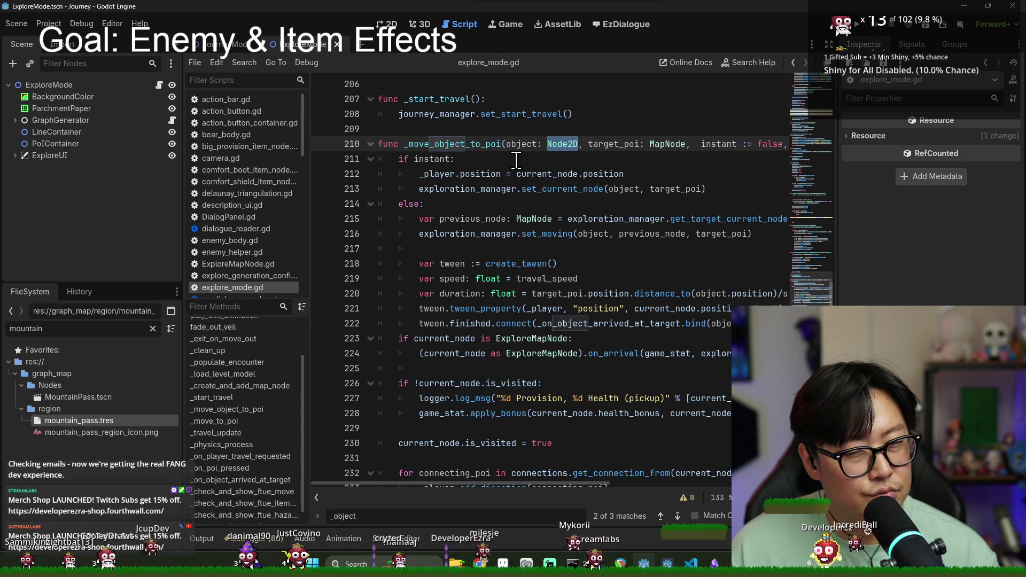
text(Enemy)
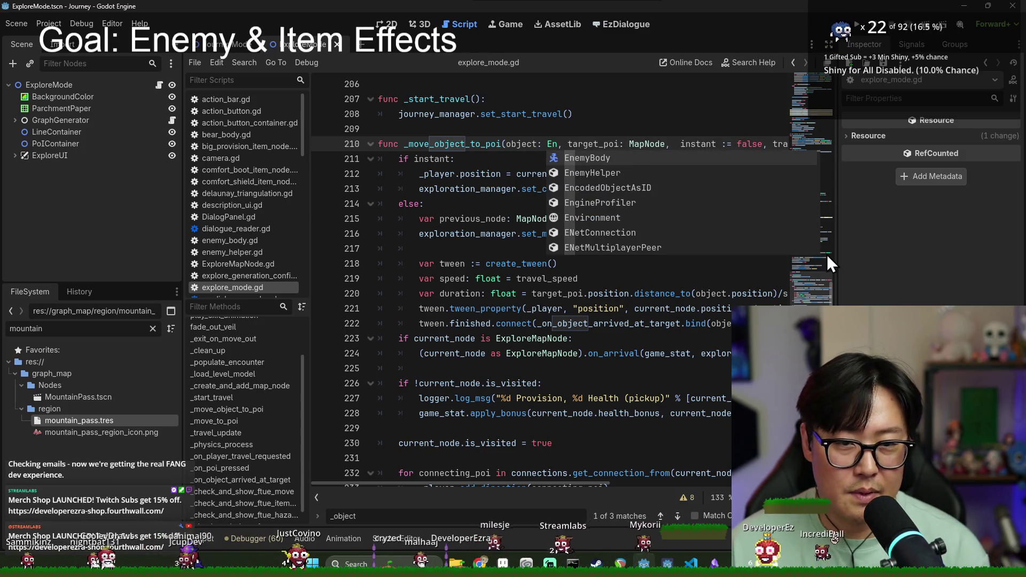
key(Return)
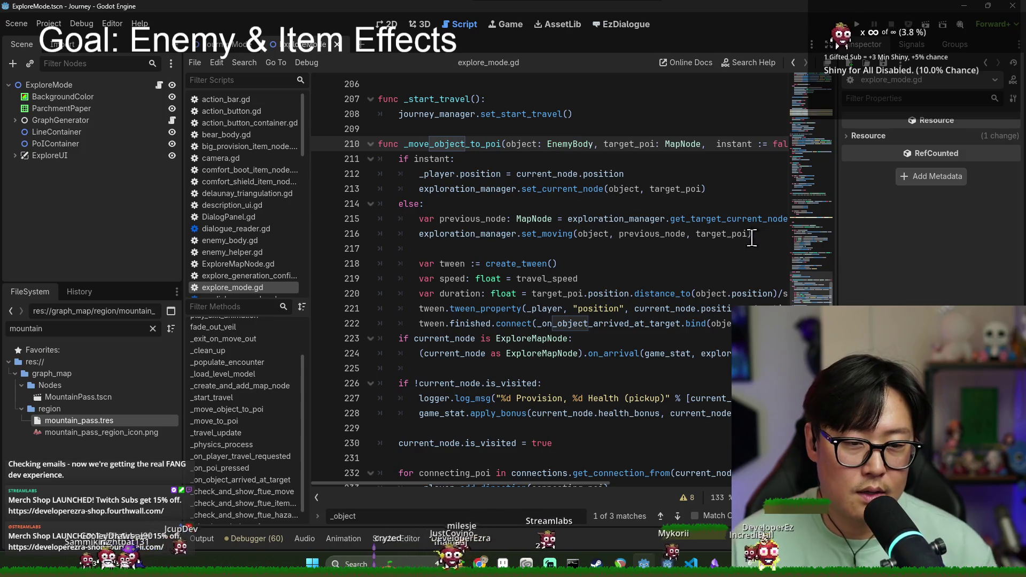
click(557, 264)
key(ctrl+s)
Delete the old arrival and visited-bonus code after the connect call and save.
double_click(521, 144)
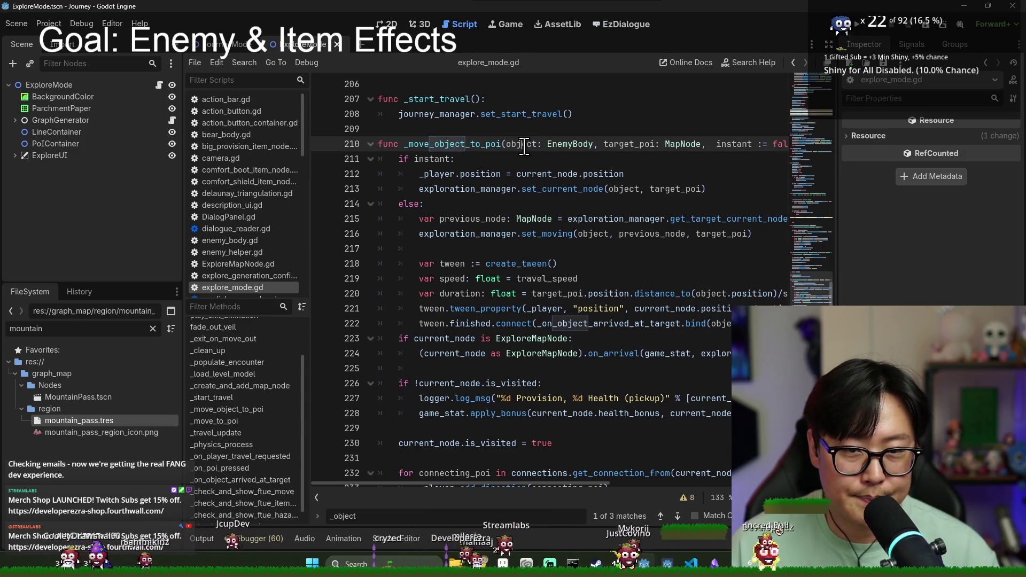
click(541, 322)
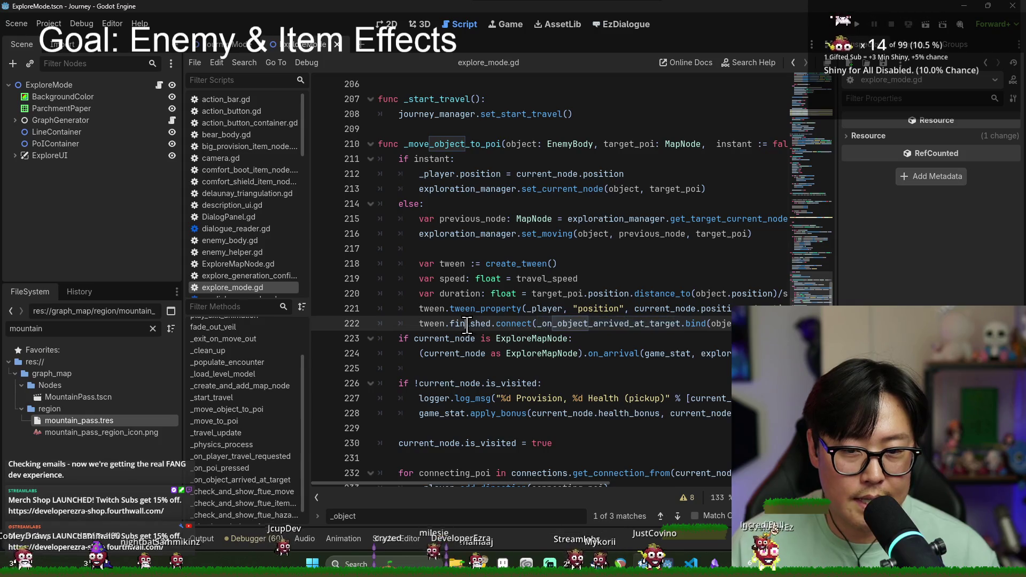
key(End)
key(Return)
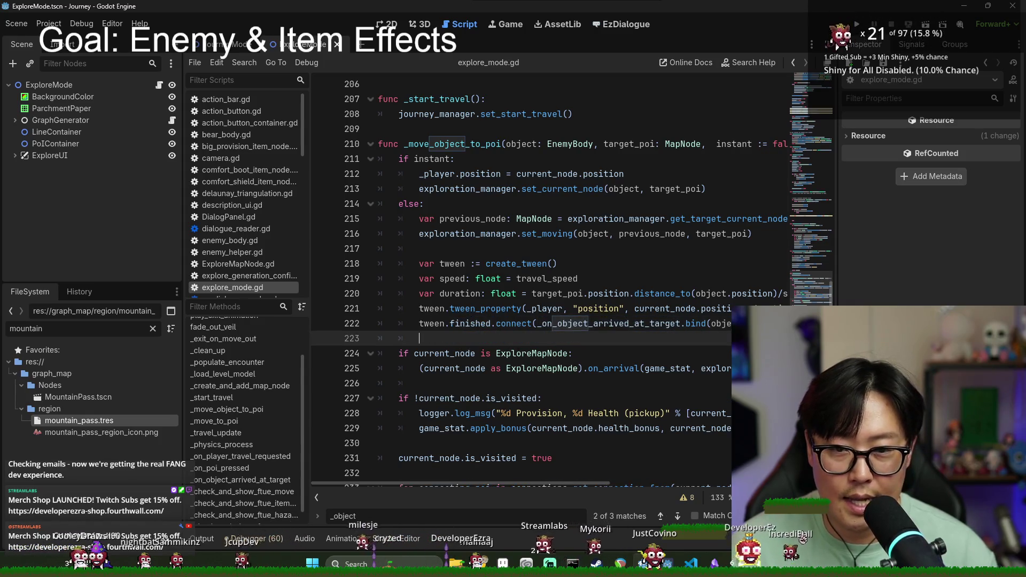
scroll(516, 338, down, 2)
shift+click(520, 354)
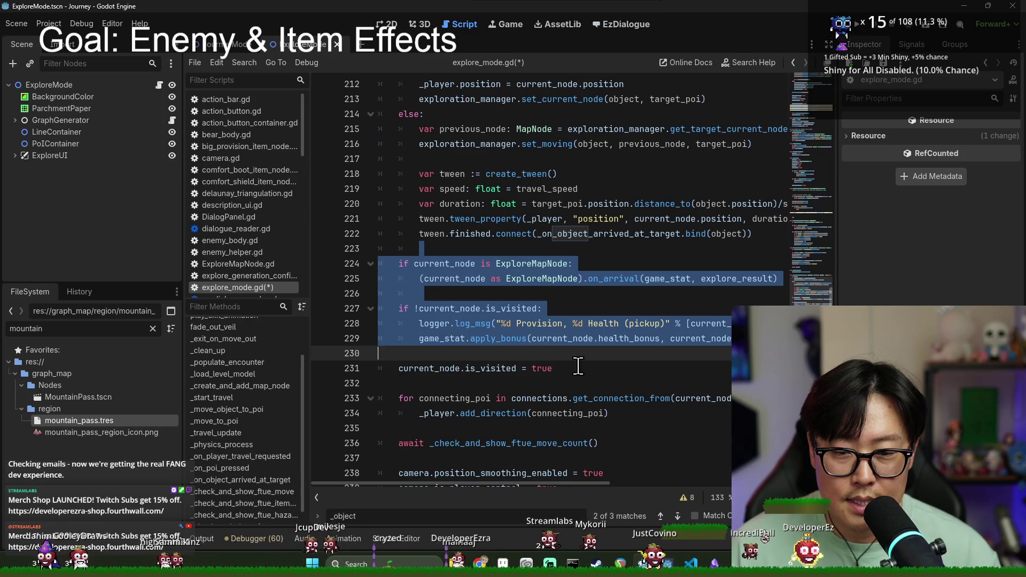
key(ctrl+x)
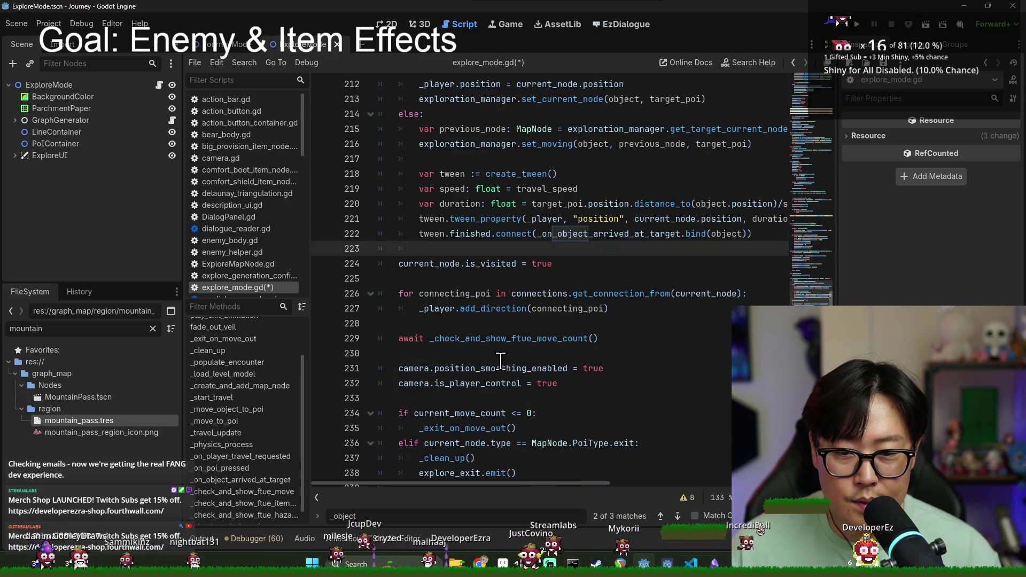
scroll(536, 373, down, 2)
shift+click(537, 383)
key(BackSpace)
key(BackSpace)
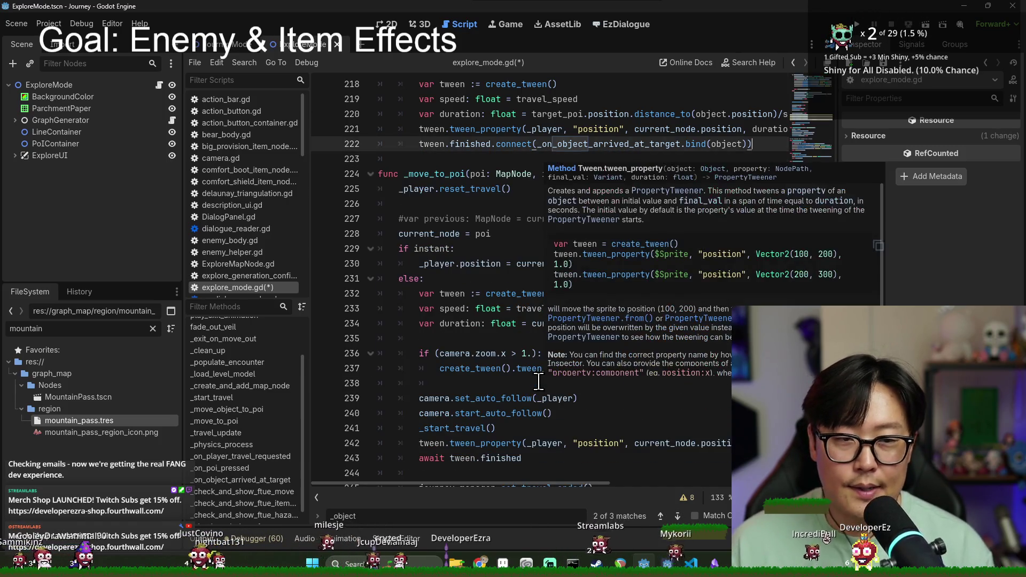
scroll(538, 381, up, 4)
key(ctrl+s)
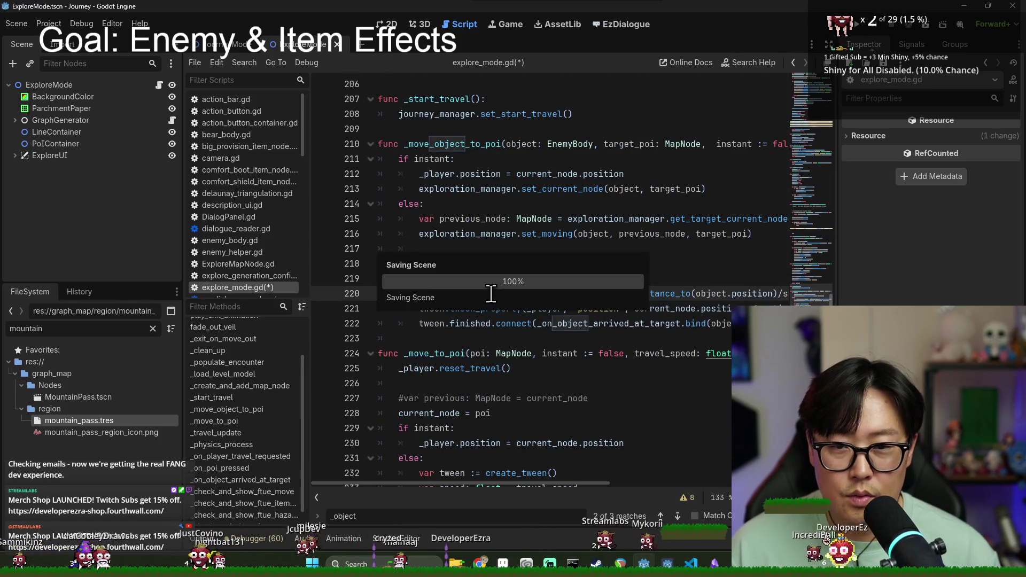
Remove the extra letter from _move_object_to_poi, save, and go to _on_object_arrived_at_target.
key(ctrl+z)
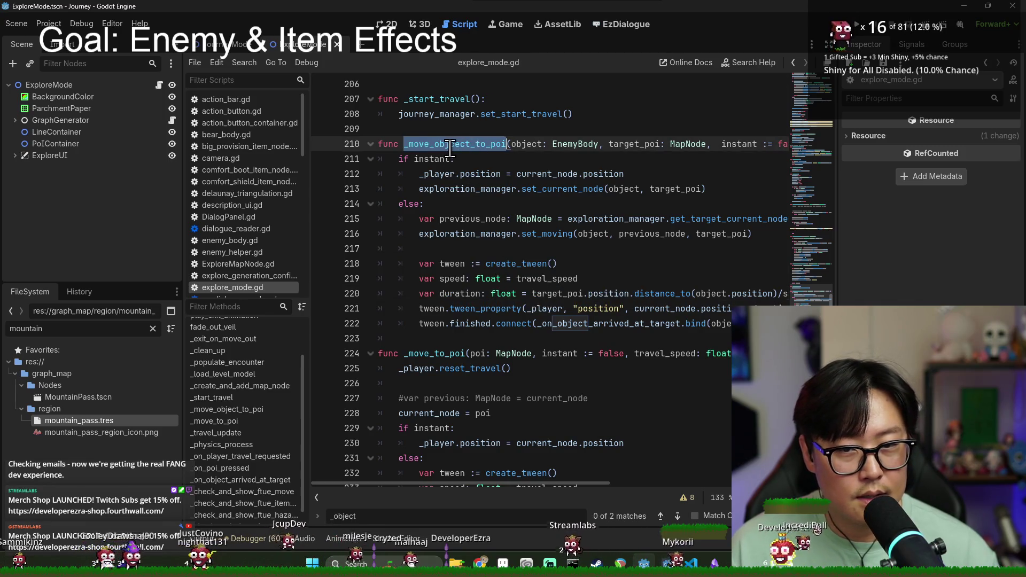
click(456, 144)
key(BackSpace)
double_click(467, 144)
key(ctrl+s)
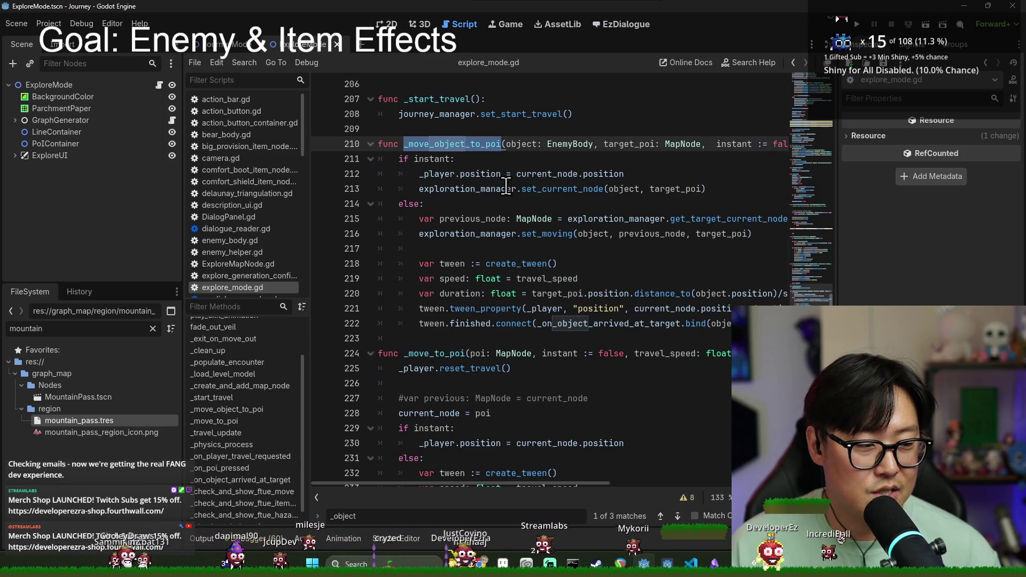
key(ctrl+s)
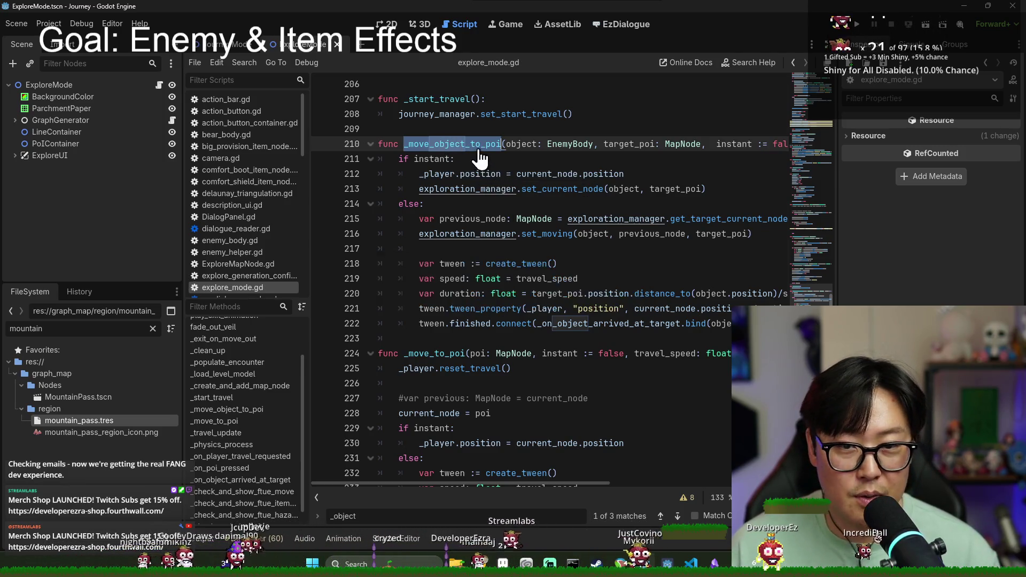
scroll(517, 321, down, 5)
key(ctrl+s)
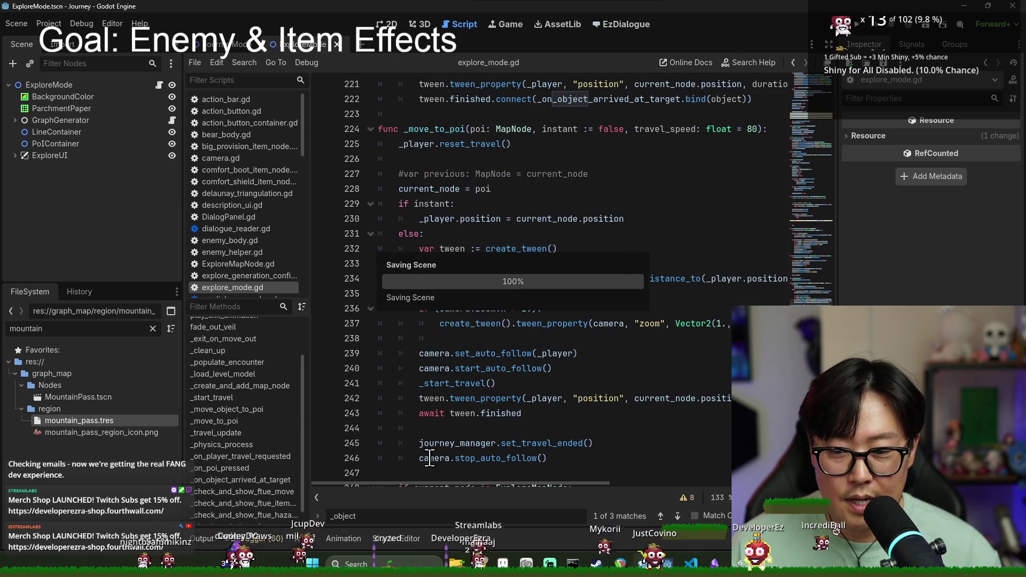
click(242, 468)
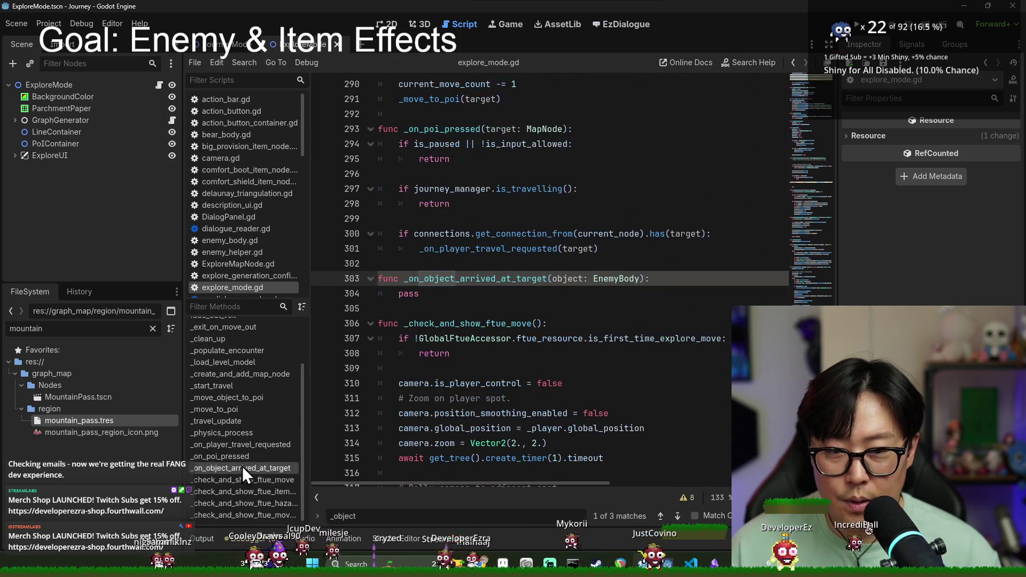
Start an exploration_manager.set_current_node(object, ) call in the handler and open the method's definition.
click(676, 281)
key(Return)
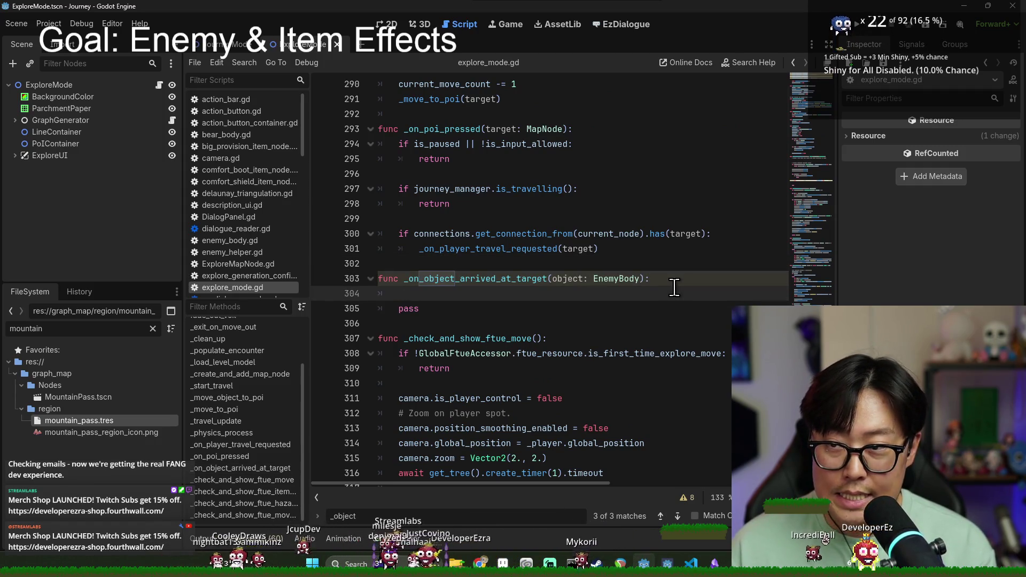
text(exploration)
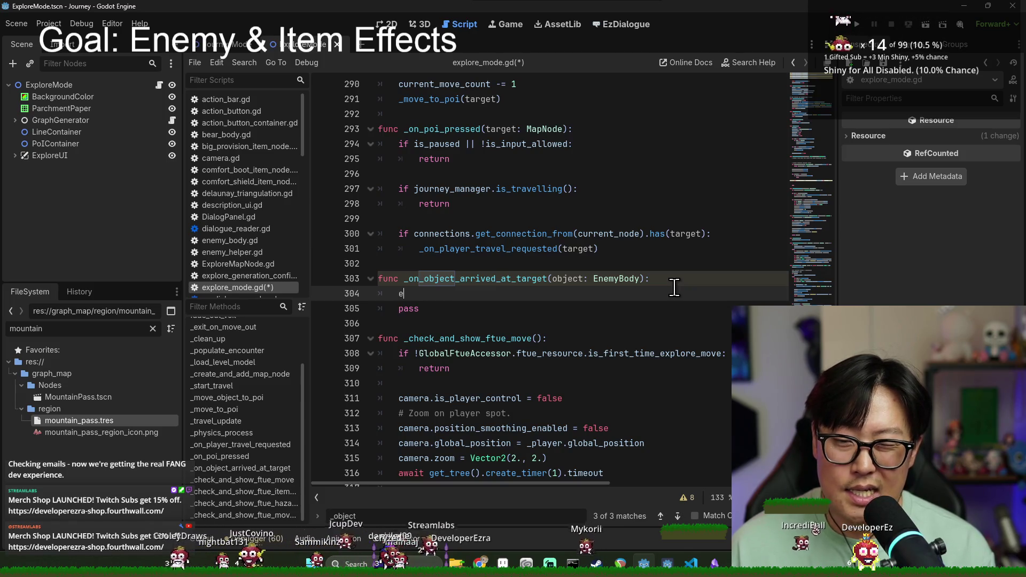
text(_manager.se)
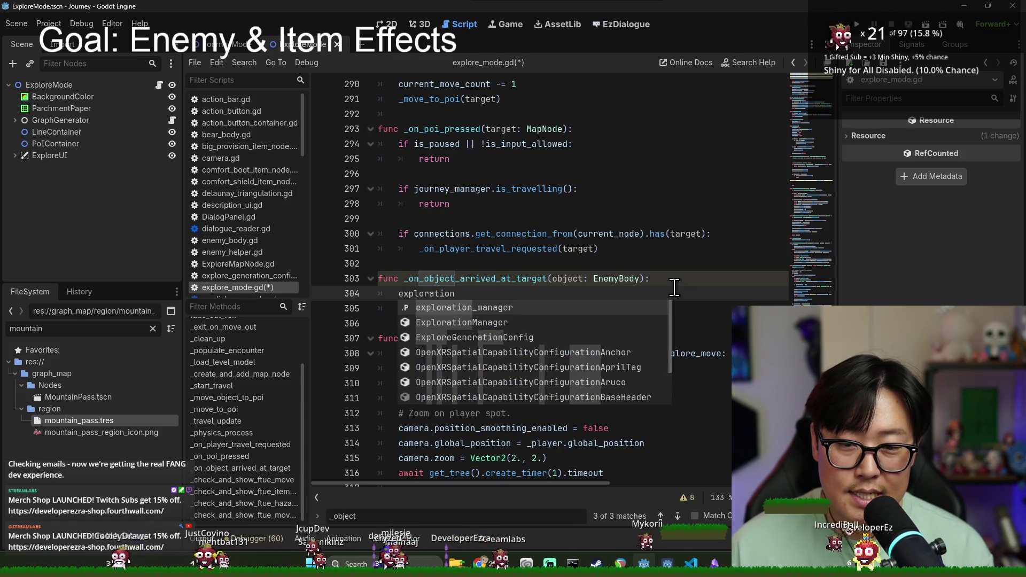
text(t_)
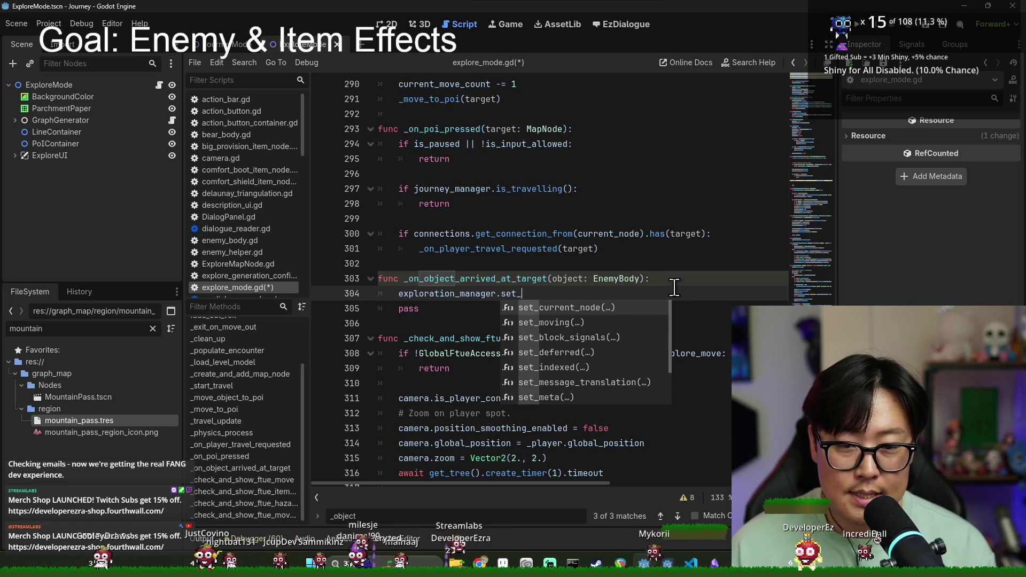
key(Return)
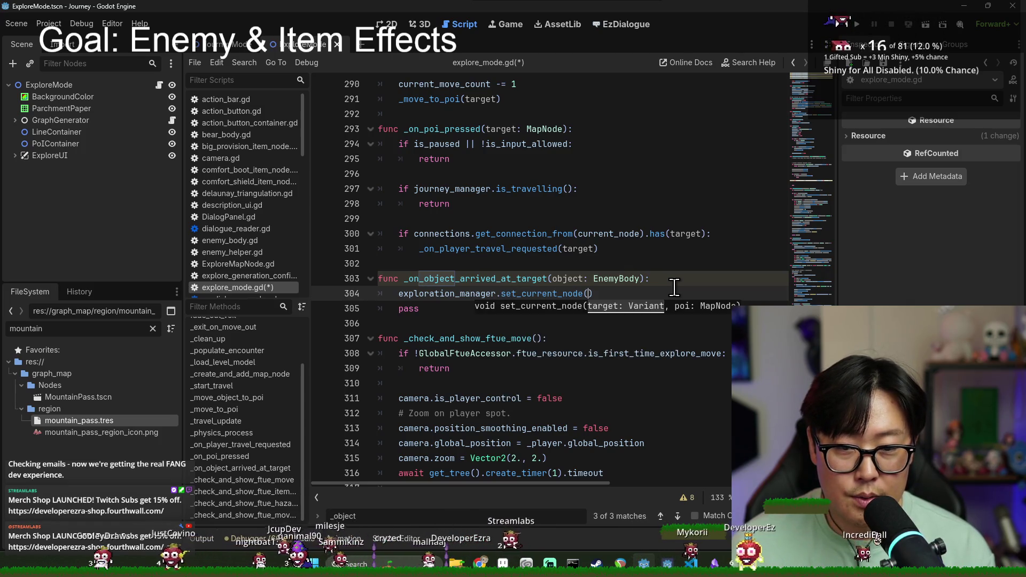
text(object,)
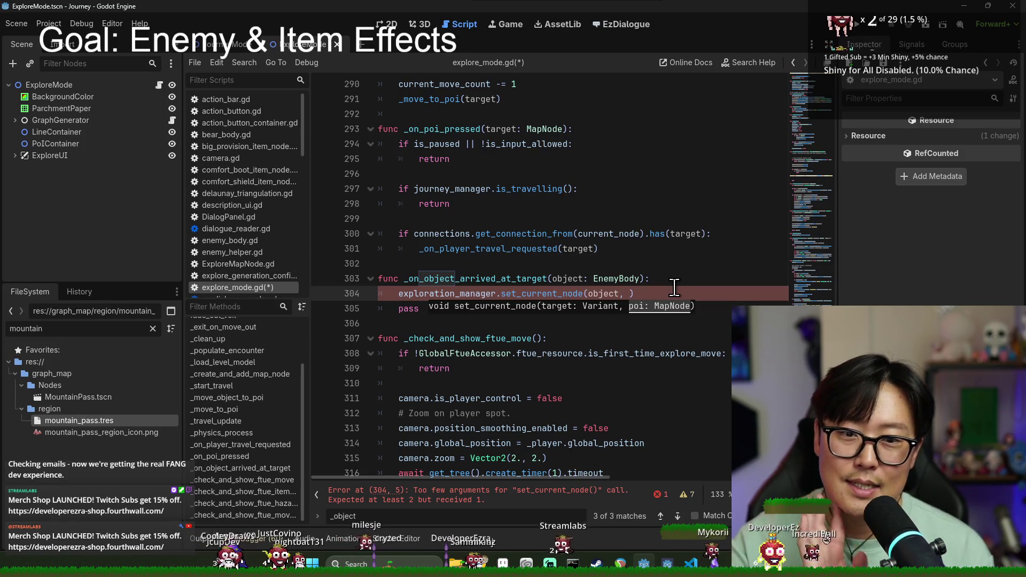
ctrl+click(547, 296)
Add a new func set_arrived(target: Variant) below set_current_node, removing its placeholder pass.
click(452, 179)
scroll(452, 182, up, 1)
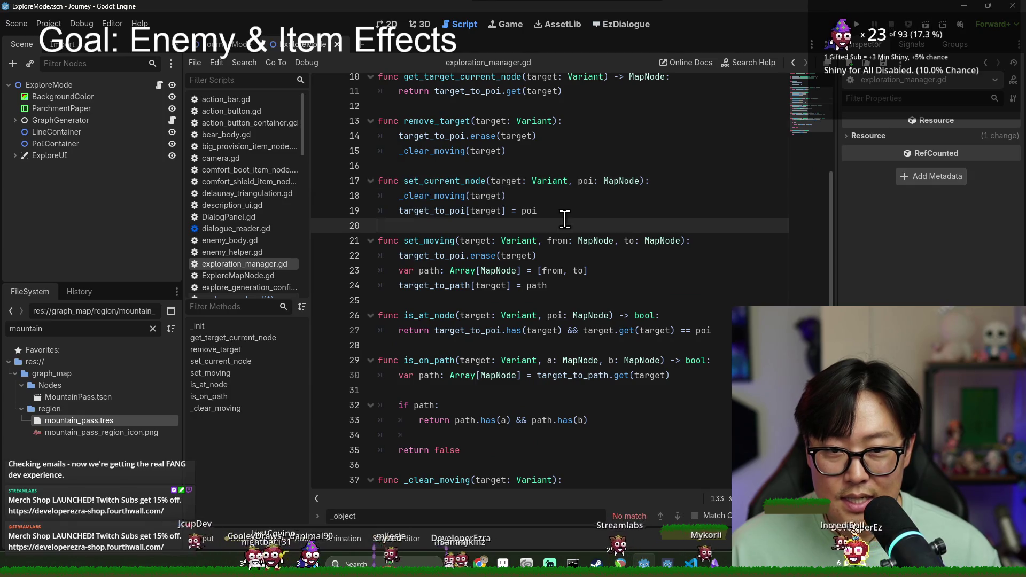
click(561, 210)
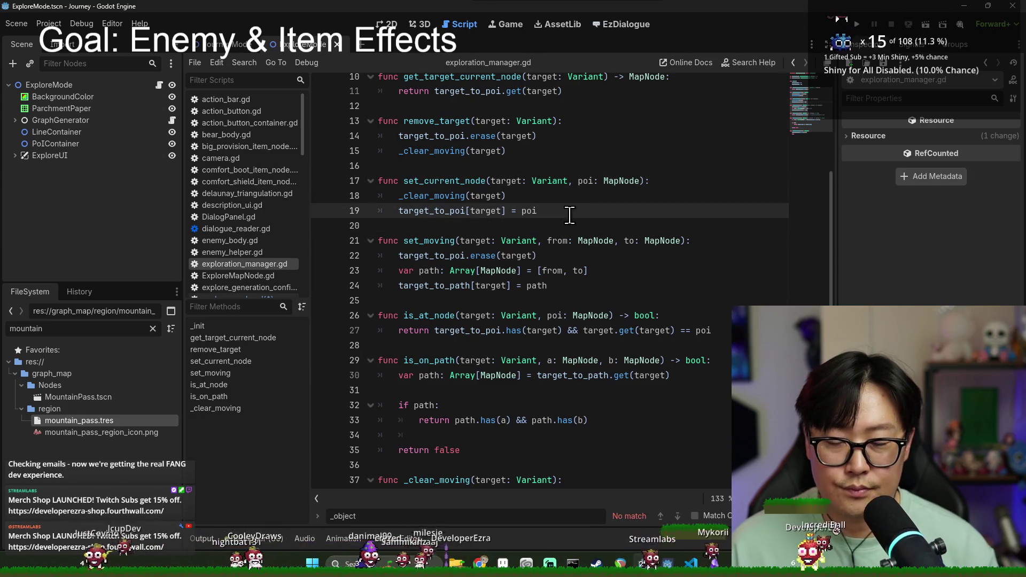
key(Return)
key(Return)
key(BackSpace)
text(func set_arrived():)
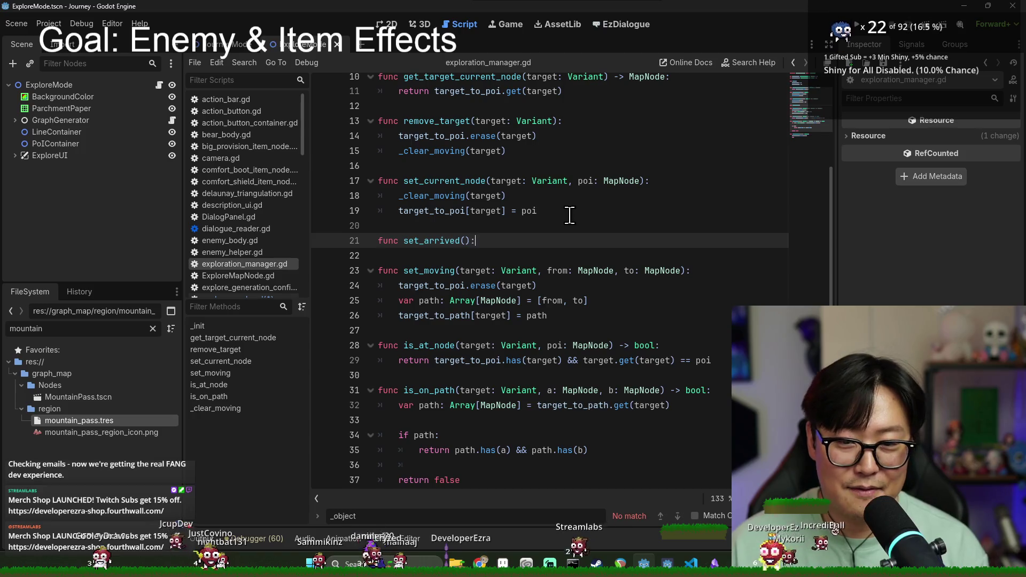
key(Return)
text(pa)
double_click(502, 181)
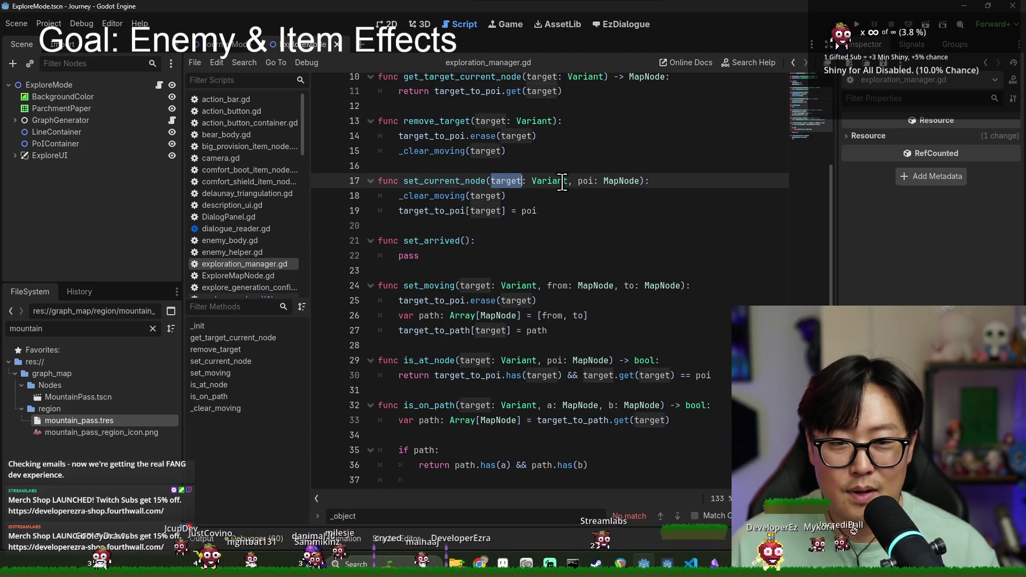
click(464, 241)
key(ctrl+v)
double_click(408, 256)
key(BackSpace)
Fill set_arrived with a path lookup by target and set_current_node(target, path[1]), then save.
scroll(481, 268, up, 1)
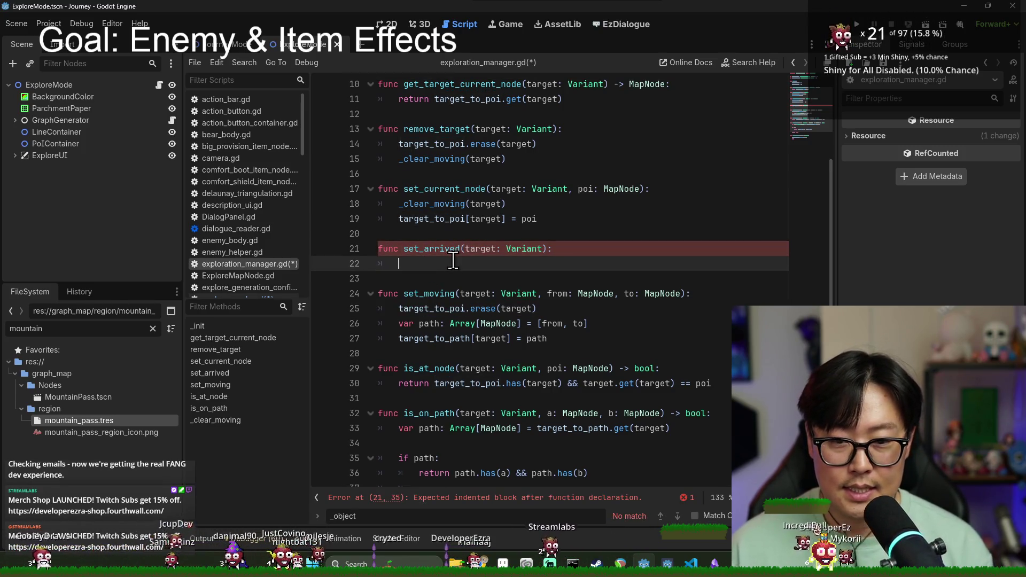
text(var path: Array[MapNode)
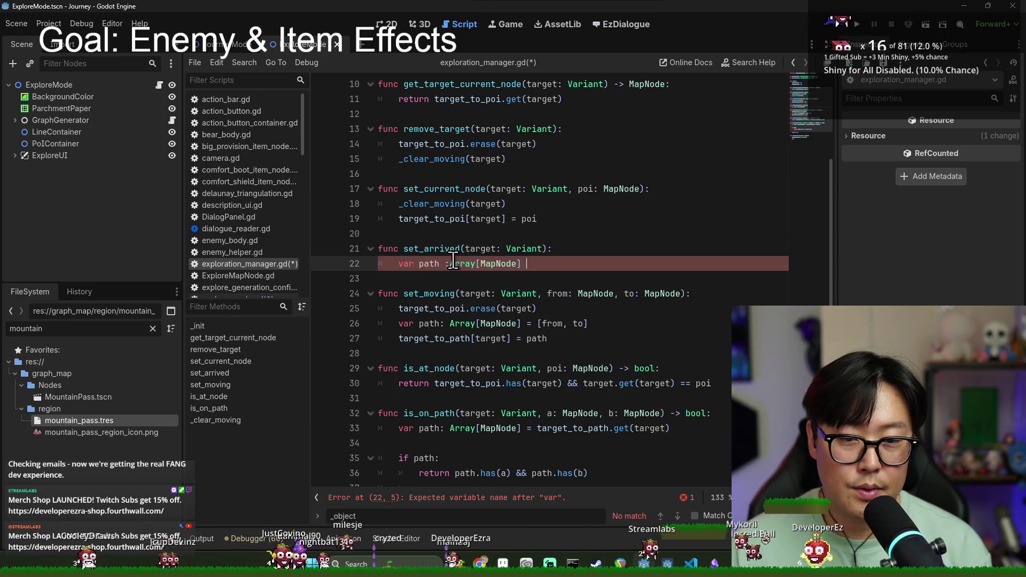
text(= target_to_poi)
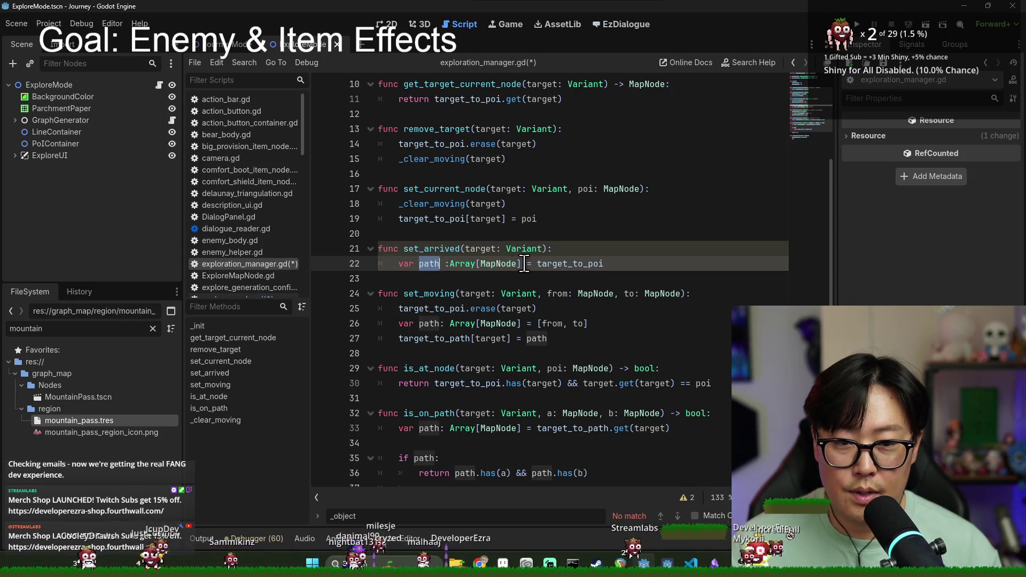
text(.get()
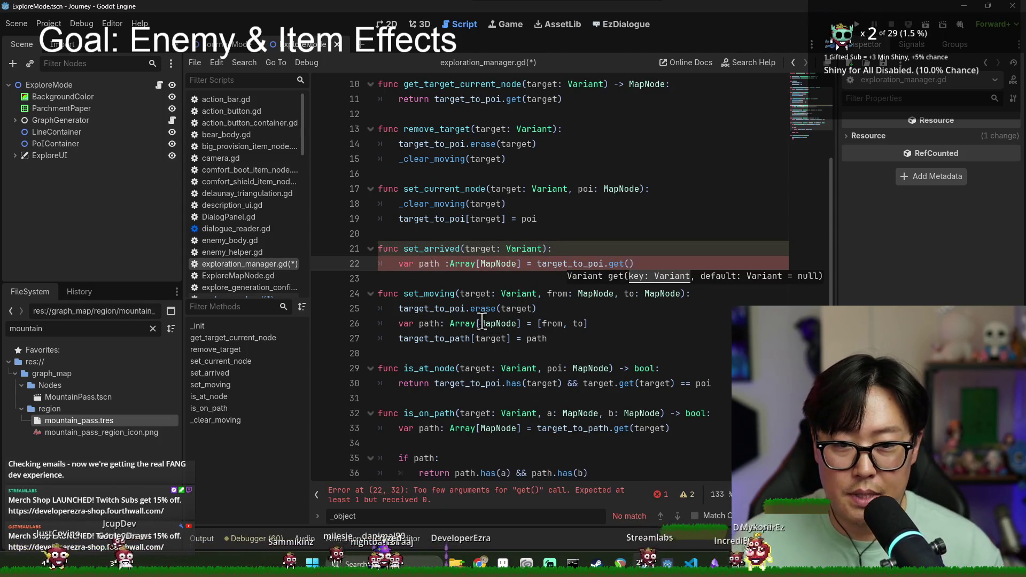
double_click(510, 308)
key(ctrl+c)
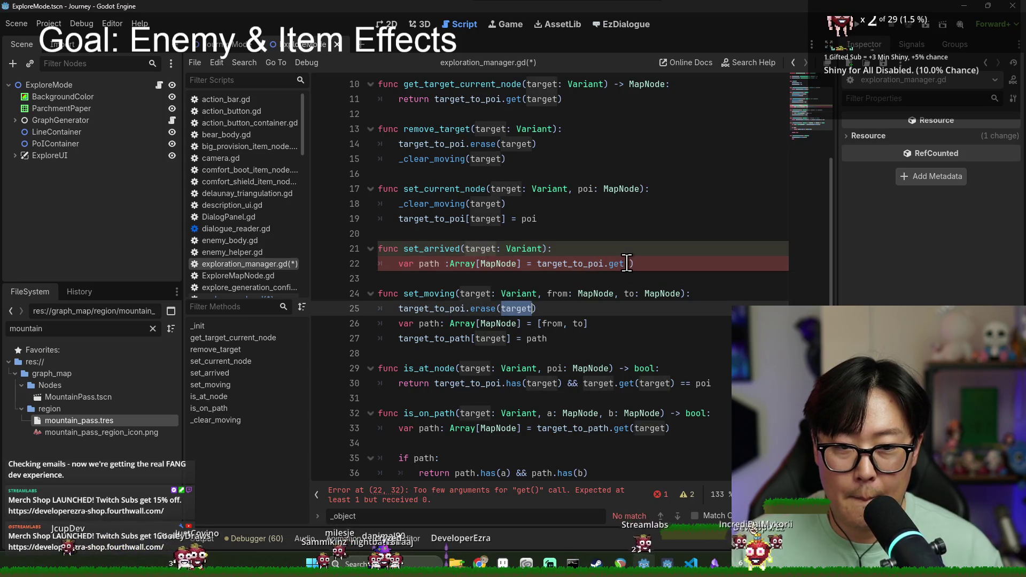
click(626, 264)
key(ctrl+v)
key(Return)
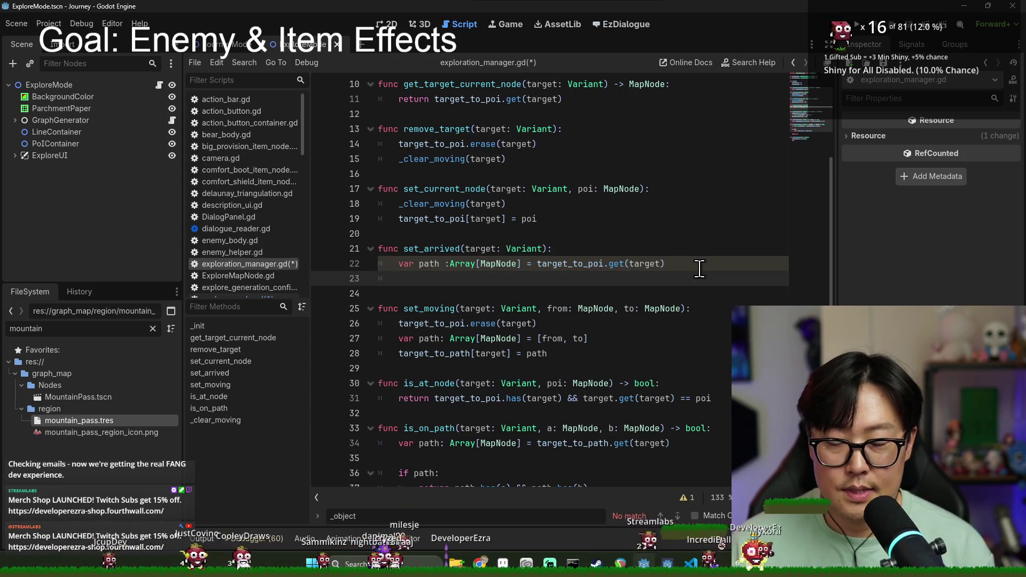
text(current_no)
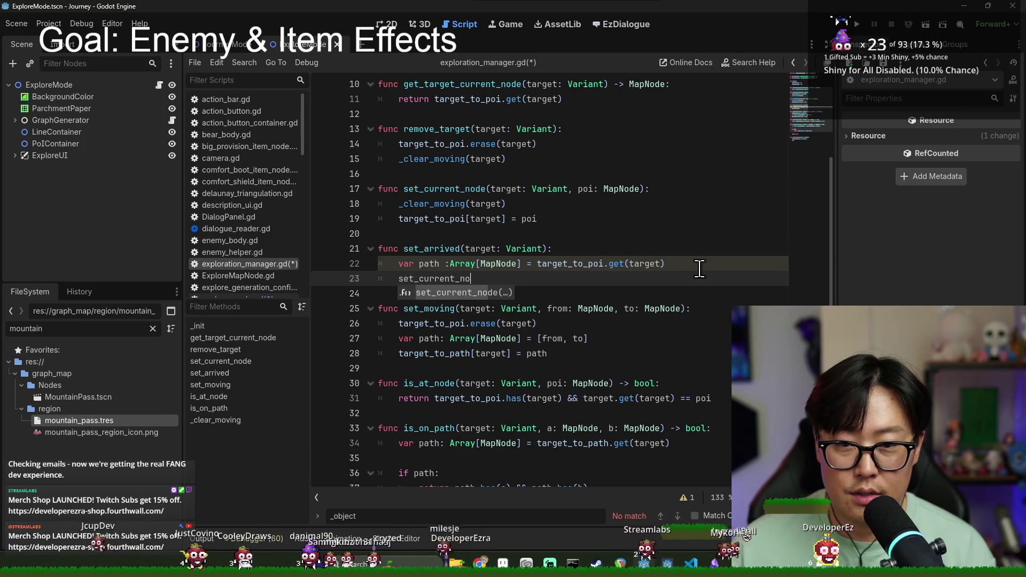
key(Return)
text(th)
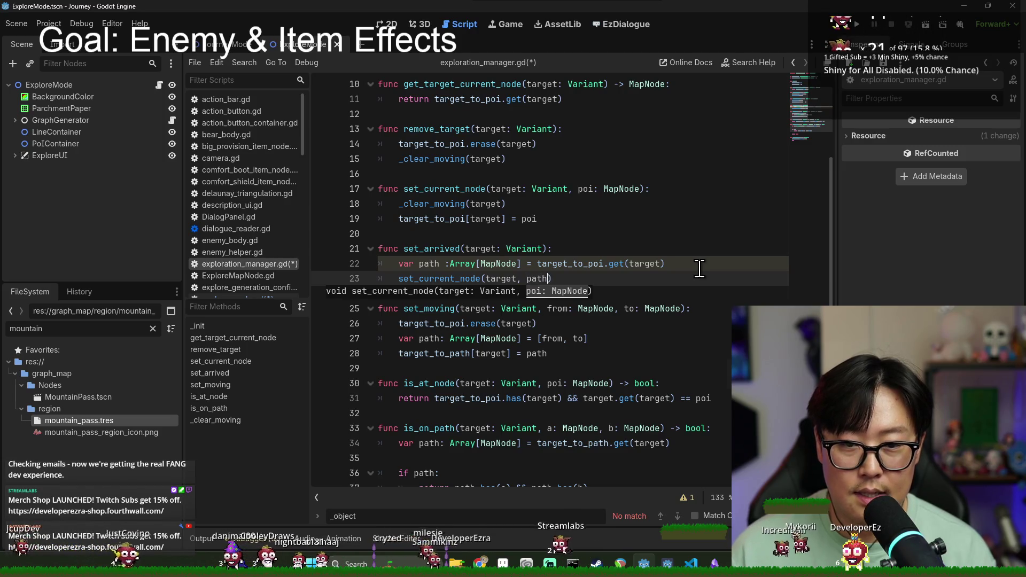
text([1])
key(ctrl+s)
double_click(429, 263)
key(ctrl+s)
double_click(438, 249)
key(alt+Left)
key(End)
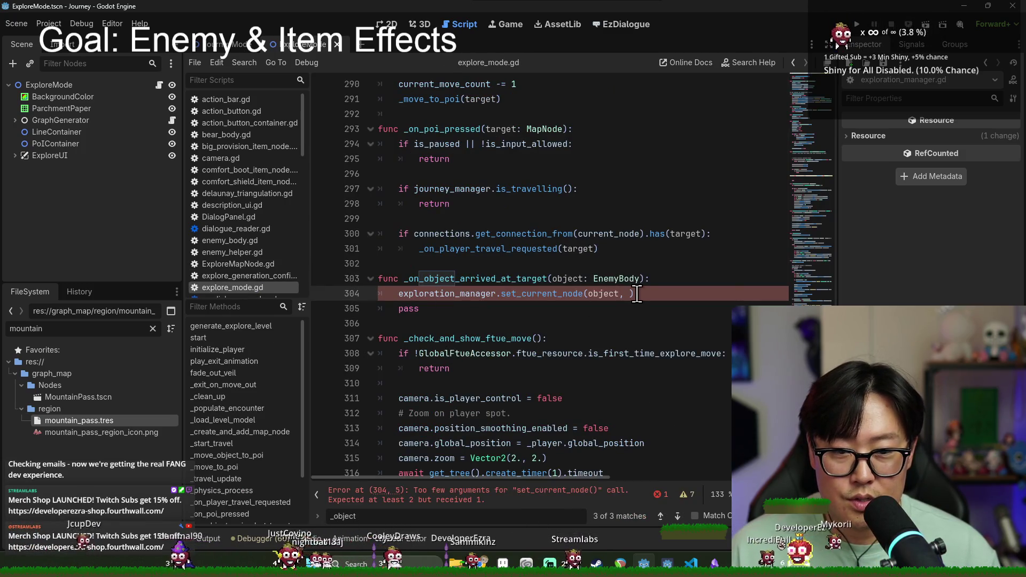
Replace the unfinished call with exploration_manager.set_arrived(object), delete the leftover pass line, and save.
shift+click(504, 293)
text(set_arrived(object))
key(ctrl+s)
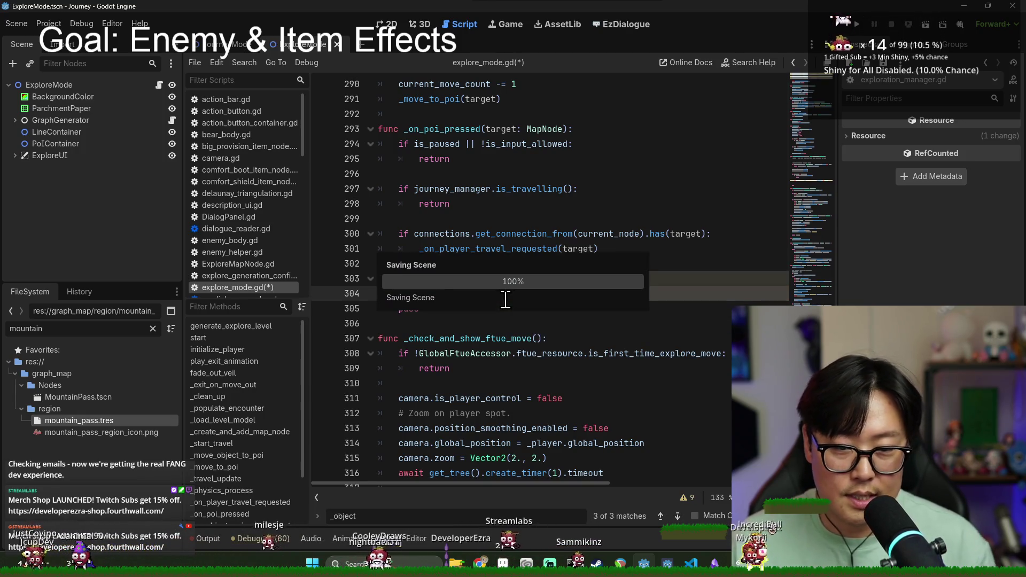
key(shift+Down)
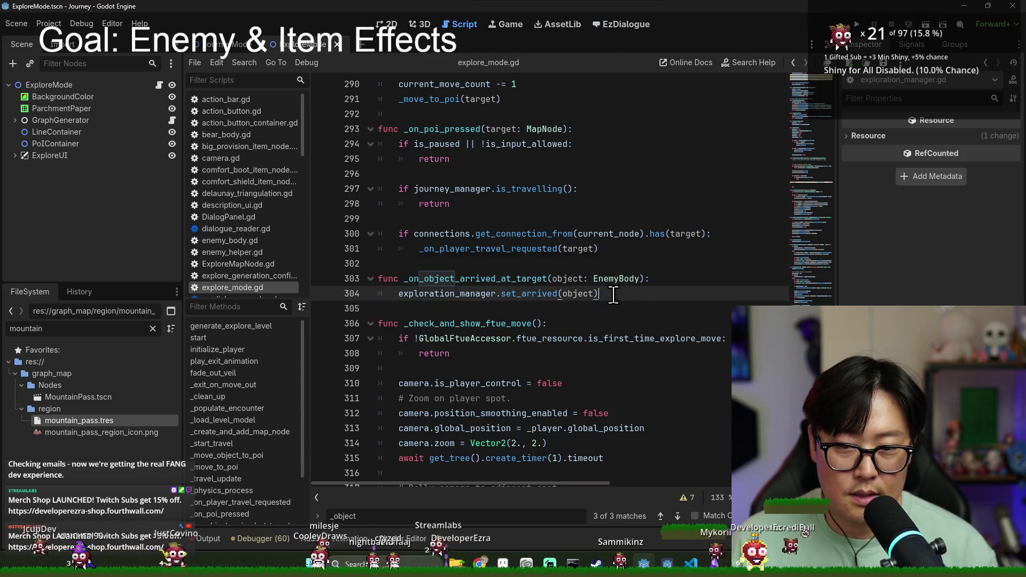
key(BackSpace)
key(ctrl+s)
Re-save explore_mode.gd and return to the top of the script.
double_click(449, 293)
click(428, 314)
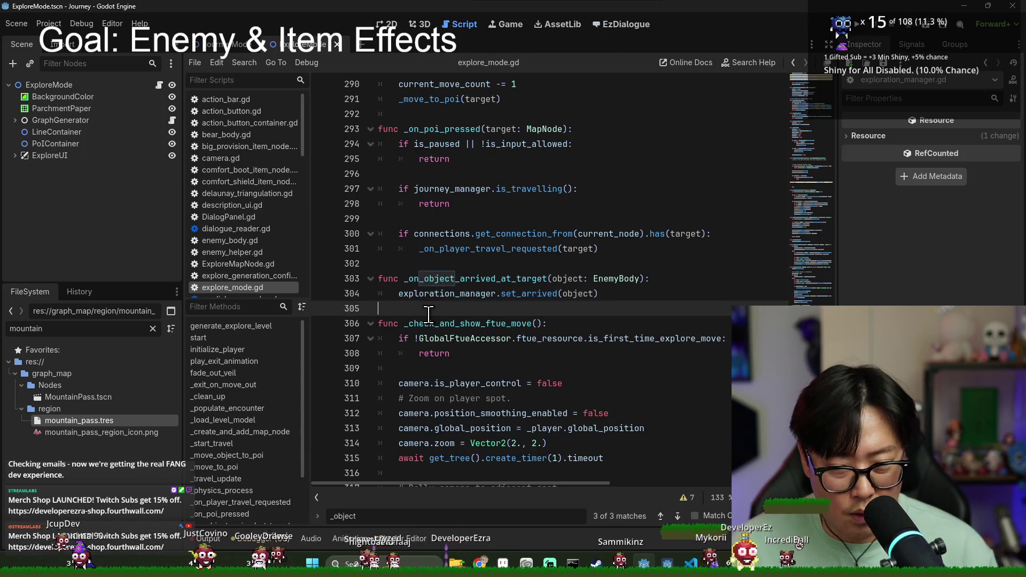
key(ctrl+s)
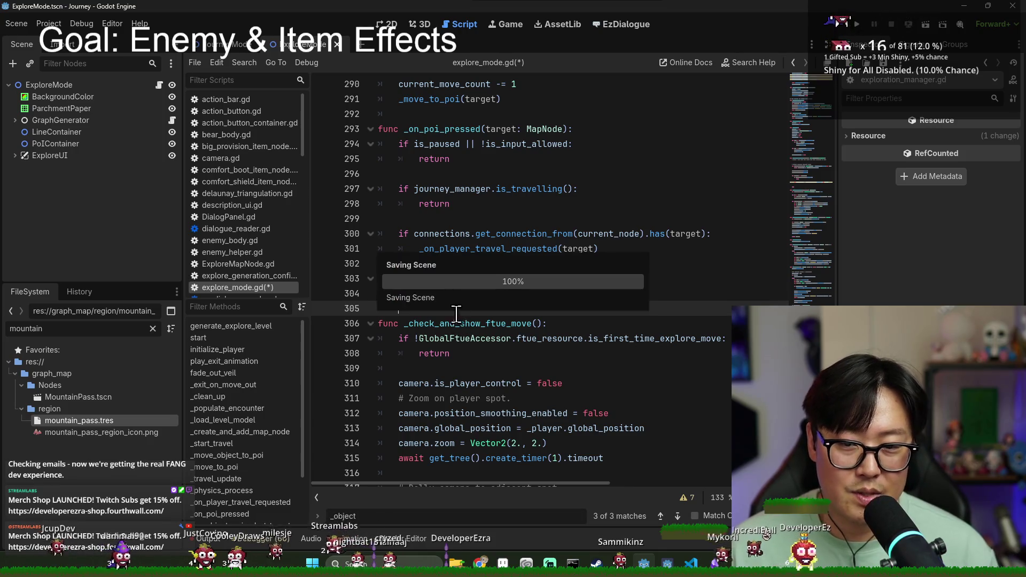
key(ctrl+s)
key(ctrl+s)
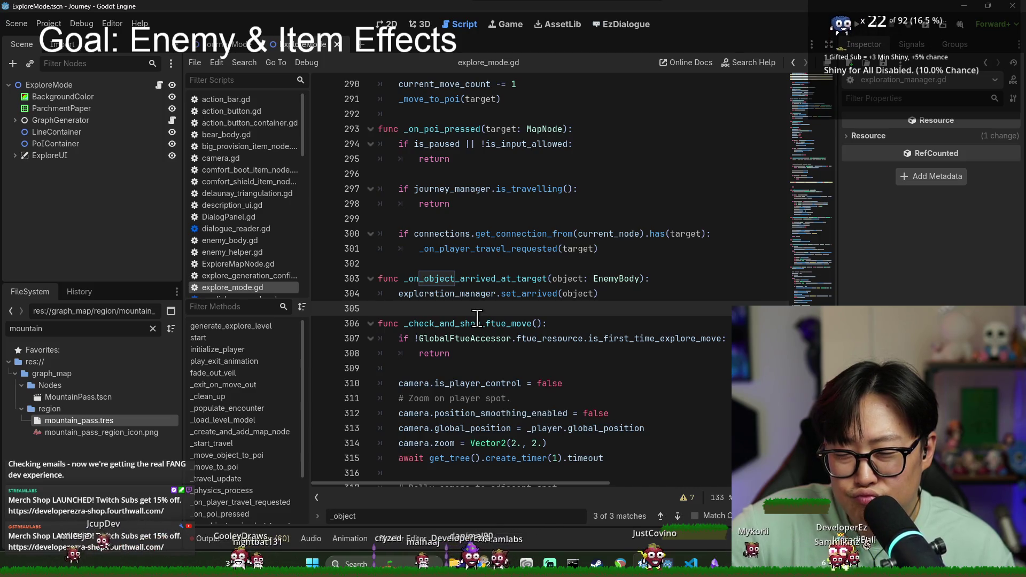
right_click(476, 319)
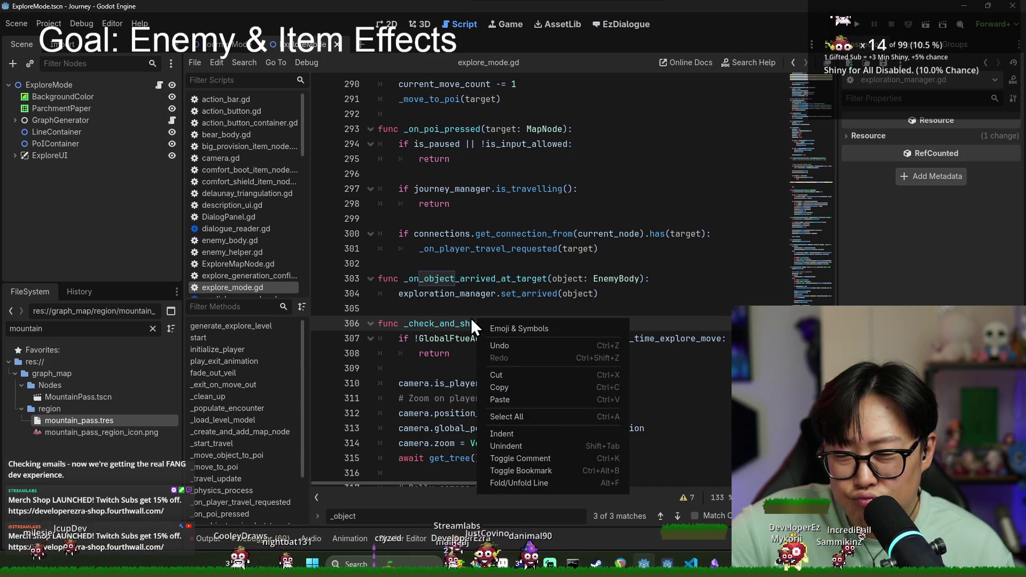
key(Escape)
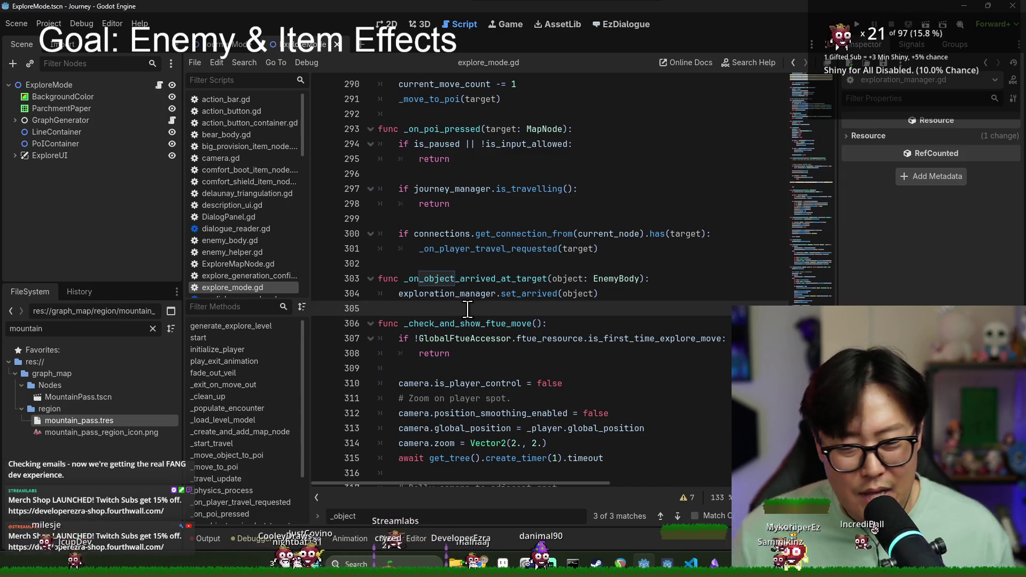
double_click(459, 295)
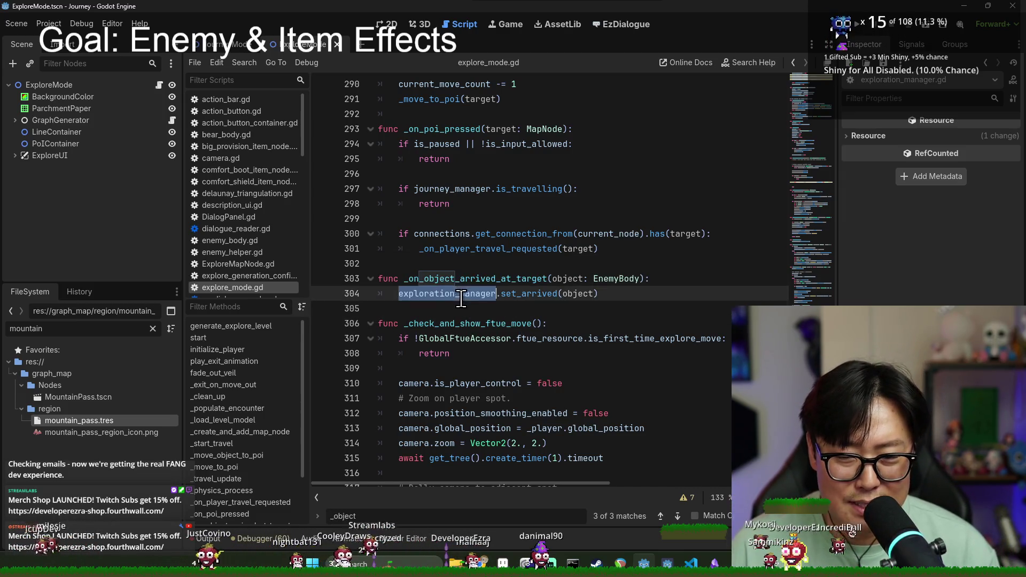
key(ctrl+s)
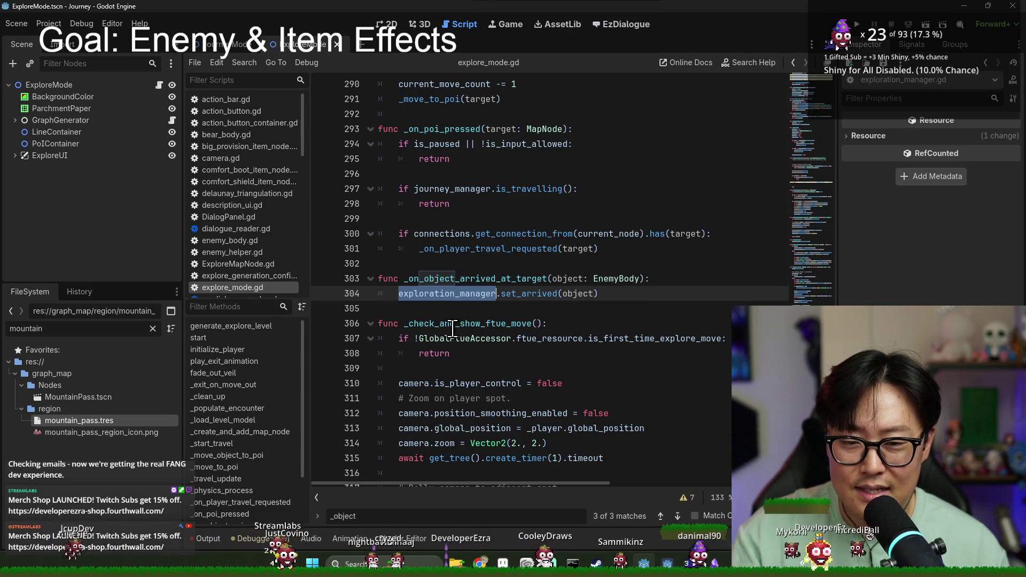
click(441, 316)
key(ctrl+s)
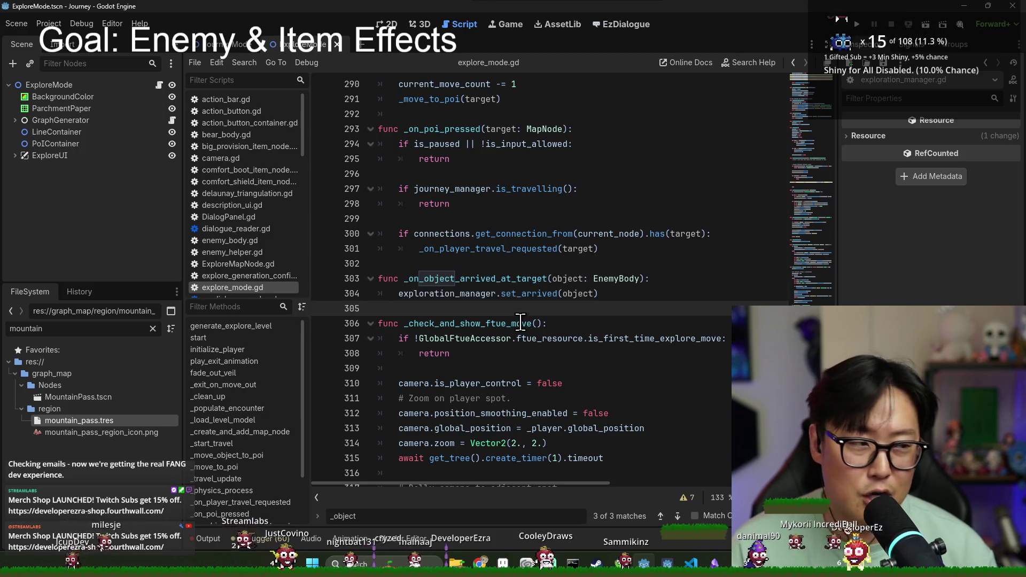
double_click(446, 293)
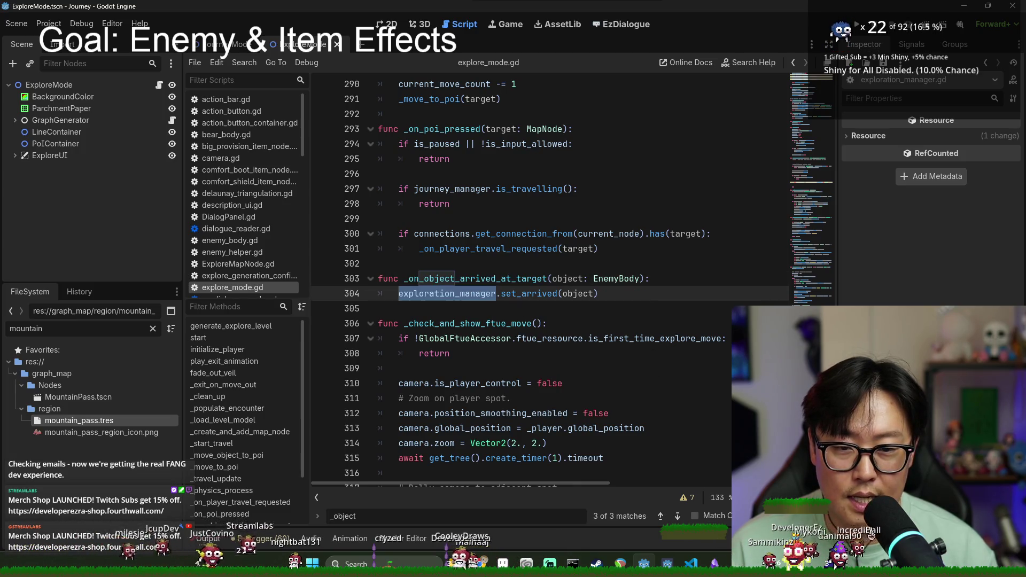
mouse_move(823, 185)
mouse_down()
mouse_move(807, 128)
mouse_move(533, 237)
mouse_up()
scroll(533, 237, down, 8)
Find _populate_encounter with a 'populate' search and move to line 172 in its loop.
key(ctrl+f)
text(populate)
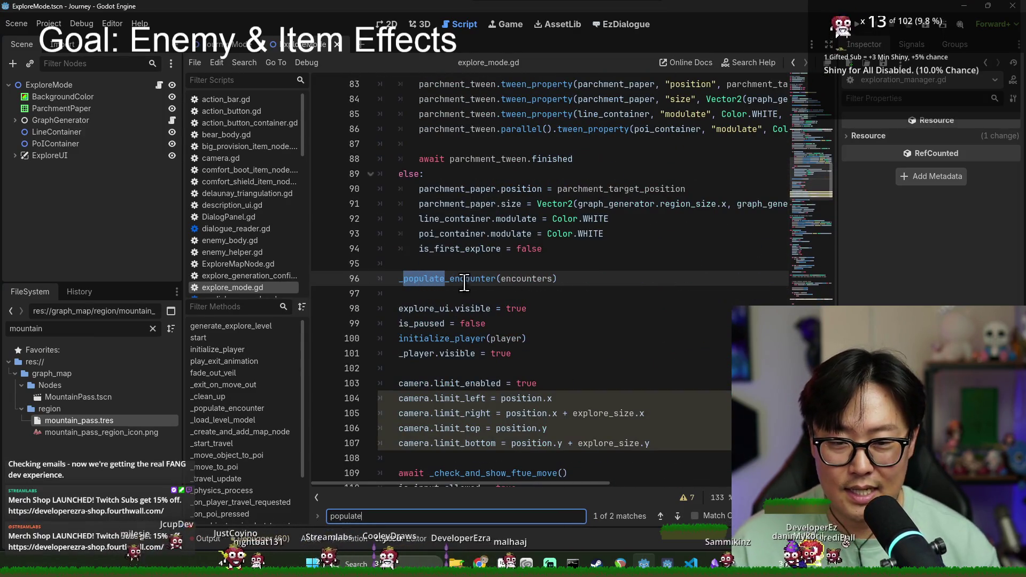
ctrl+click(464, 279)
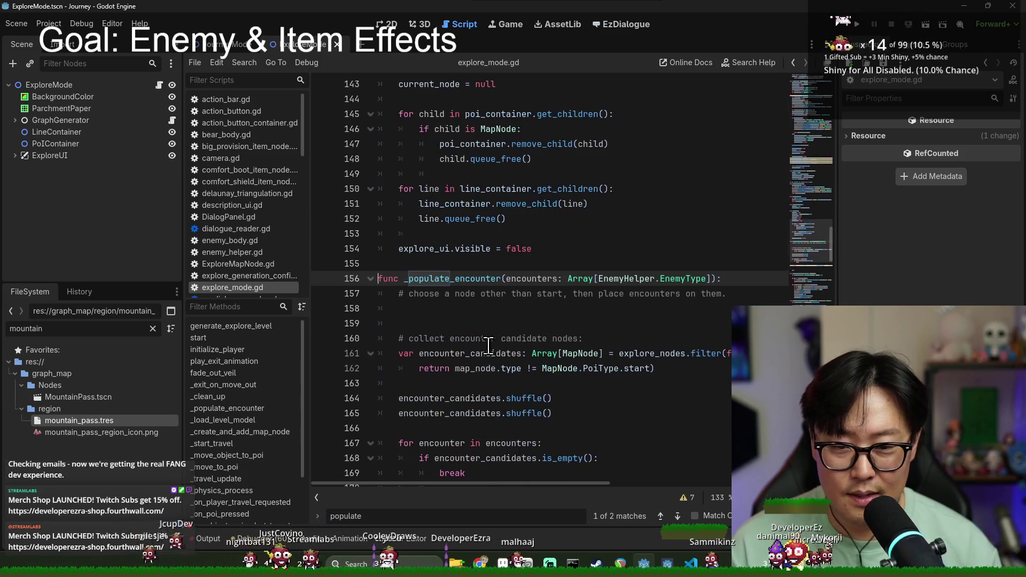
scroll(473, 287, down, 3)
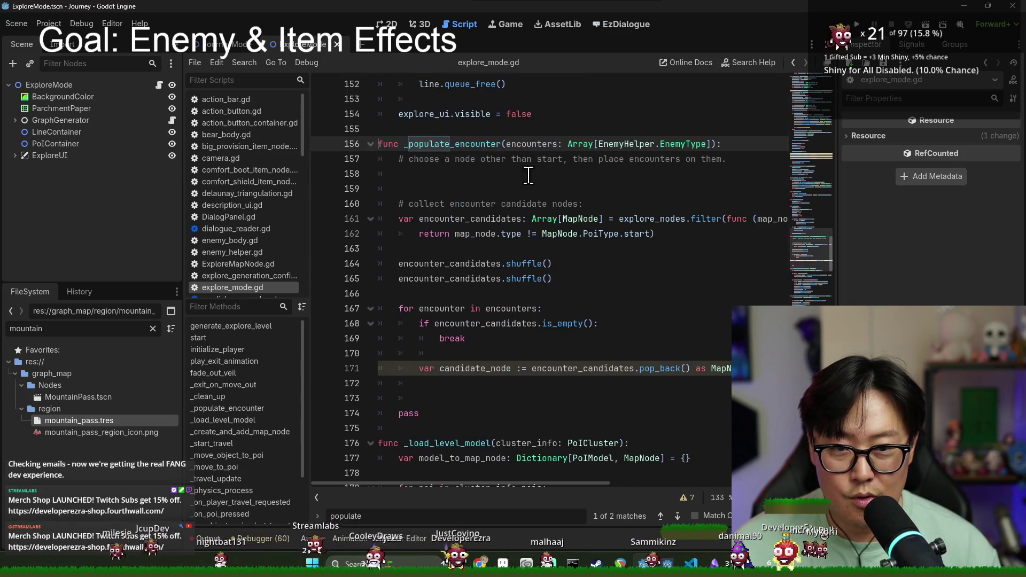
double_click(460, 368)
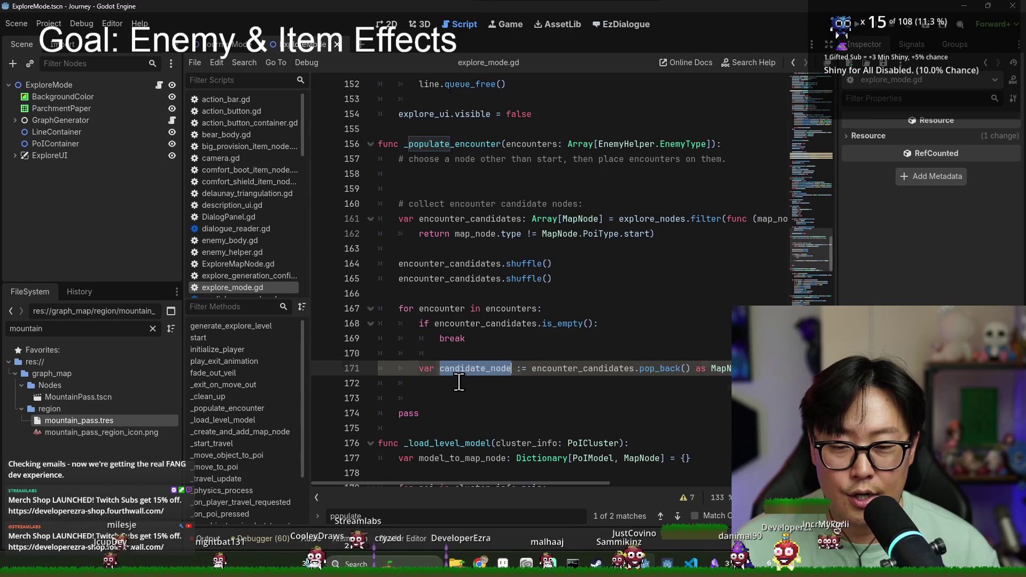
click(459, 383)
double_click(477, 368)
click(496, 388)
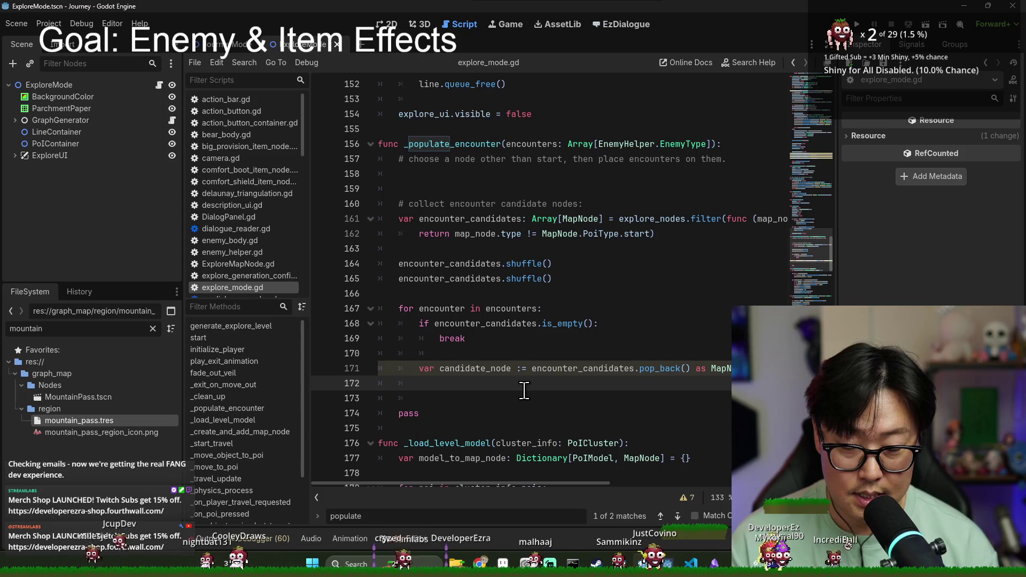
Add _move_object_to_poi(encounter, candidate_node, true) on line 172 and save.
text(encounter)
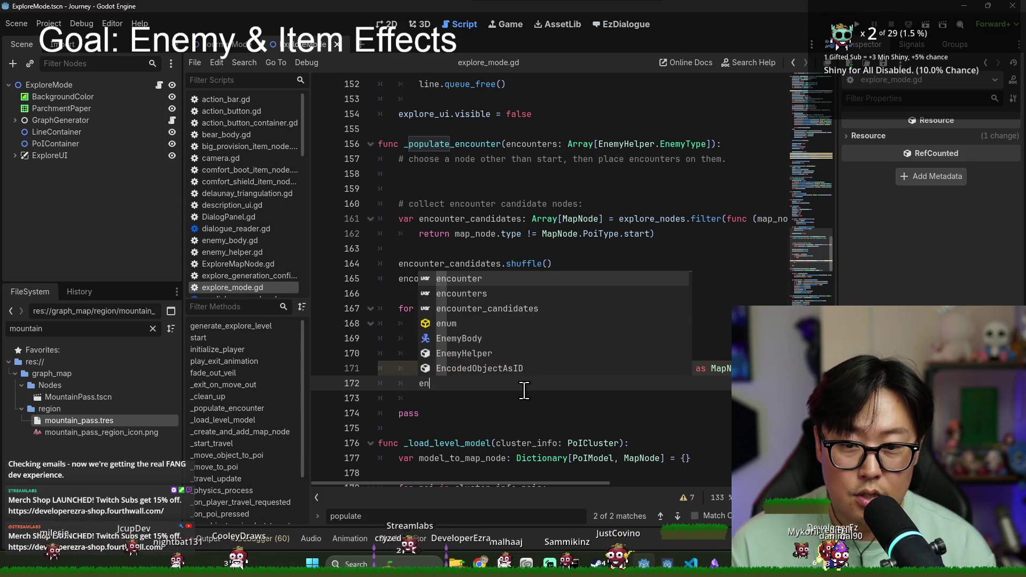
key(BackSpace)
key(BackSpace)
key(BackSpace)
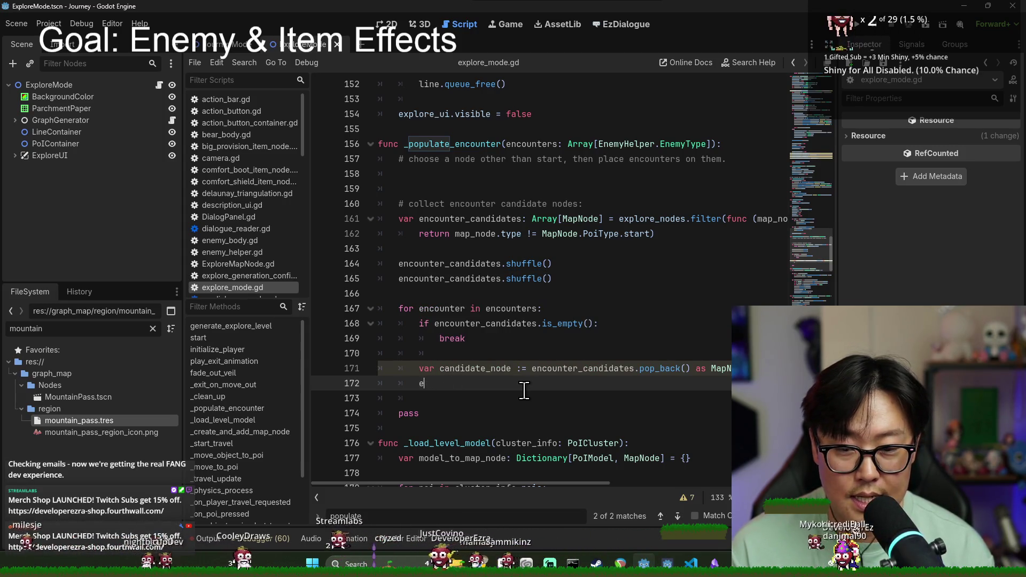
text(move_)
key(Return)
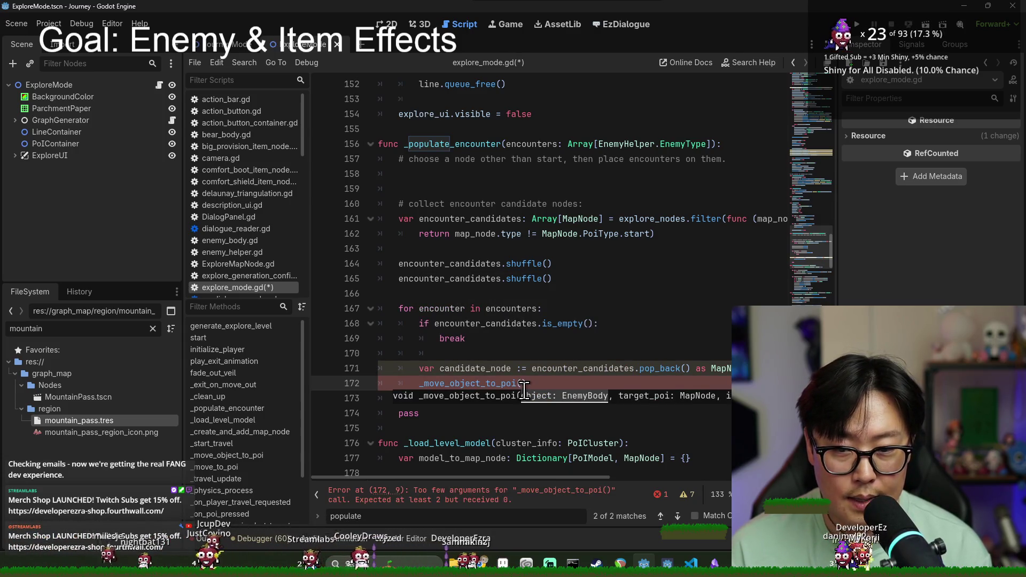
key(BackSpace)
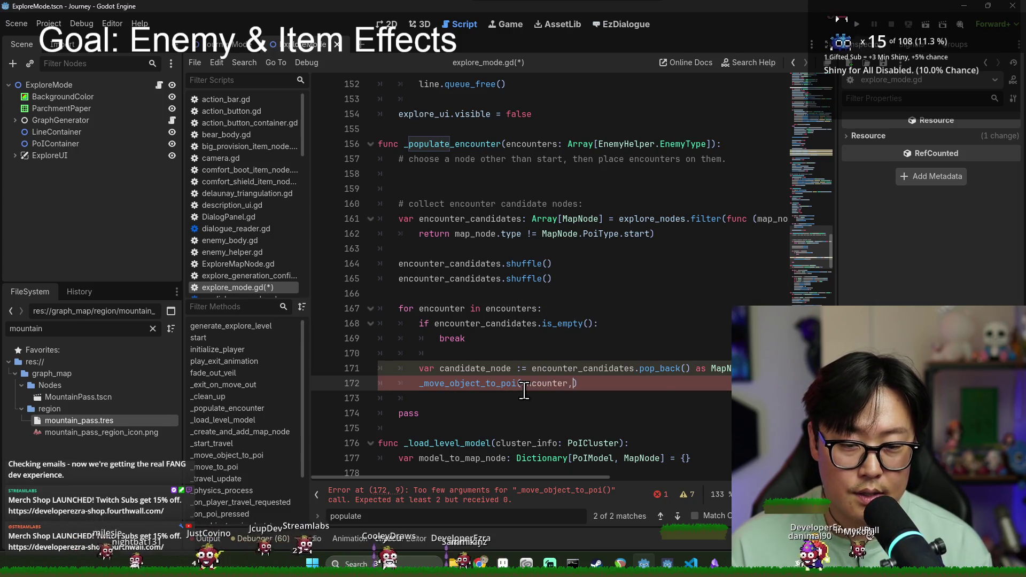
text(ndidate_node,)
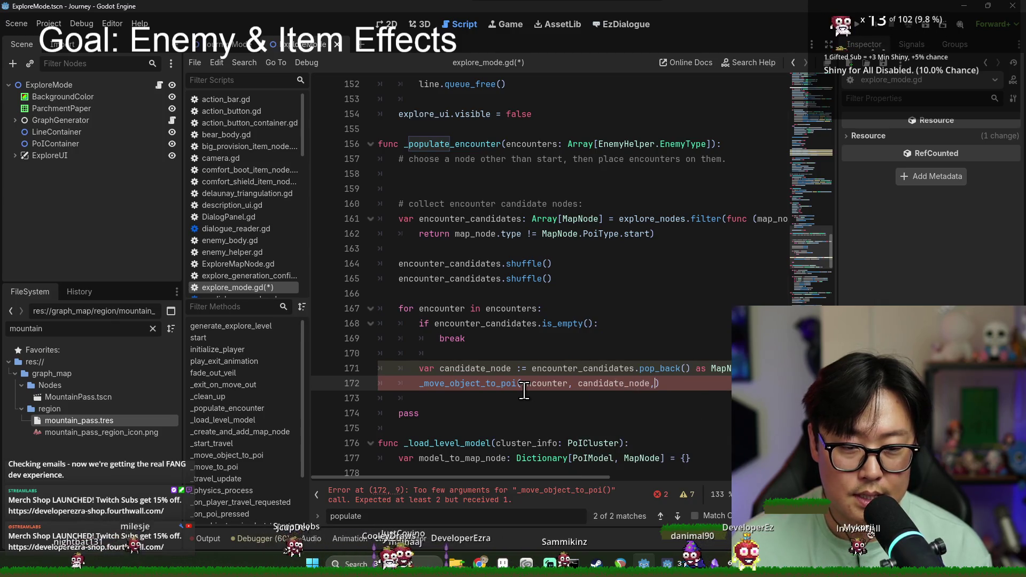
text( true)
key(ctrl+s)
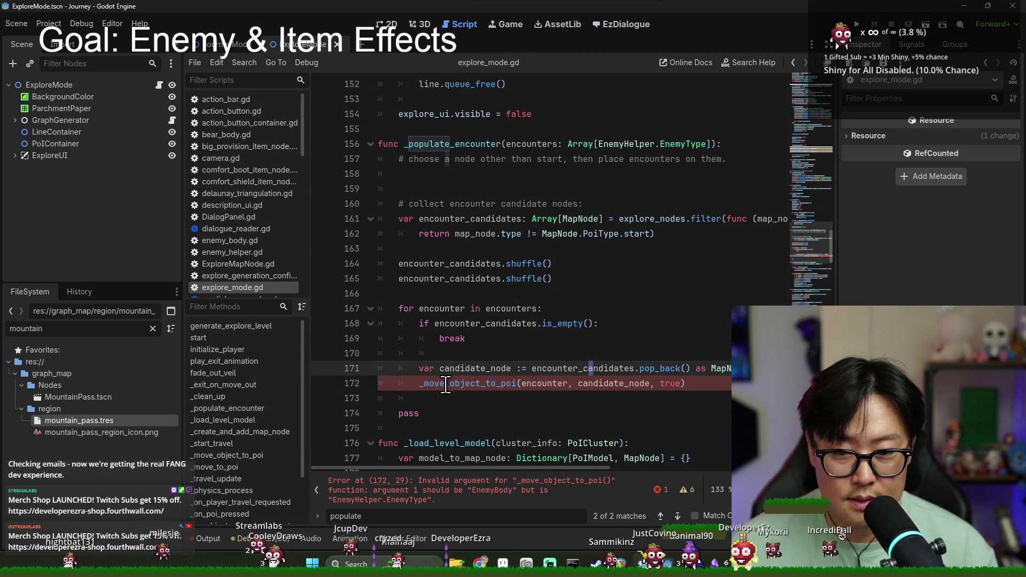
Review the loop's encounter variables and insert blank lines above the candidate node line.
double_click(445, 385)
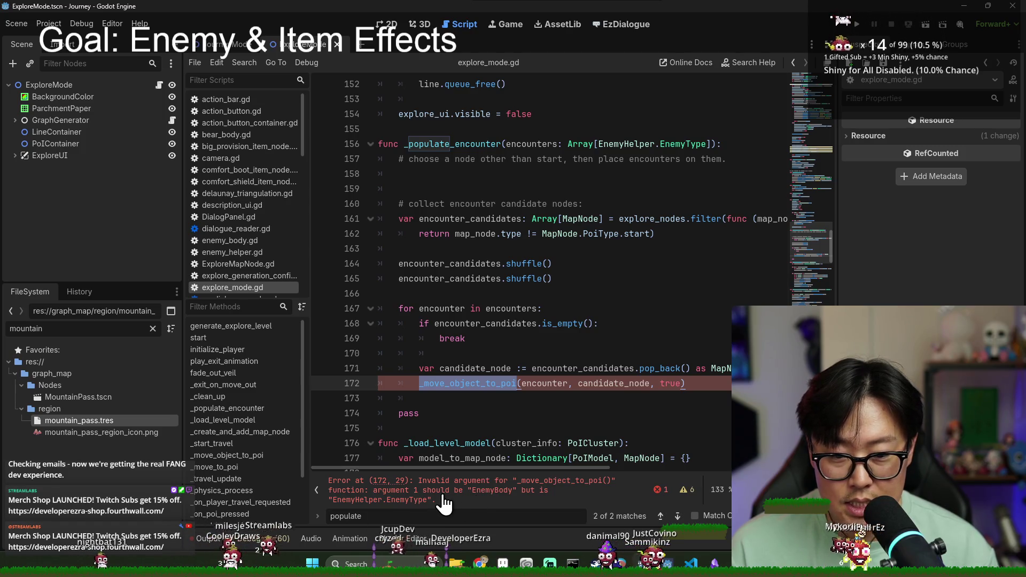
double_click(461, 324)
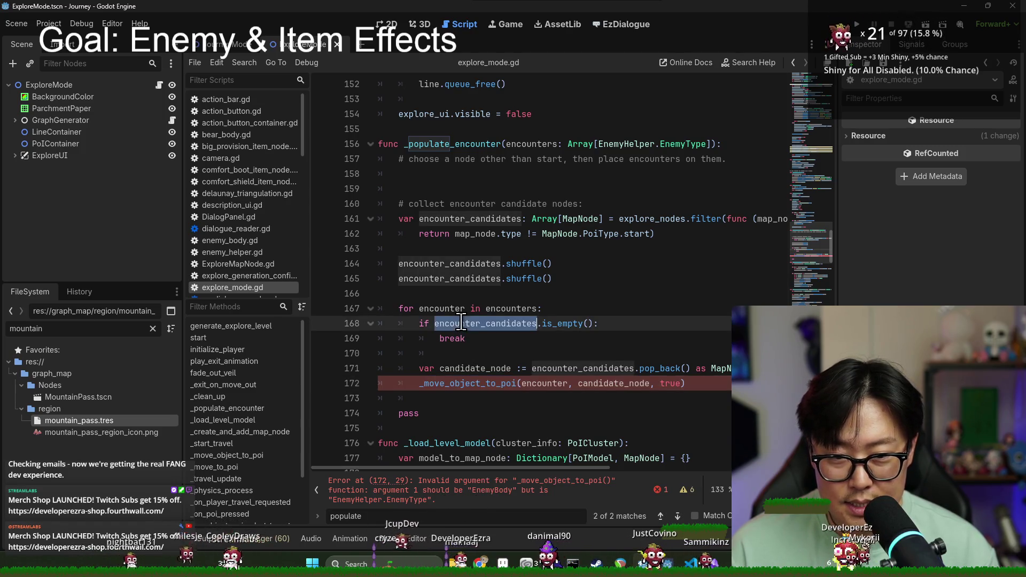
double_click(442, 308)
double_click(505, 309)
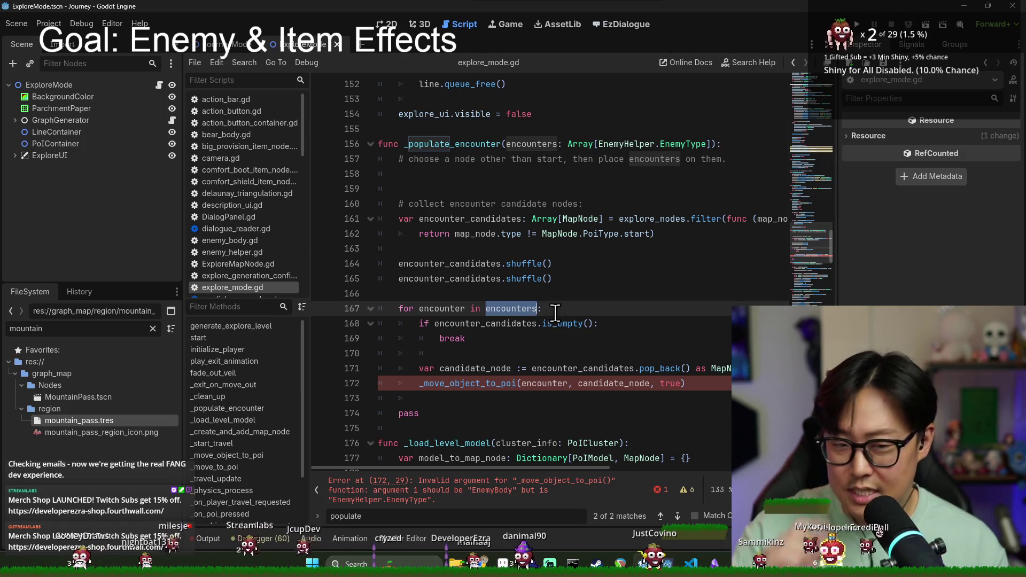
click(537, 353)
key(Return)
key(Return)
key(Up)
Declare enemy_body: EnemyBody = EnemyHelper.get_instance().get_node_from_type(encounter_type) in the loop.
text(enemy_body: )
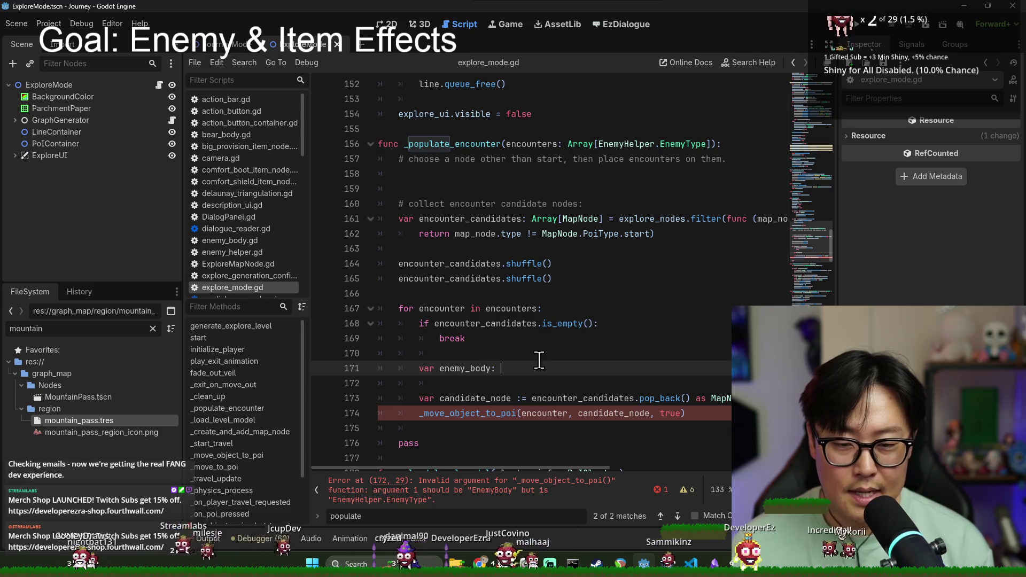
text(EnemyBody = En)
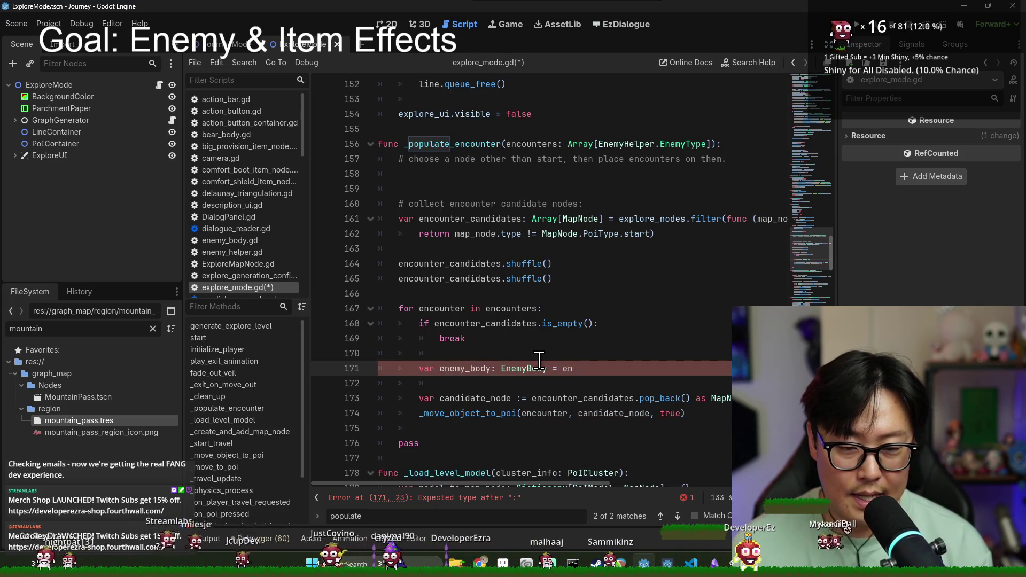
text(emy)
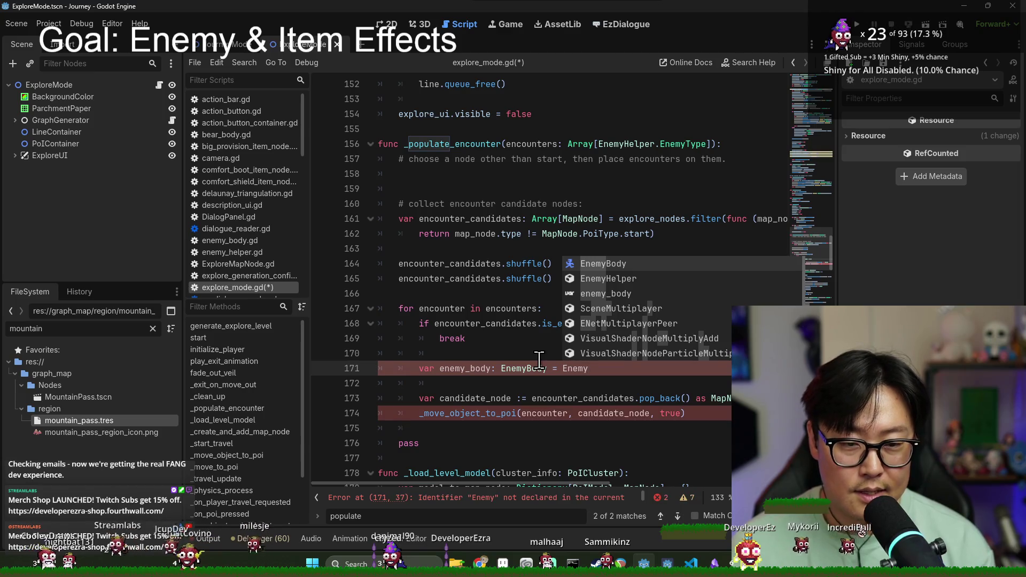
text(Helper.get)
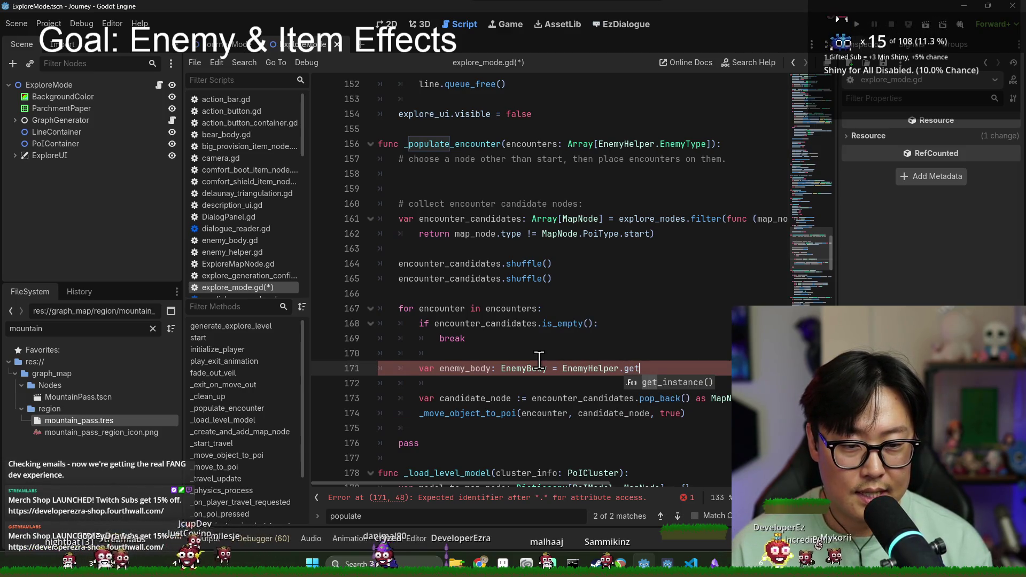
key(Return)
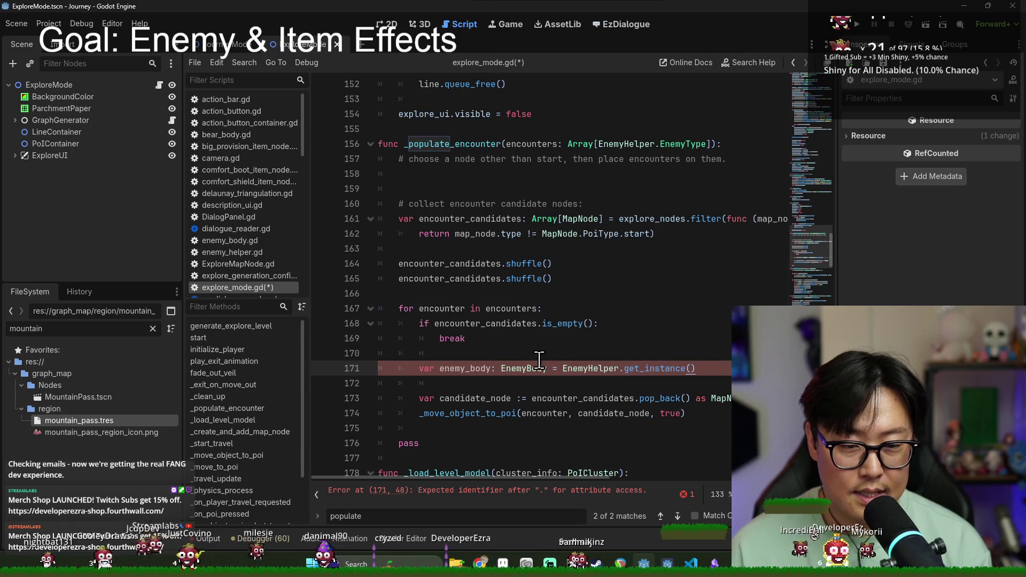
text(.)
key(Down)
key(Down)
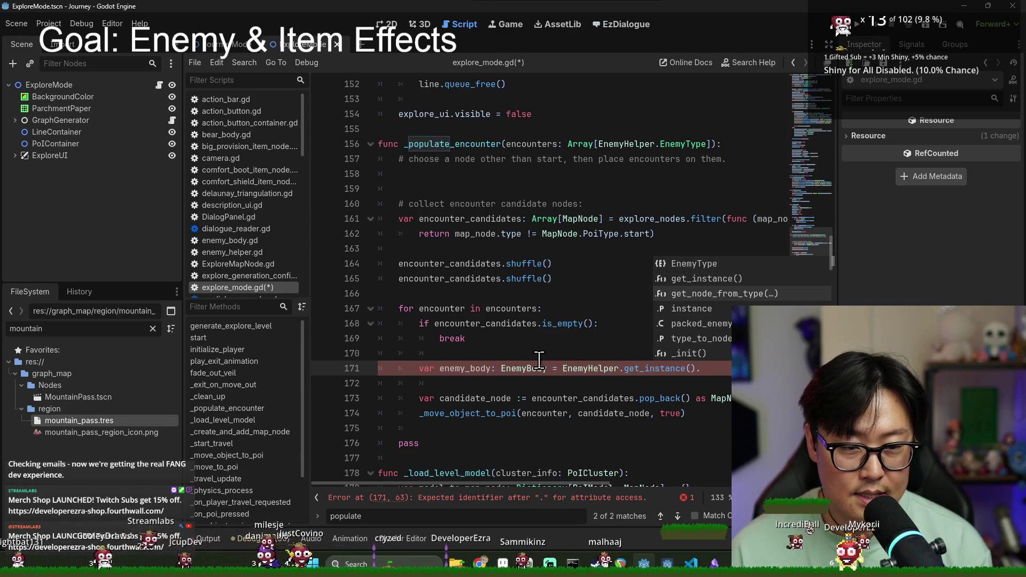
key(Return)
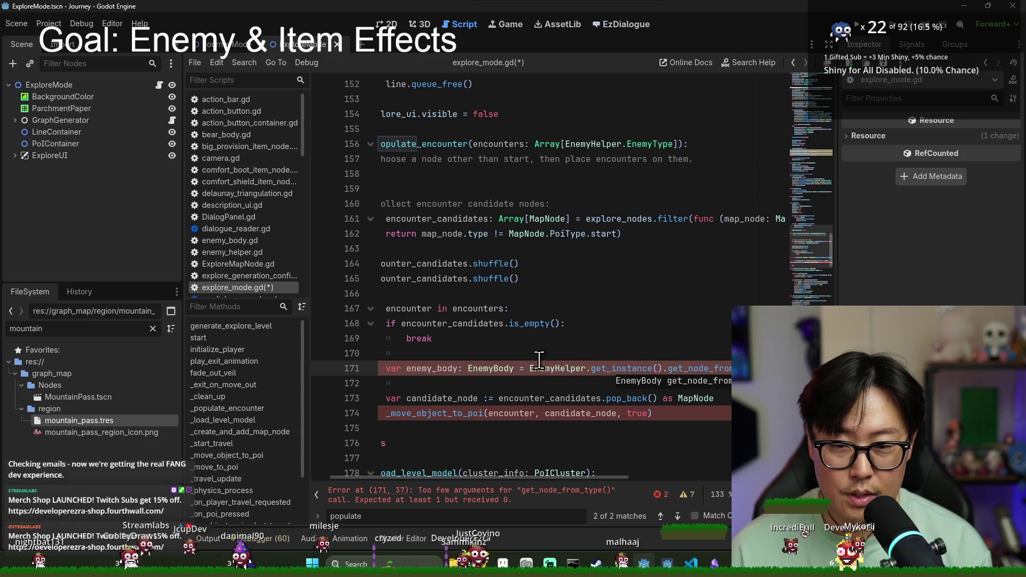
text(encounter)
text(_type(encount)
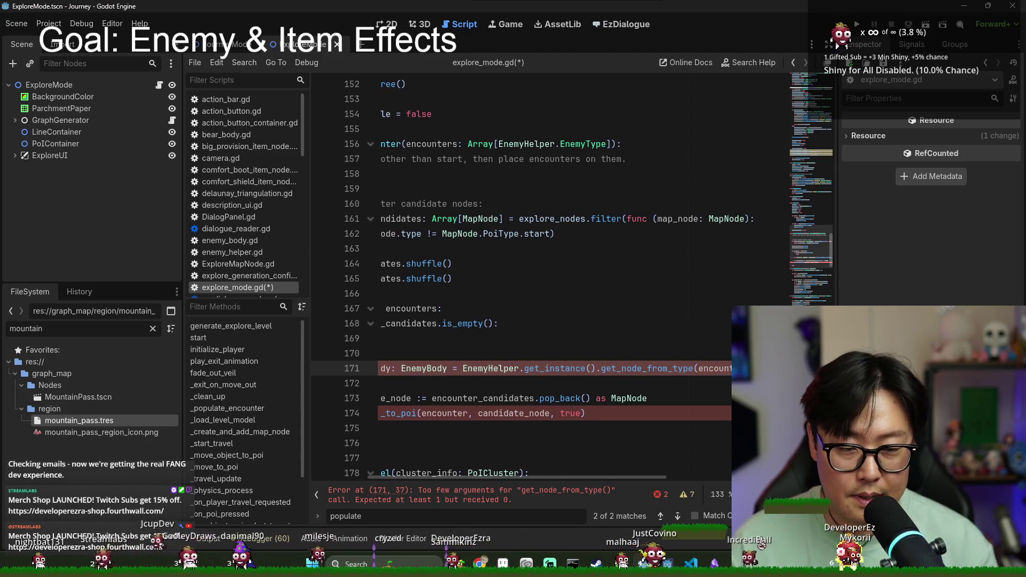
drag(636, 476, 572, 475)
Save the renamed loop variable encounter_type and remove the empty line 172.
double_click(463, 309)
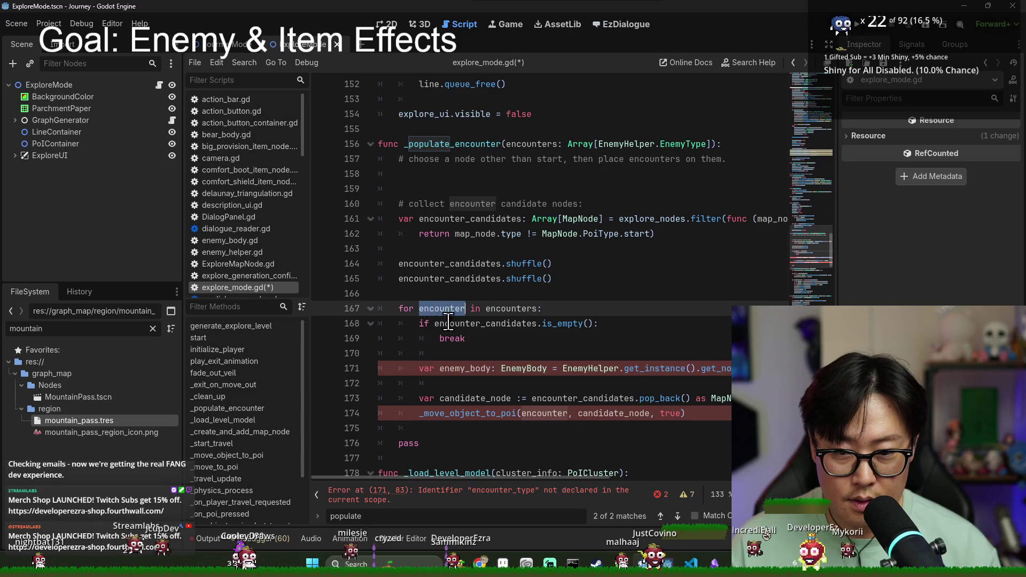
text(encounter_type)
key(ctrl+s)
double_click(459, 308)
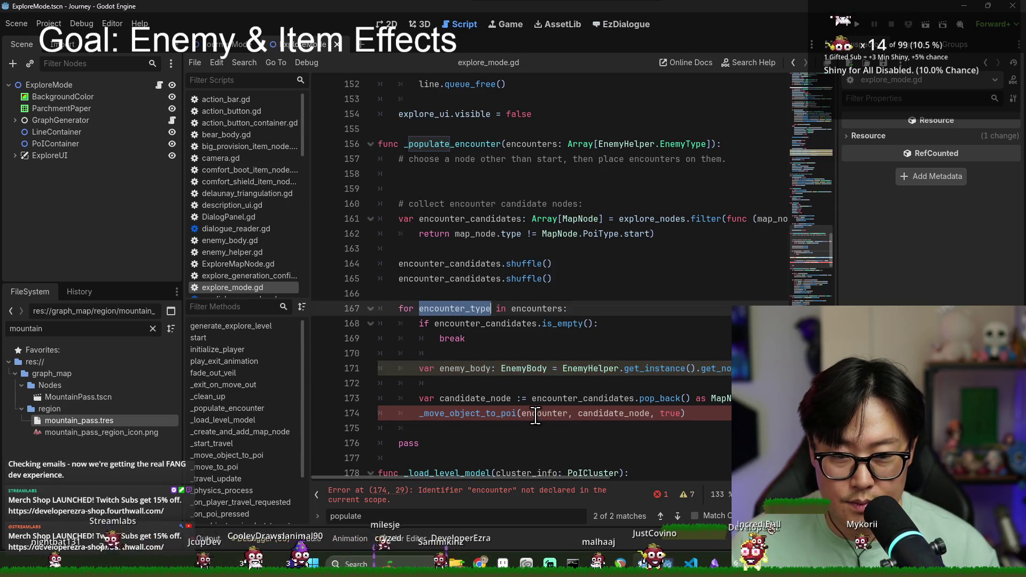
double_click(481, 398)
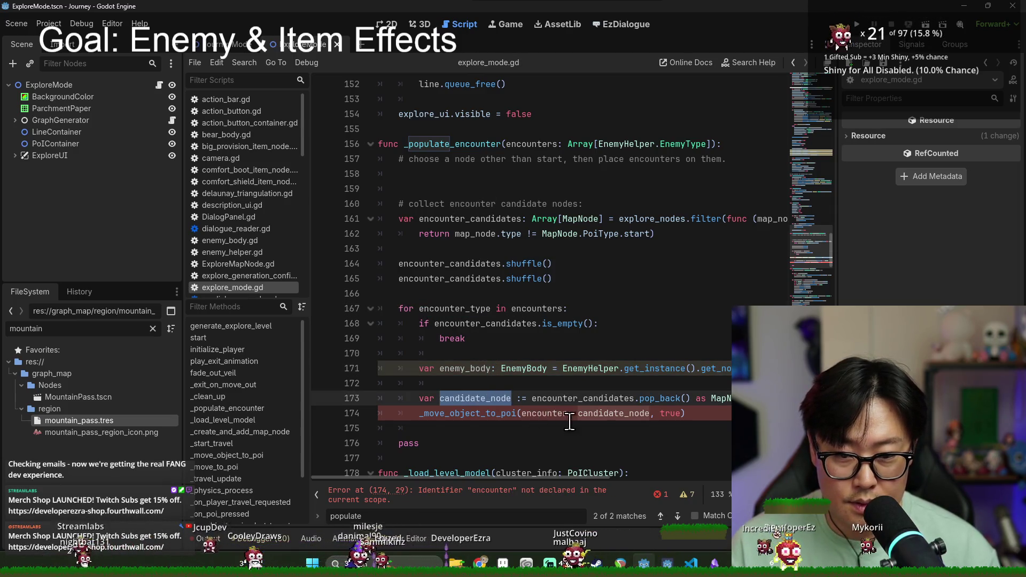
double_click(556, 398)
click(481, 383)
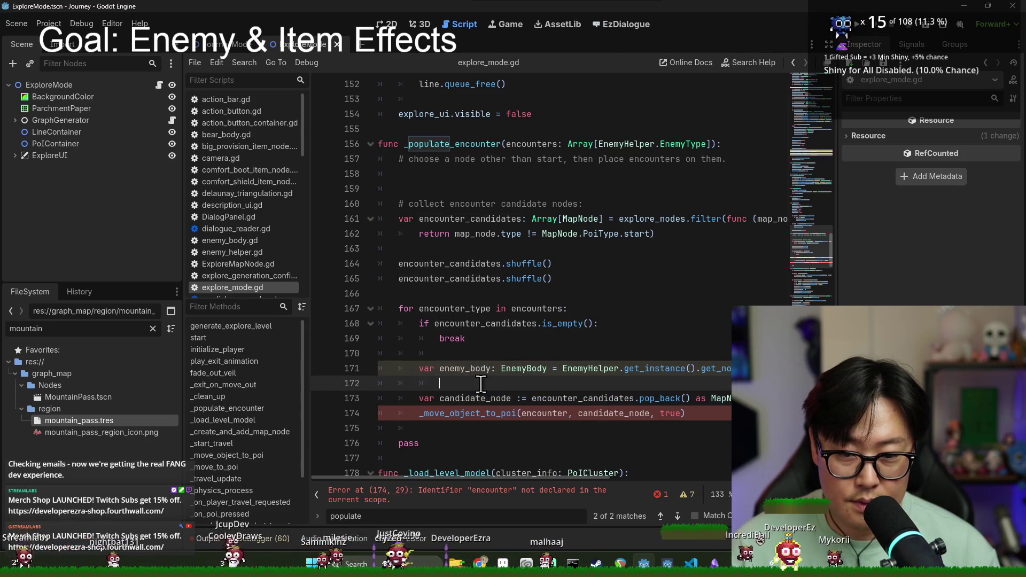
key(BackSpace)
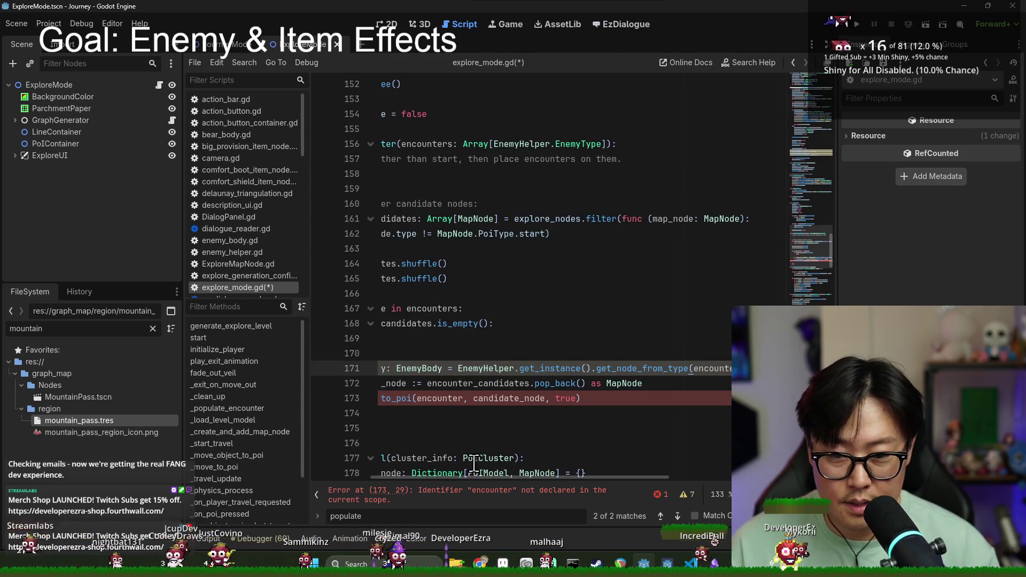
Pass enemy_body instead of encounter to the _move_object_to_poi call and save.
drag(399, 476, 331, 476)
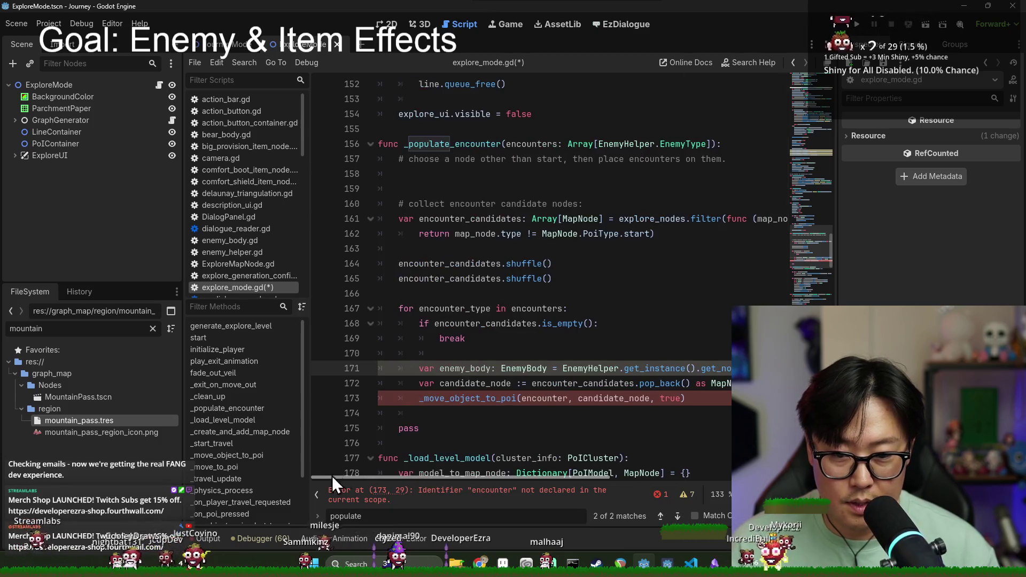
double_click(468, 370)
key(ctrl+c)
double_click(545, 398)
key(ctrl+v)
key(ctrl+s)
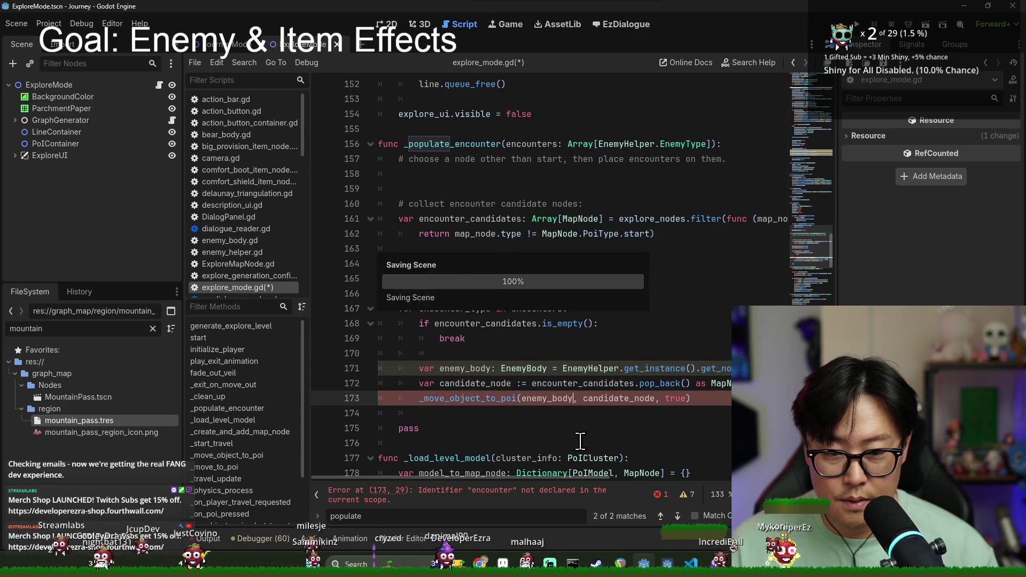
Delete the leftover pass line, save, and jump to the _move_object_to_poi definition.
click(573, 443)
double_click(463, 398)
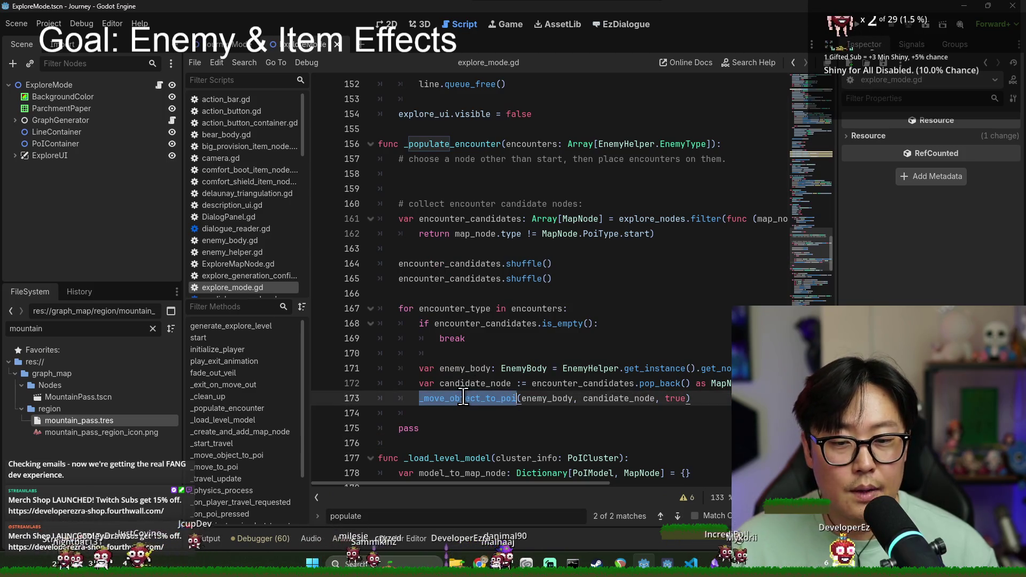
drag(420, 428, 433, 414)
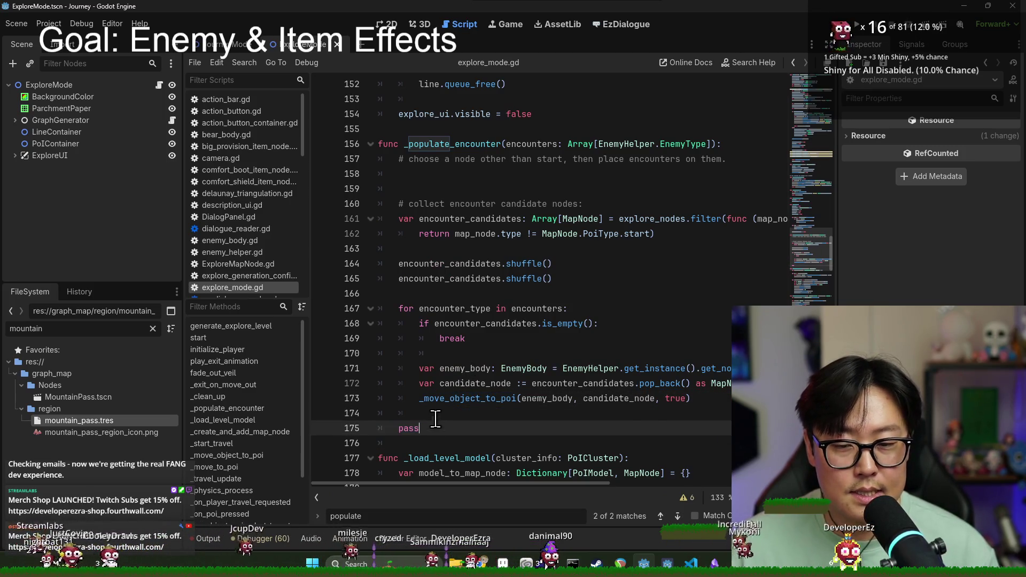
key(BackSpace)
key(ctrl+s)
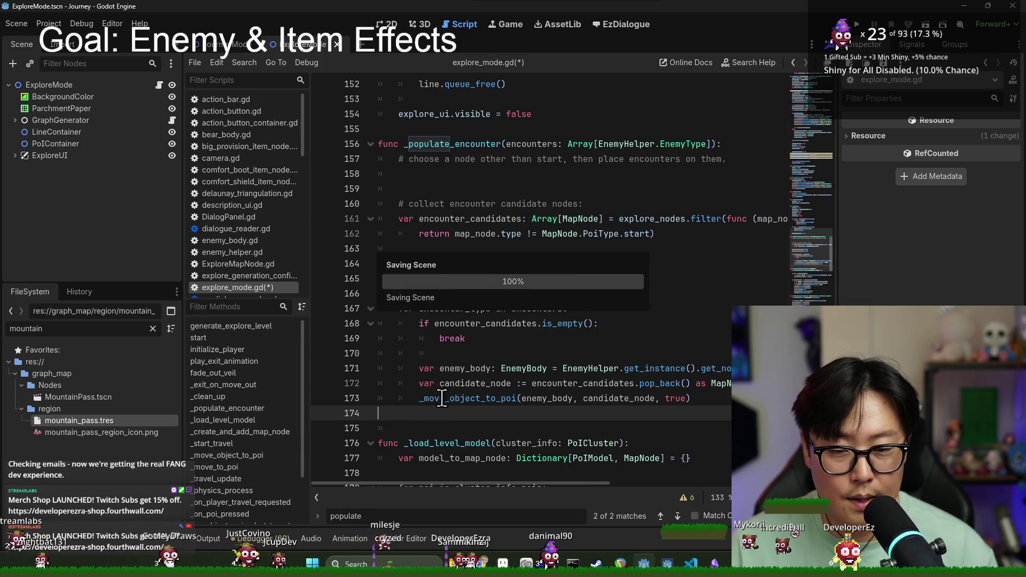
ctrl+click(452, 398)
double_click(521, 278)
Add a blank line after the signature and change _player to object in the instant branch.
click(411, 294)
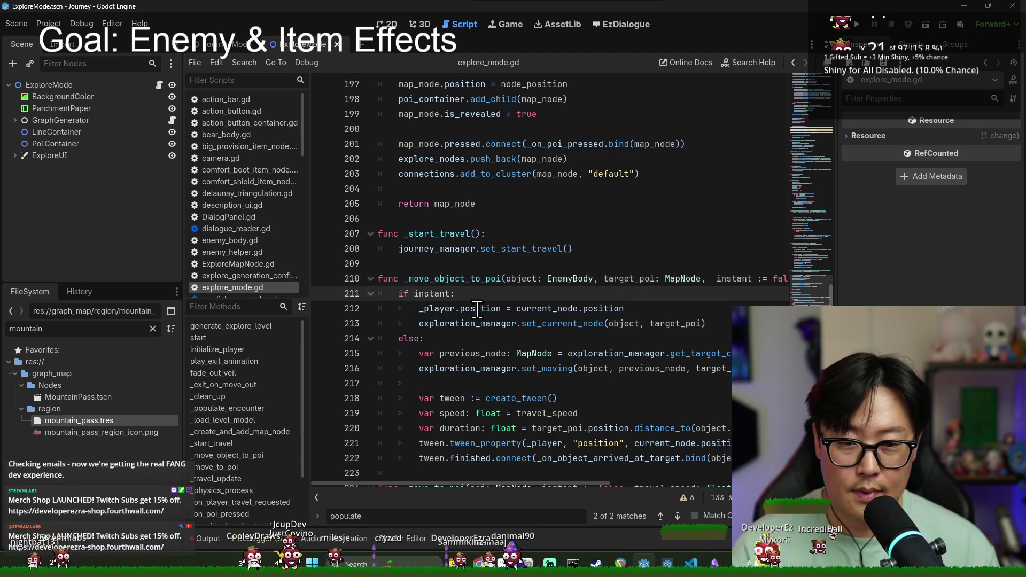
key(Return)
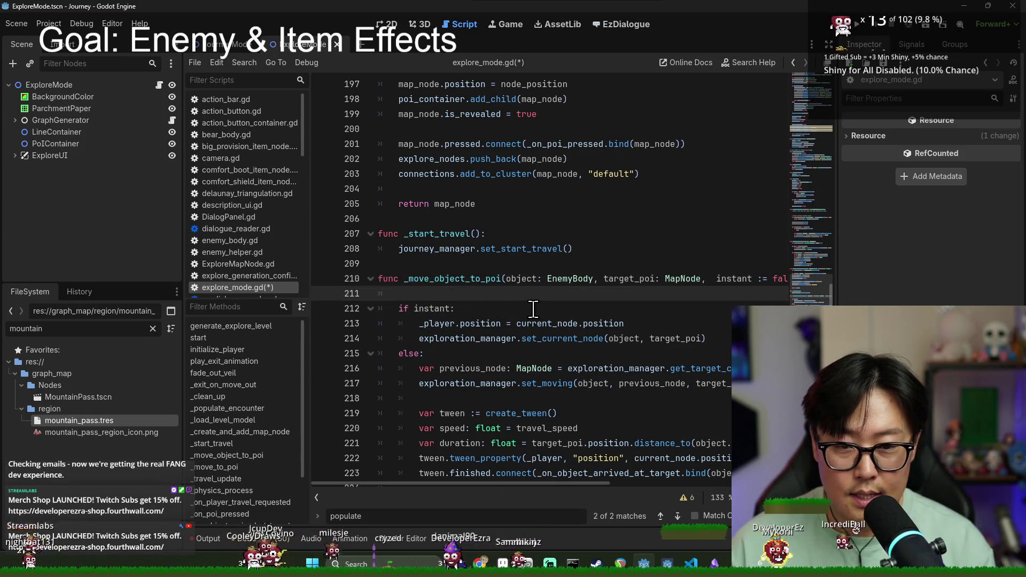
click(519, 279)
double_click(519, 279)
key(ctrl+c)
double_click(435, 324)
key(ctrl+v)
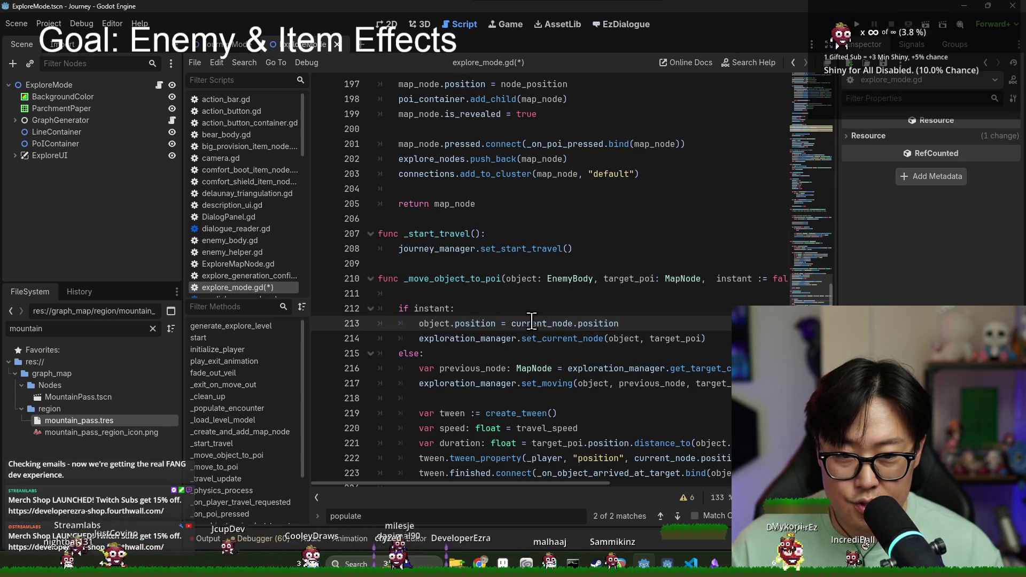
double_click(434, 323)
click(519, 322)
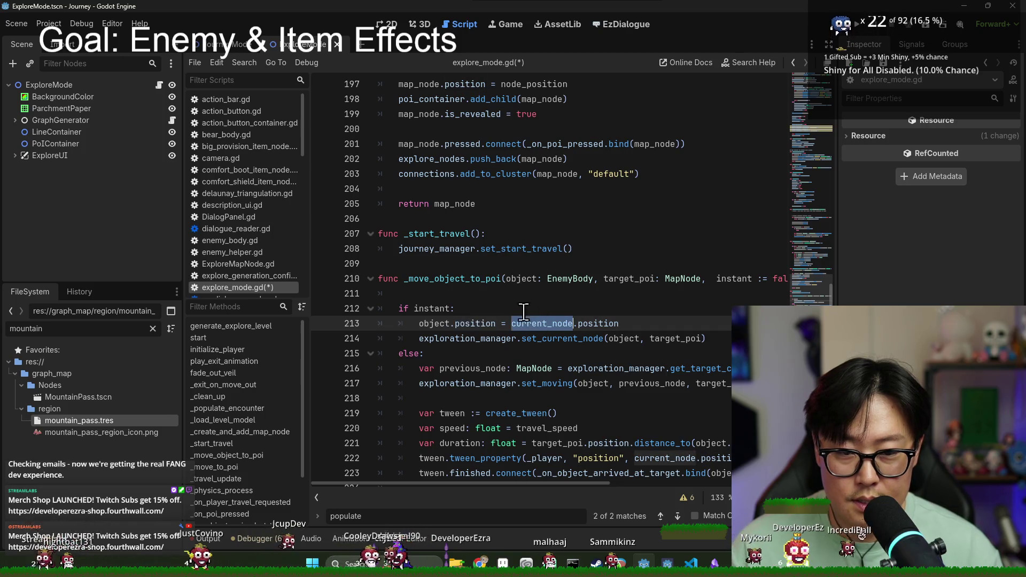
Replace current_node with target_poi in the instant branch and save the script.
double_click(620, 278)
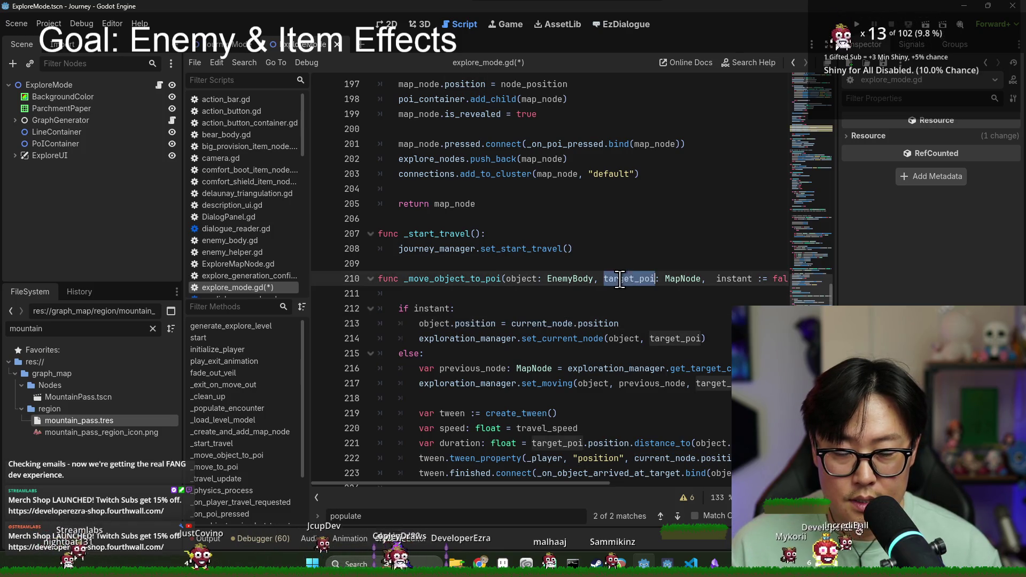
double_click(538, 323)
key(ctrl+v)
key(ctrl+s)
click(469, 300)
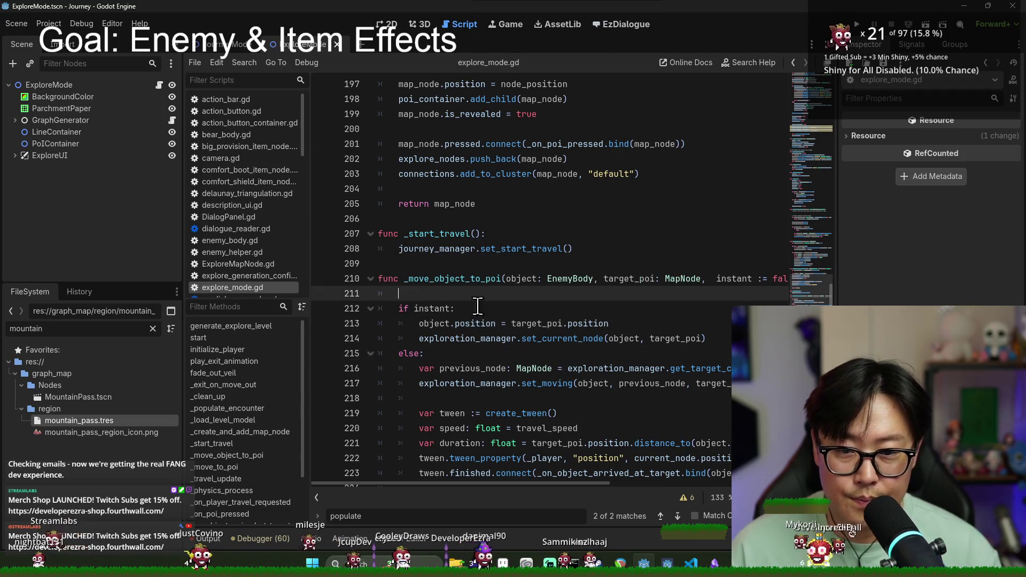
double_click(521, 278)
click(431, 293)
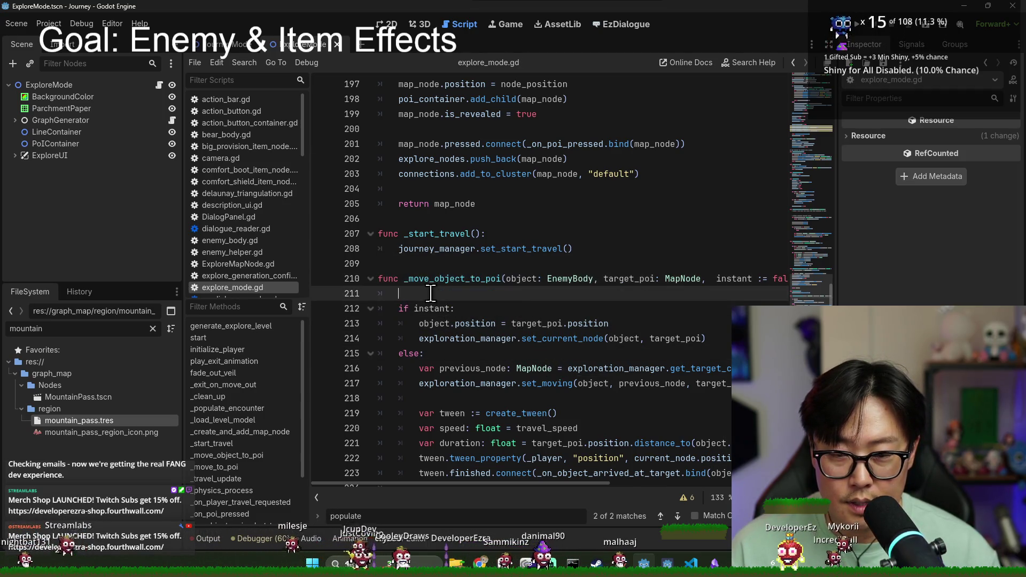
key(ctrl+s)
scroll(517, 350, down, 3)
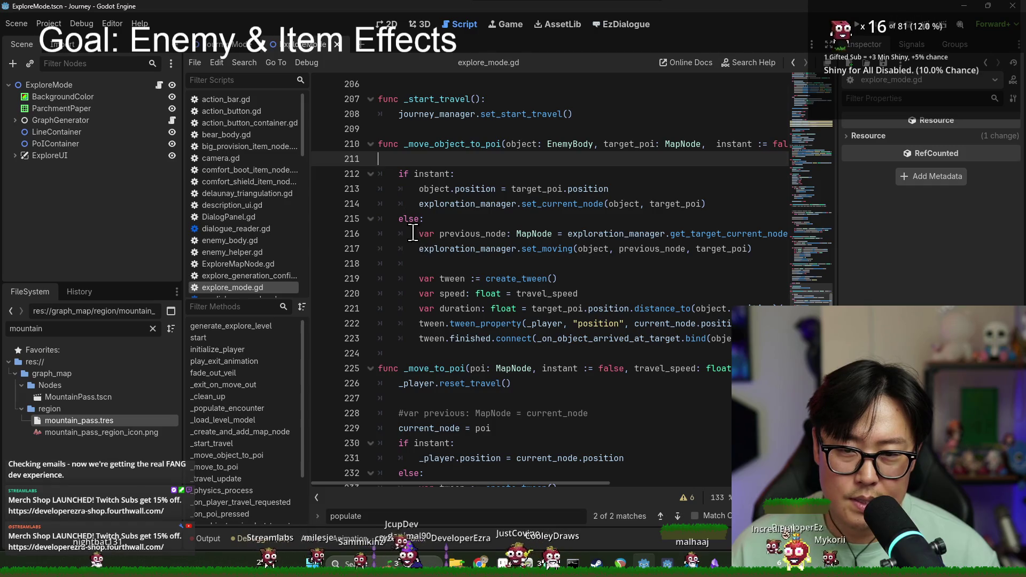
double_click(420, 189)
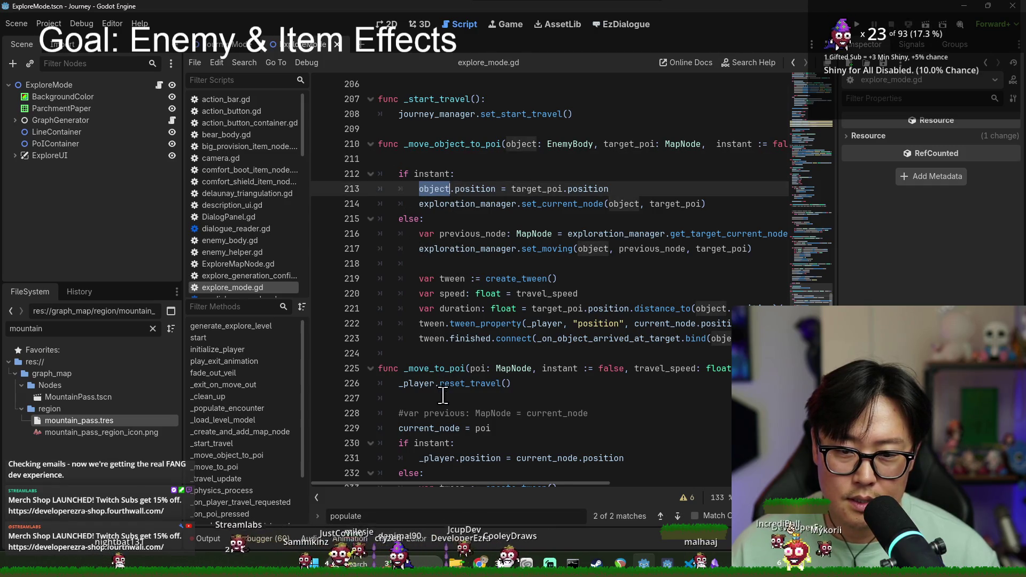
click(407, 384)
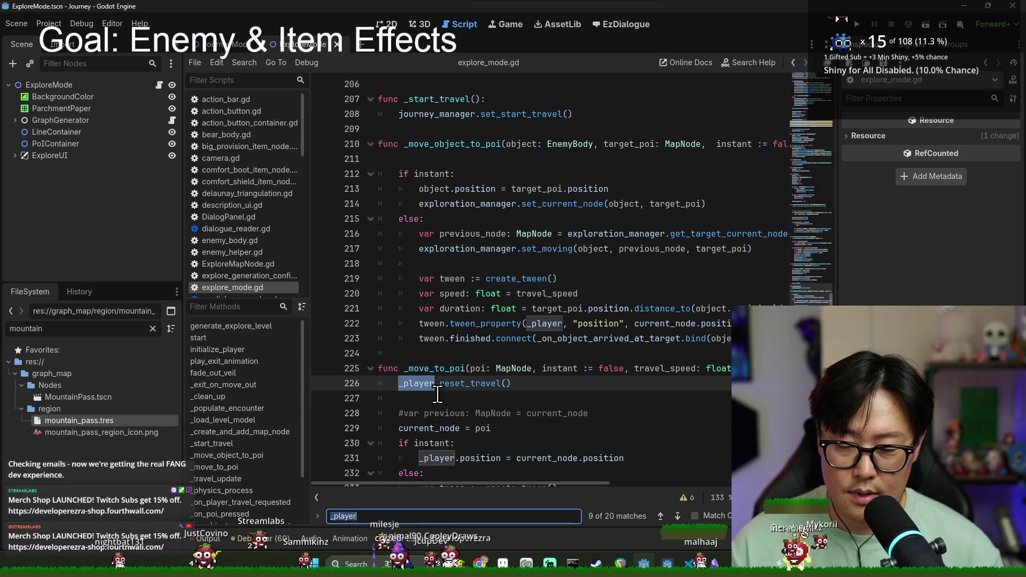
key(Return)
key(Return)
key(Return)
key(Return)
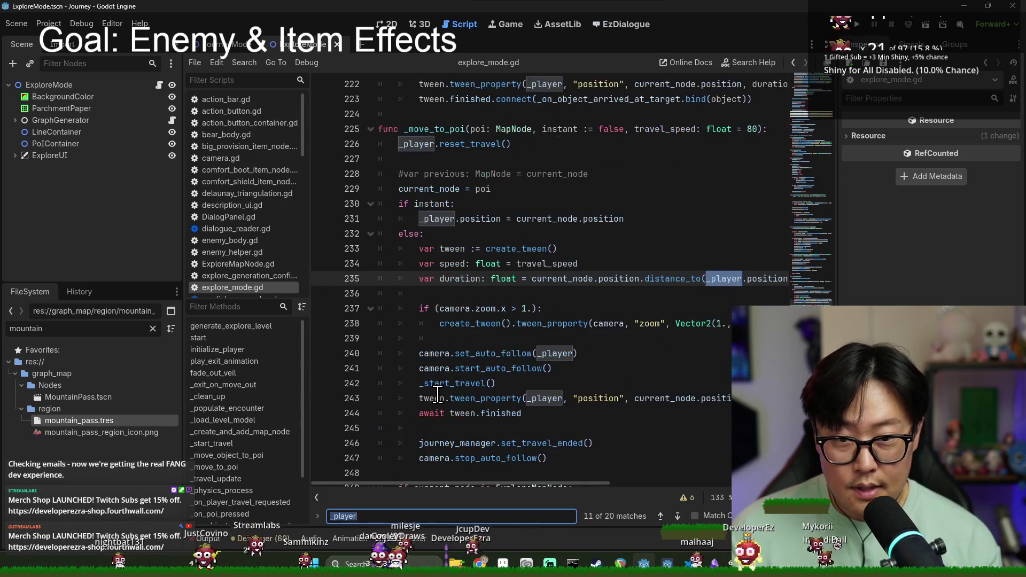
key(Return)
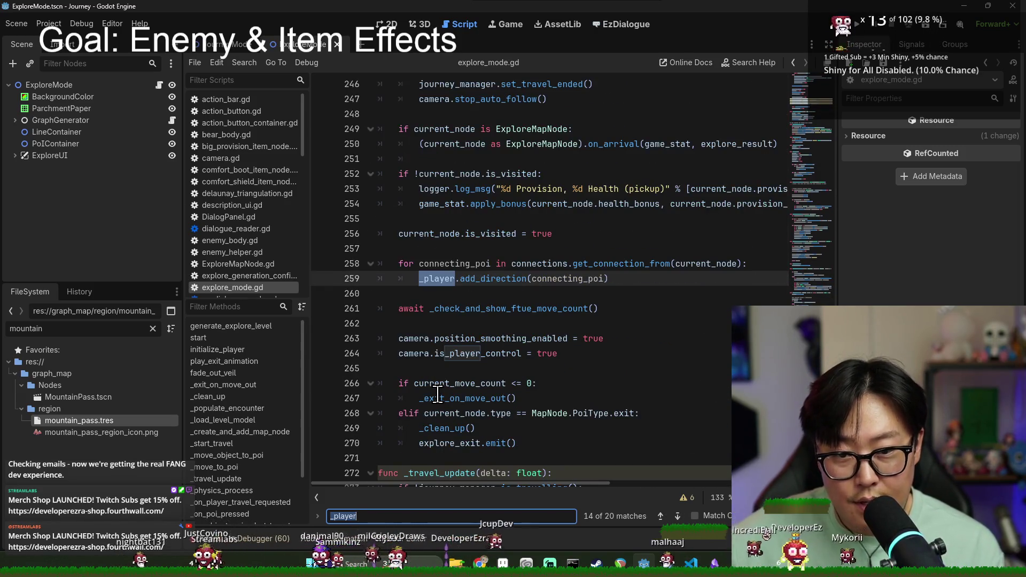
text(initiali)
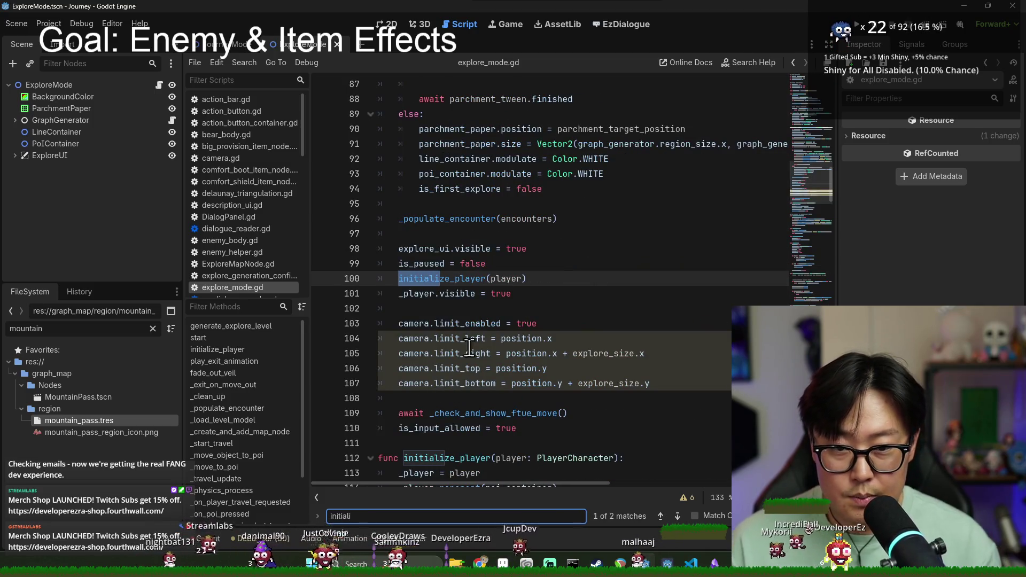
key(Return)
double_click(429, 294)
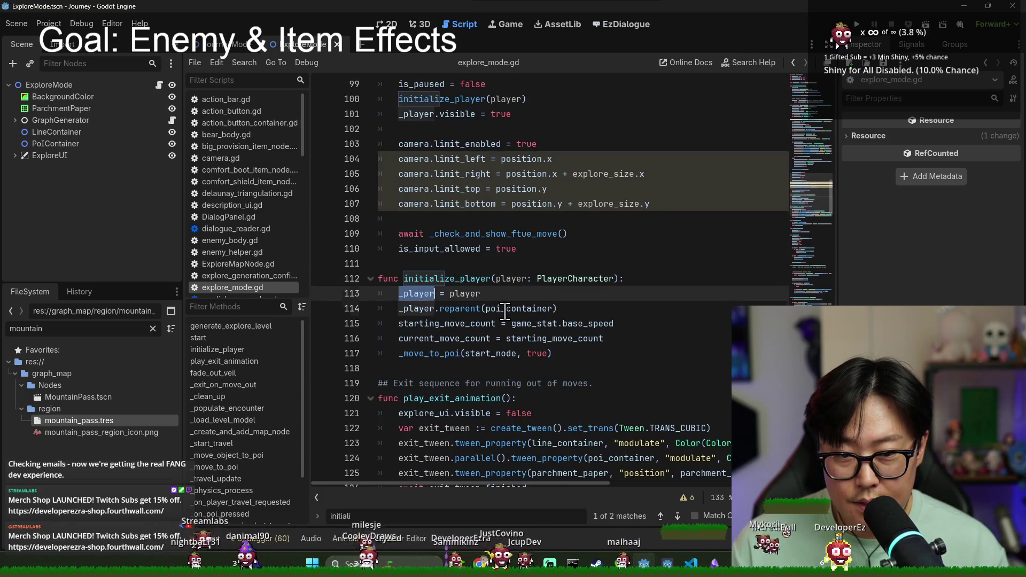
double_click(505, 308)
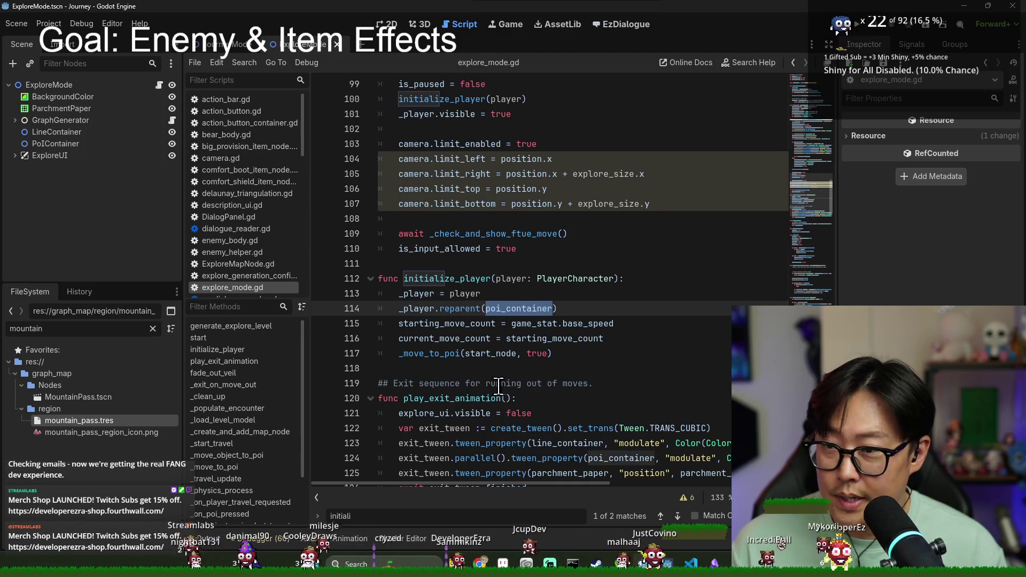
click(529, 338)
scroll(487, 356, down, 4)
click(492, 327)
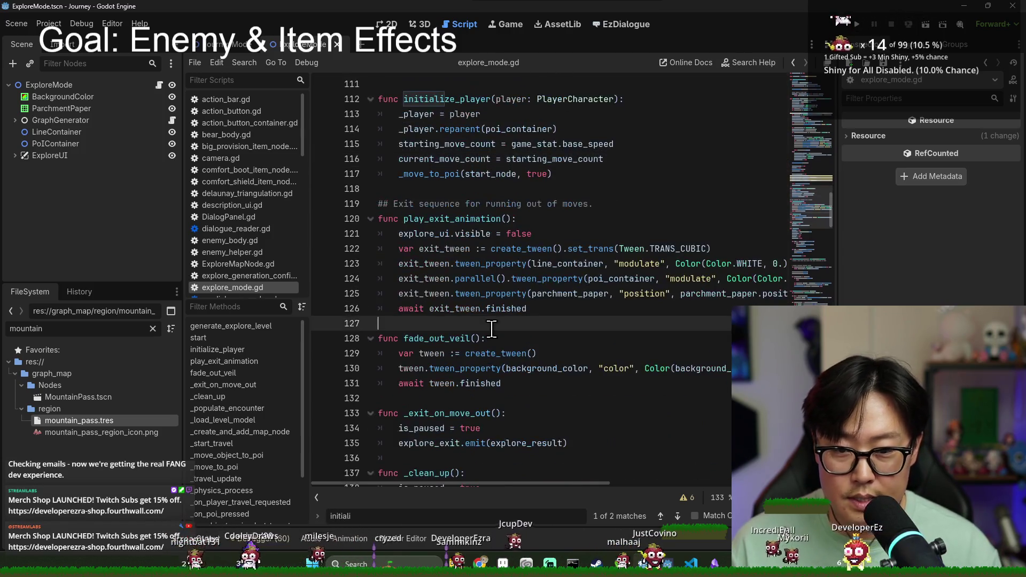
Insert a new line above the _move_object_to_poi call in _populate_encounter.
text(pop)
scroll(492, 329, down, 4)
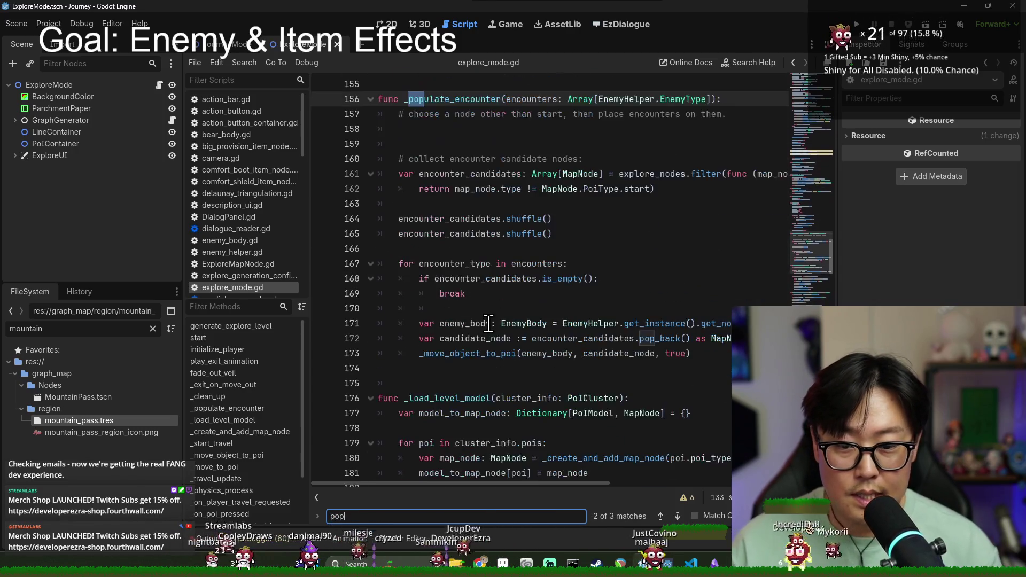
click(446, 324)
click(418, 342)
click(418, 351)
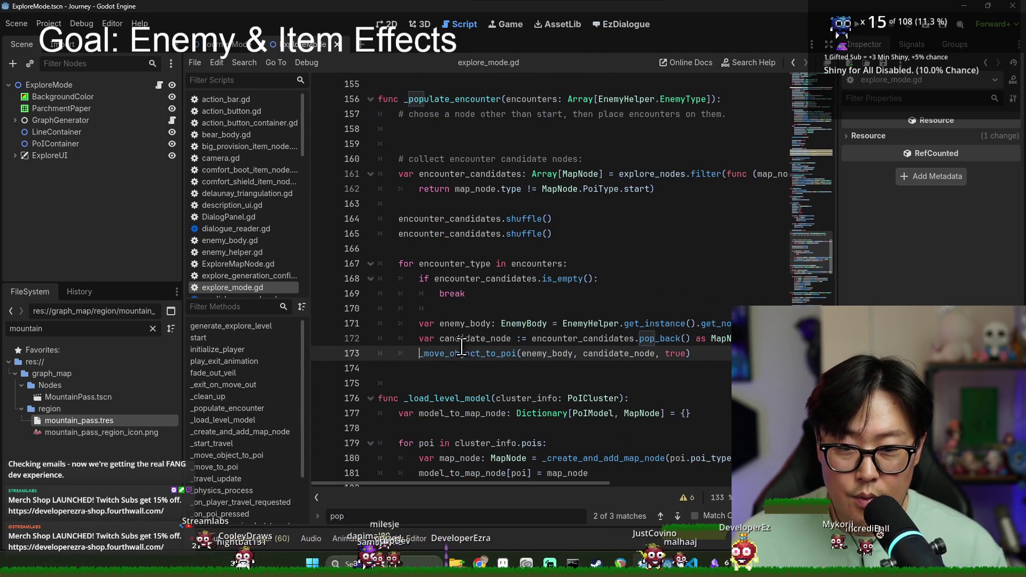
key(Return)
Write poi_container.add_child(enemy_body) on the new line and save the script.
click(462, 325)
click(488, 359)
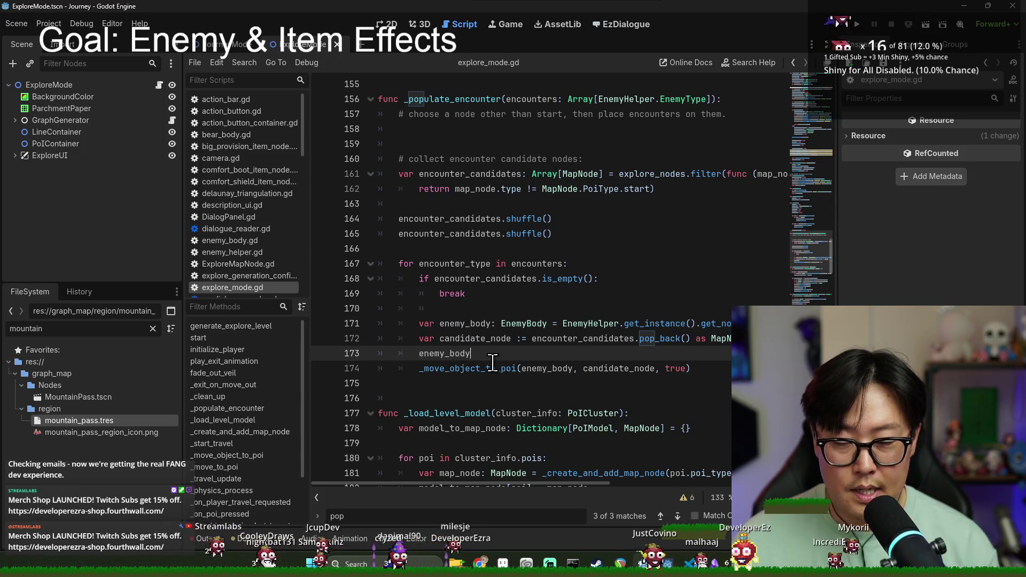
text(poi_)
key(Return)
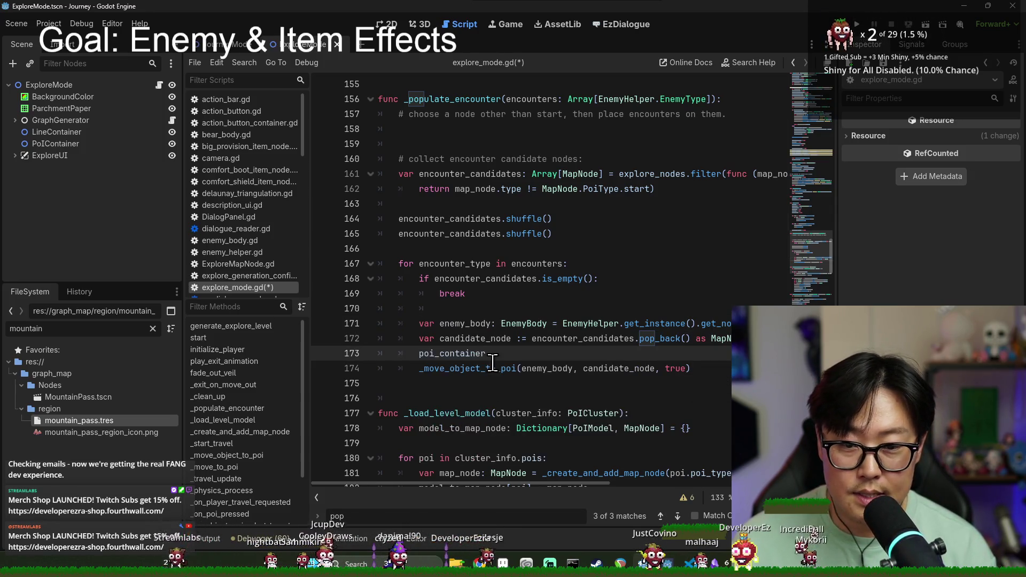
text(.add_child(enemy_body)
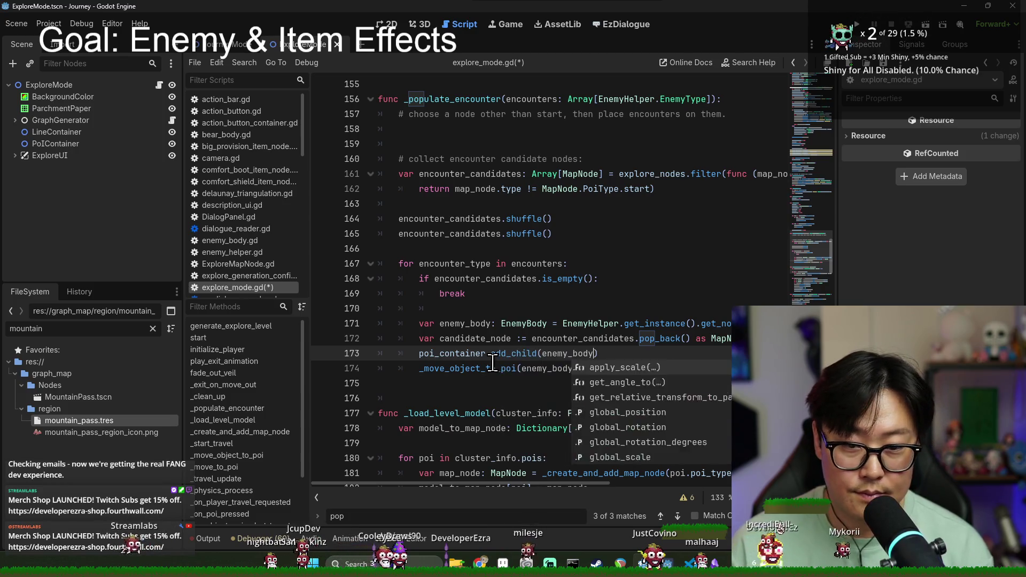
key(ctrl+s)
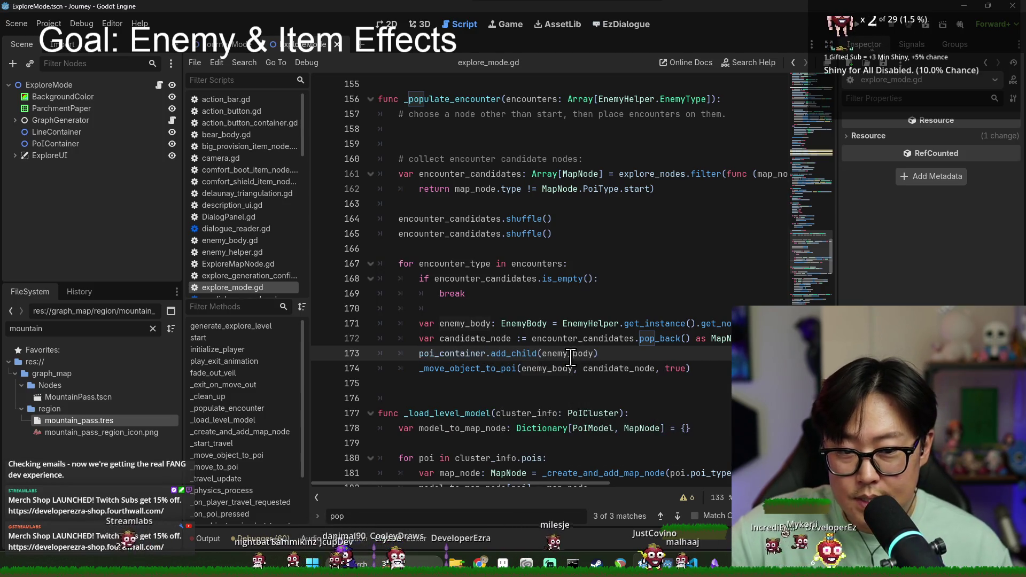
Jump to the _move_object_to_poi definition from its call.
double_click(494, 368)
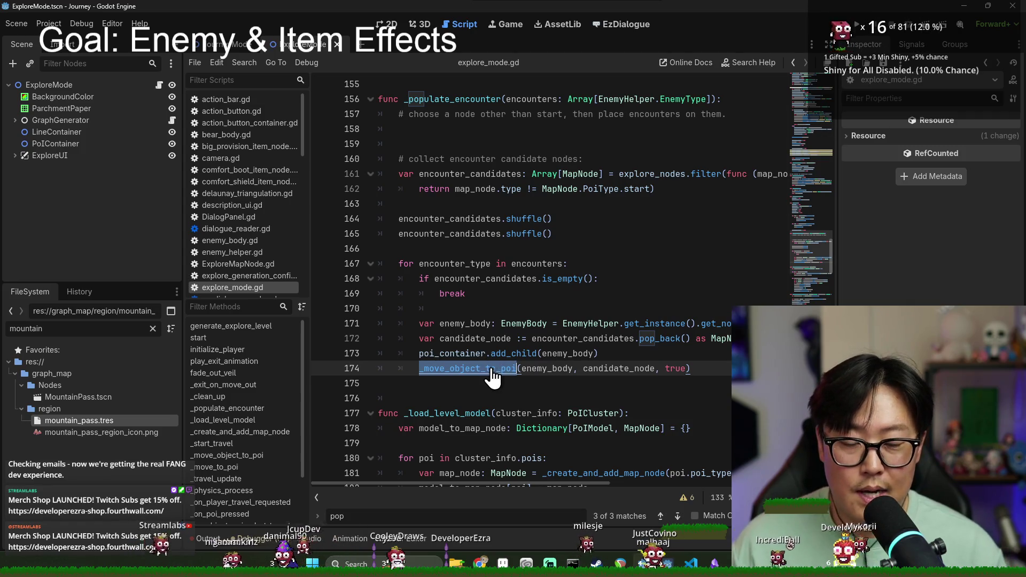
ctrl+click(491, 369)
double_click(433, 323)
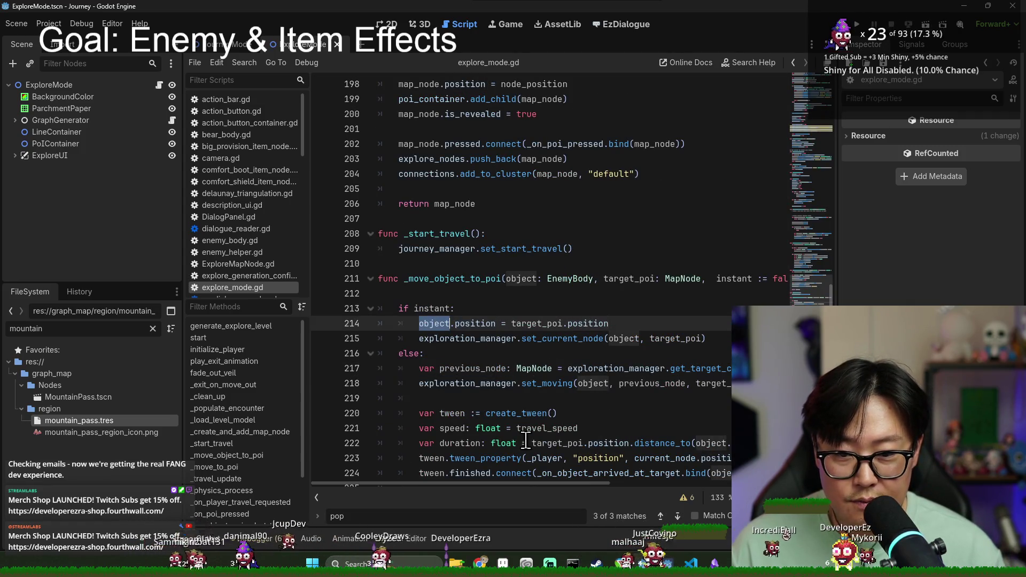
Make the tween_property call animate object instead of _player.
scroll(587, 385, down, 1)
scroll(481, 335, down, 1)
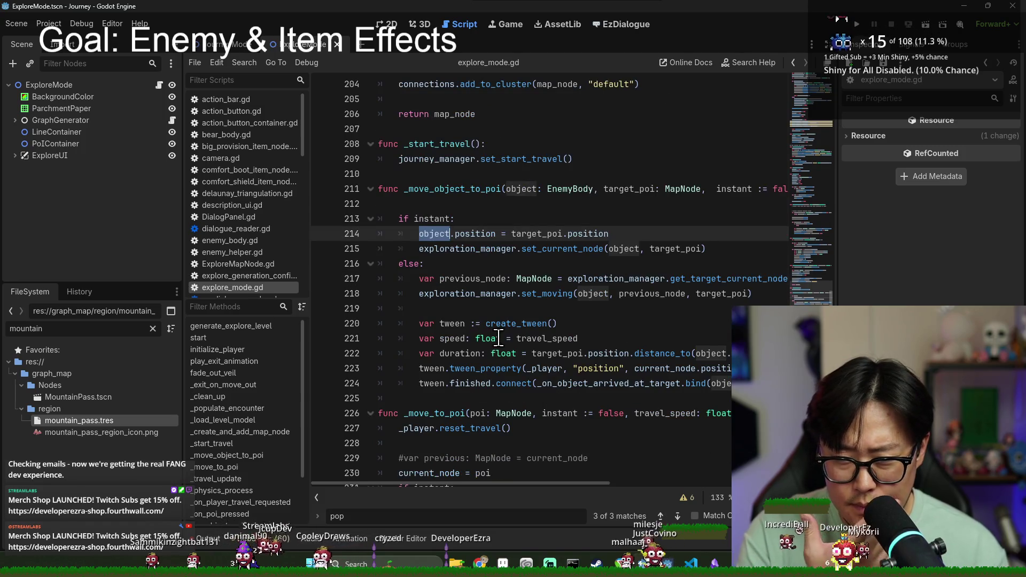
scroll(503, 308, down, 3)
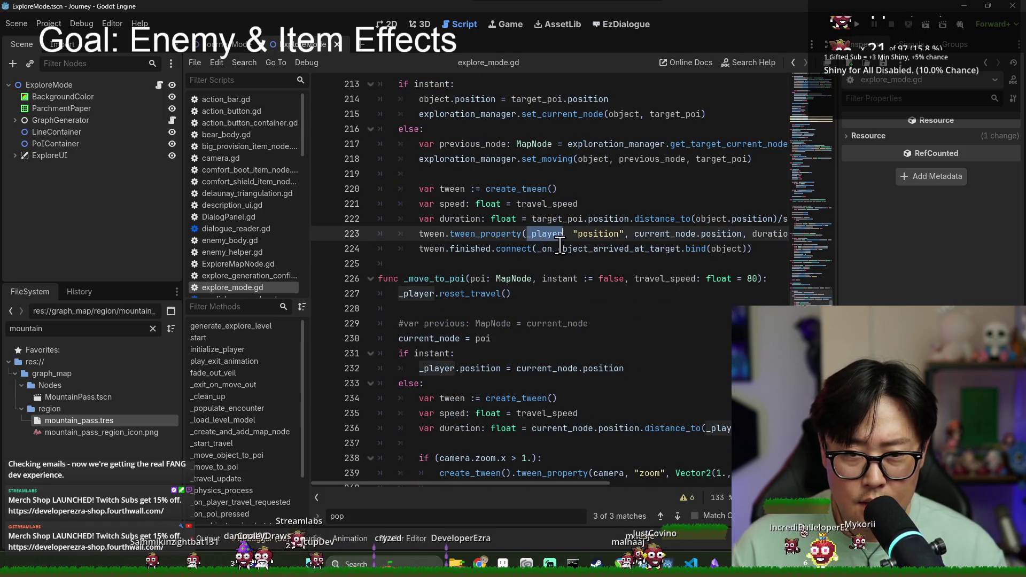
scroll(550, 233, up, 2)
click(545, 338)
double_click(550, 325)
text(object)
Tween toward target_poi.position instead of current_node.position and save explore_mode.gd.
mouse_move(589, 483)
mouse_down()
mouse_move(646, 488)
mouse_move(625, 486)
mouse_up()
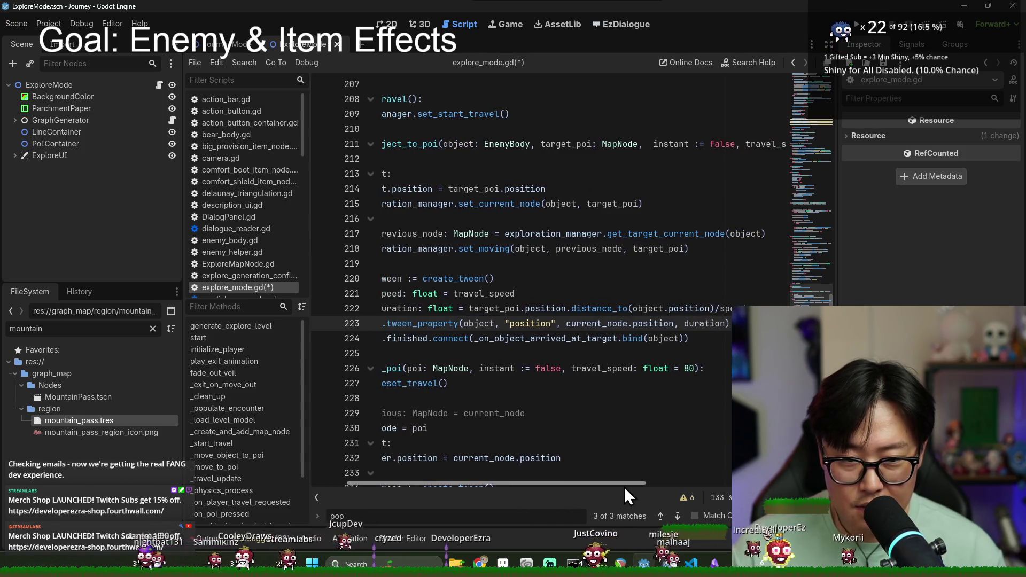
drag(536, 338, 475, 338)
drag(508, 484, 474, 484)
double_click(600, 339)
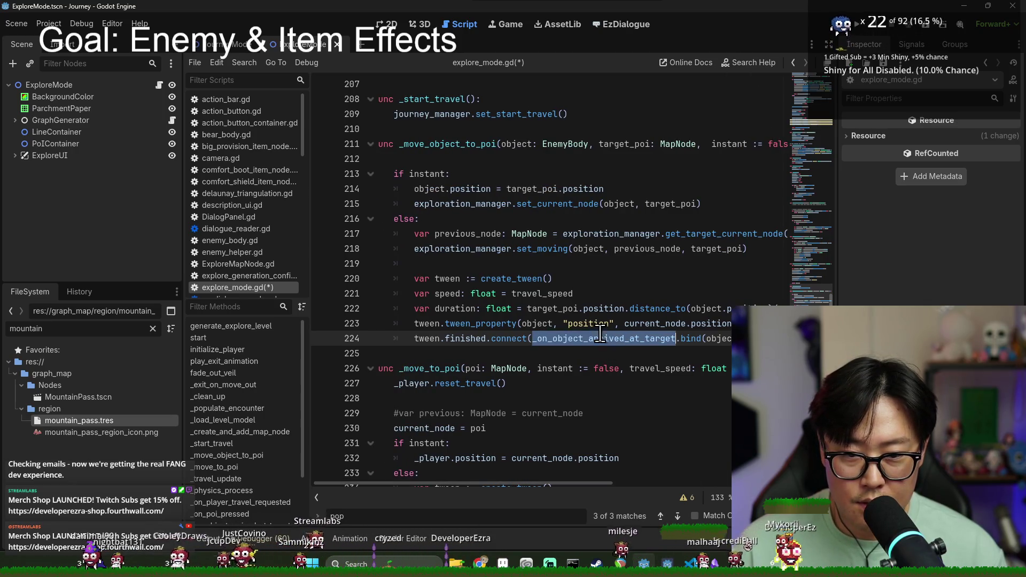
double_click(693, 324)
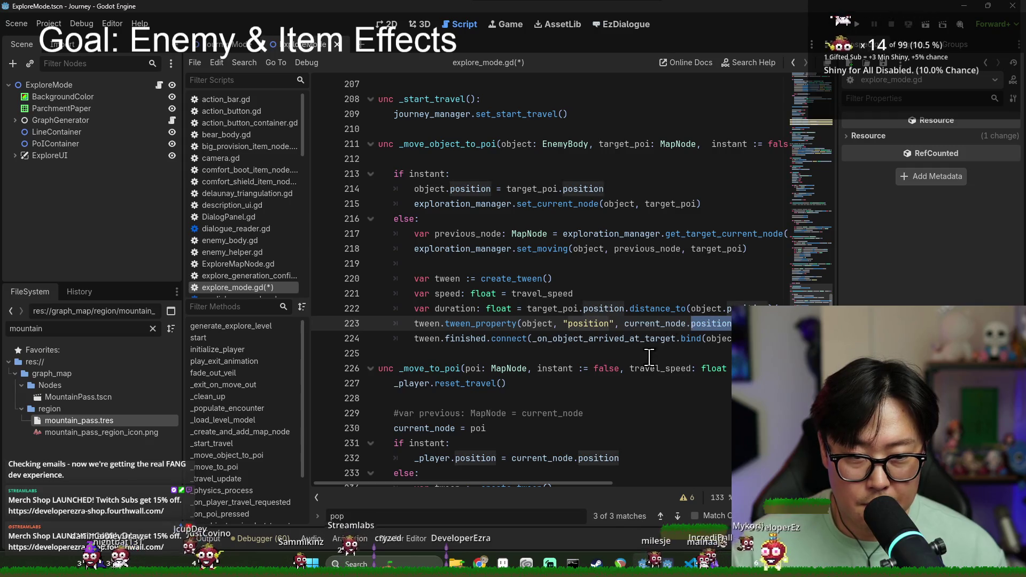
double_click(640, 323)
double_click(619, 144)
key(ctrl+c)
double_click(655, 324)
key(ctrl+v)
key(ctrl+s)
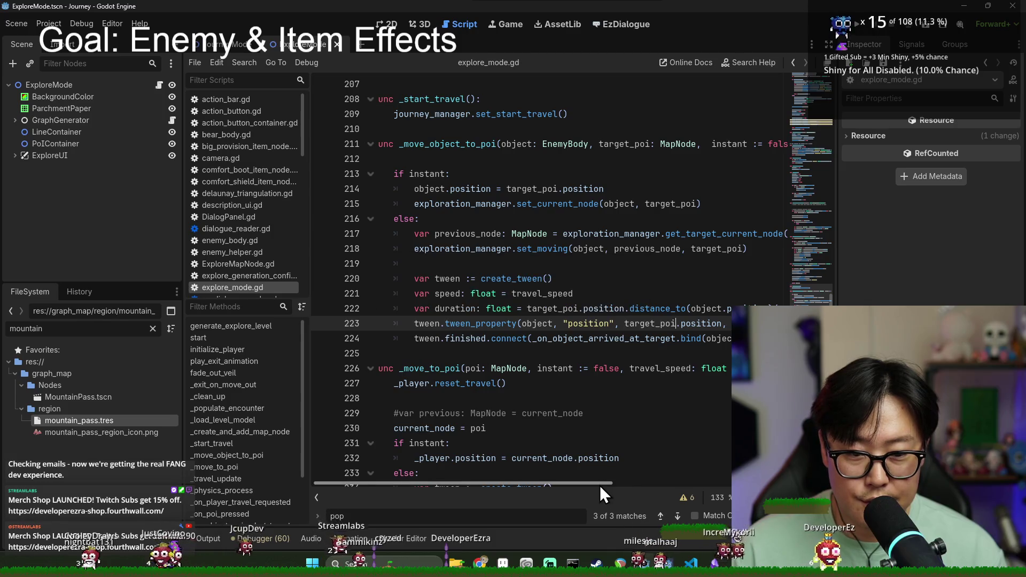
click(559, 324)
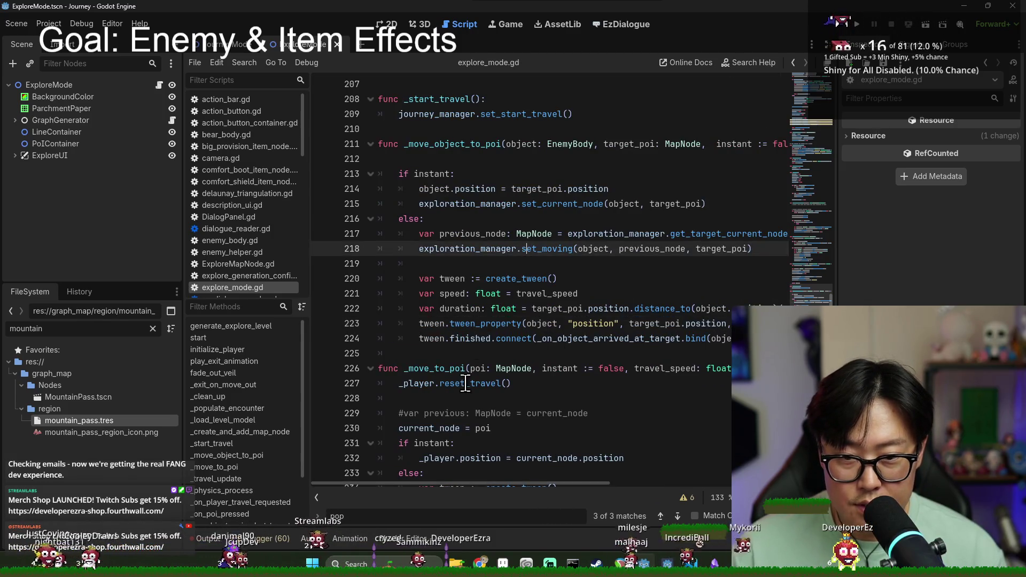
click(451, 148)
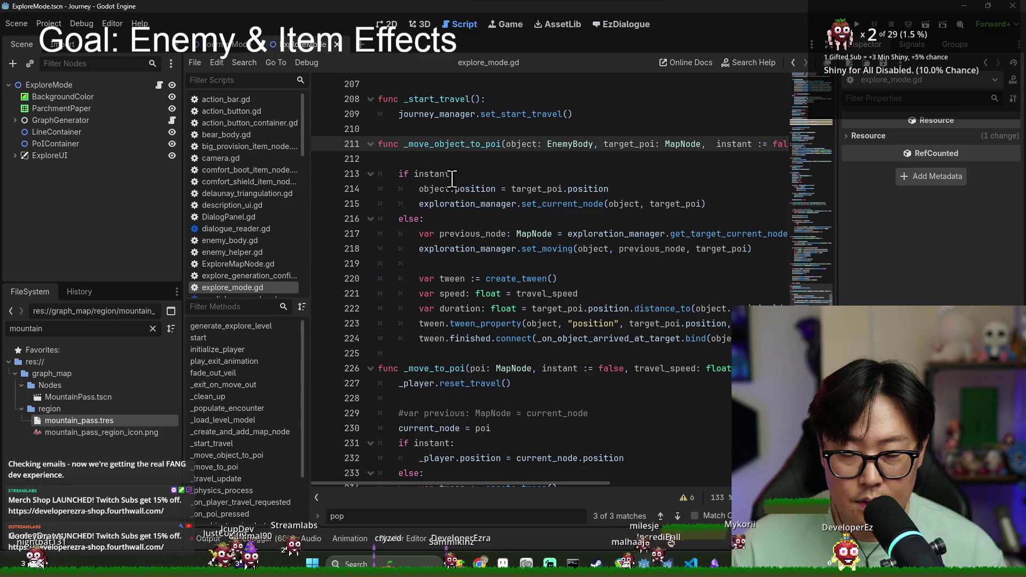
click(479, 160)
Delete the extra blank lines after the comment in _populate_encounter.
scroll(474, 481, left, 5)
key(Escape)
scroll(512, 328, up, 15)
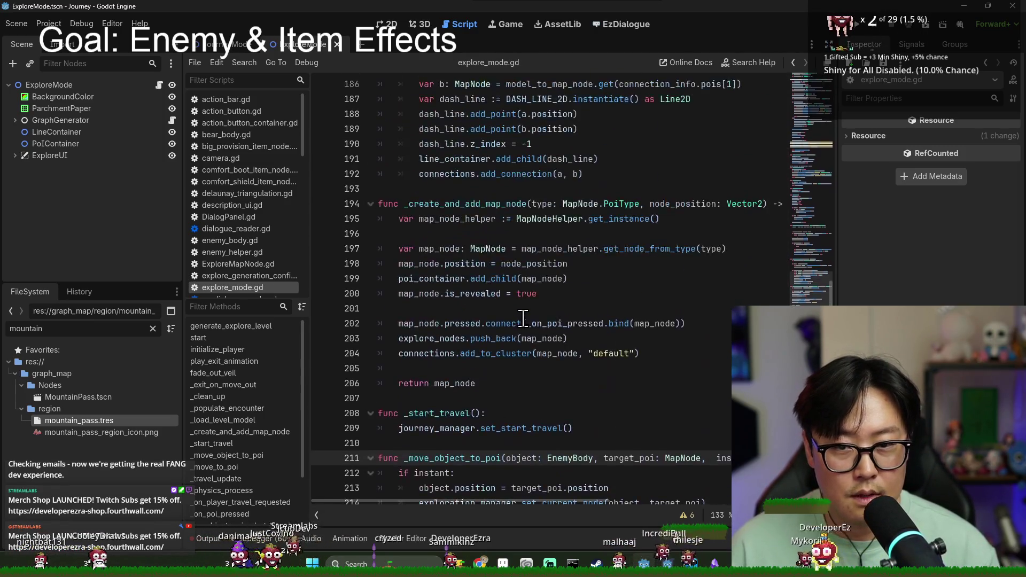
scroll(496, 312, up, 3)
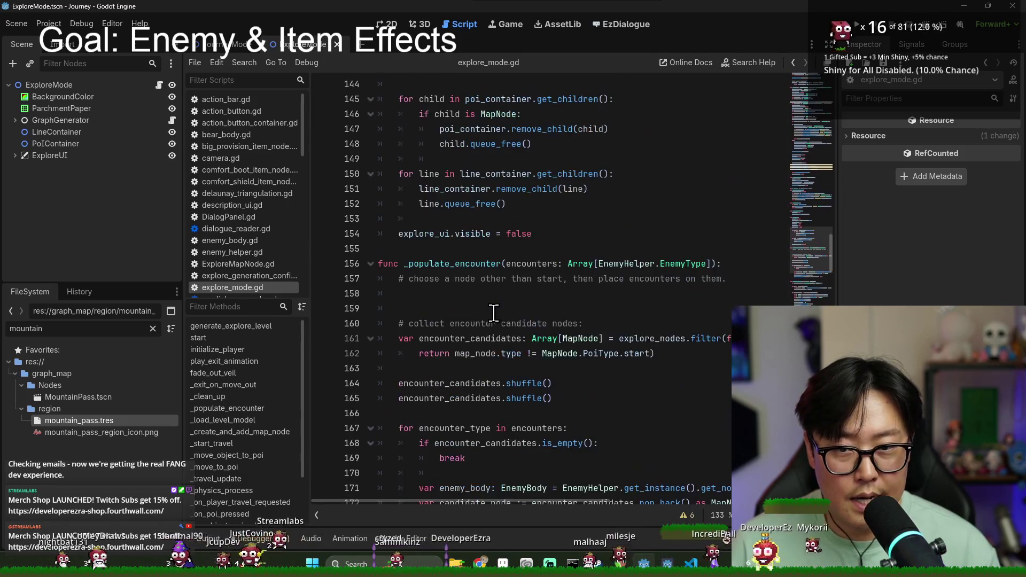
click(460, 309)
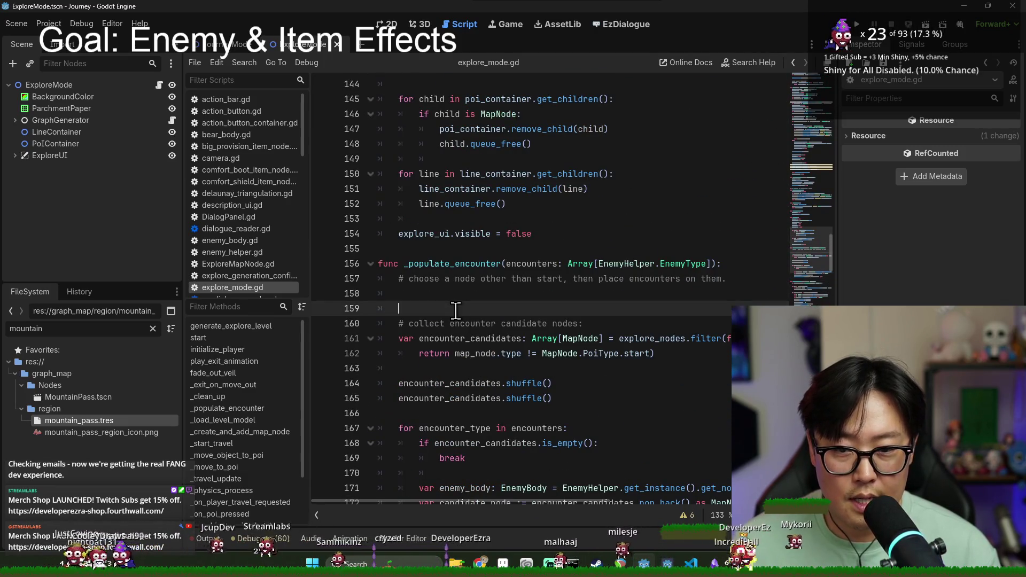
key(BackSpace)
key(BackSpace)
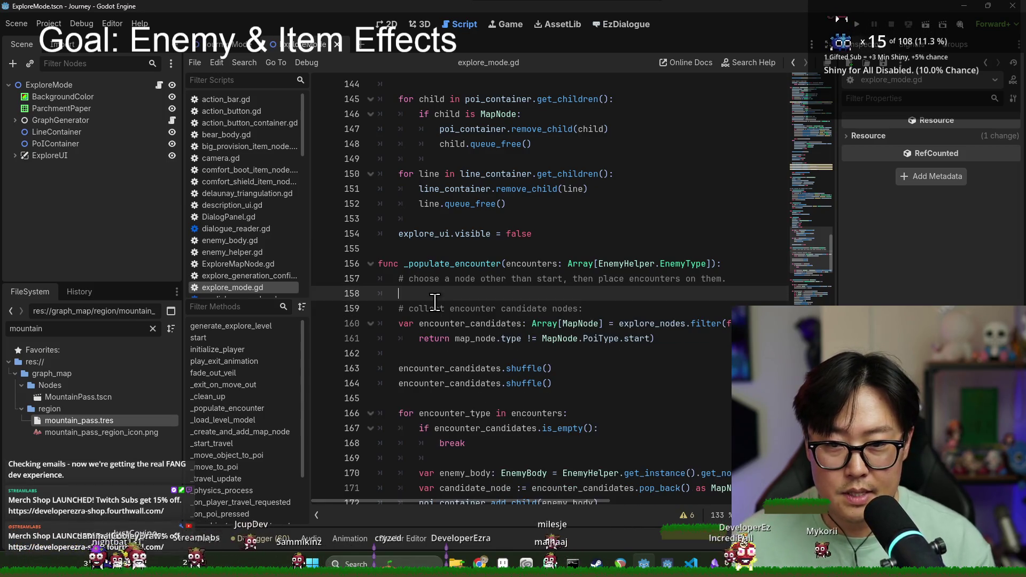
Remove the blank line before _load_level_model and save explore_mode.gd.
scroll(510, 360, down, 3)
double_click(466, 369)
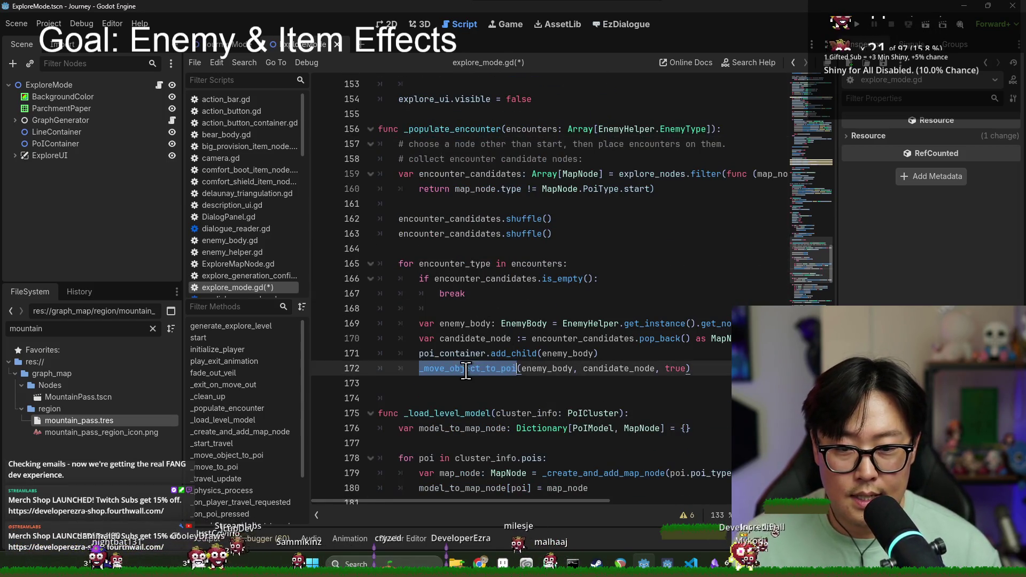
click(461, 380)
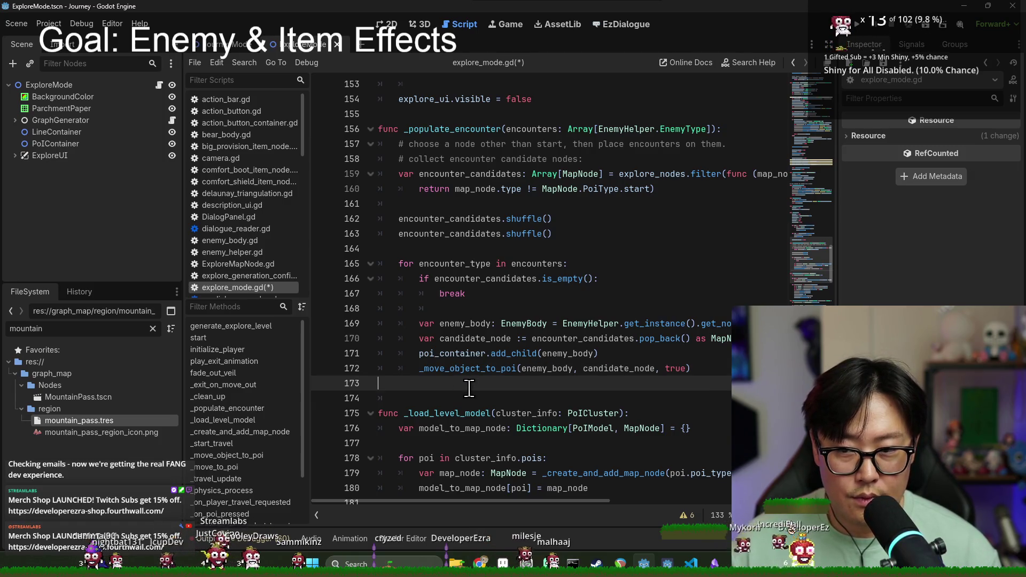
key(BackSpace)
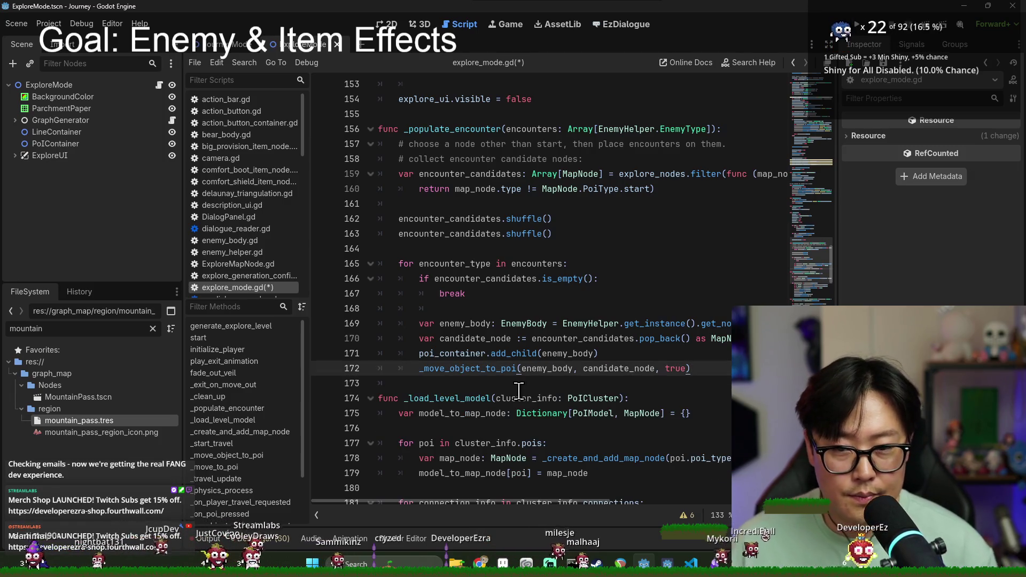
key(Up)
key(Up)
key(Up)
click(415, 383)
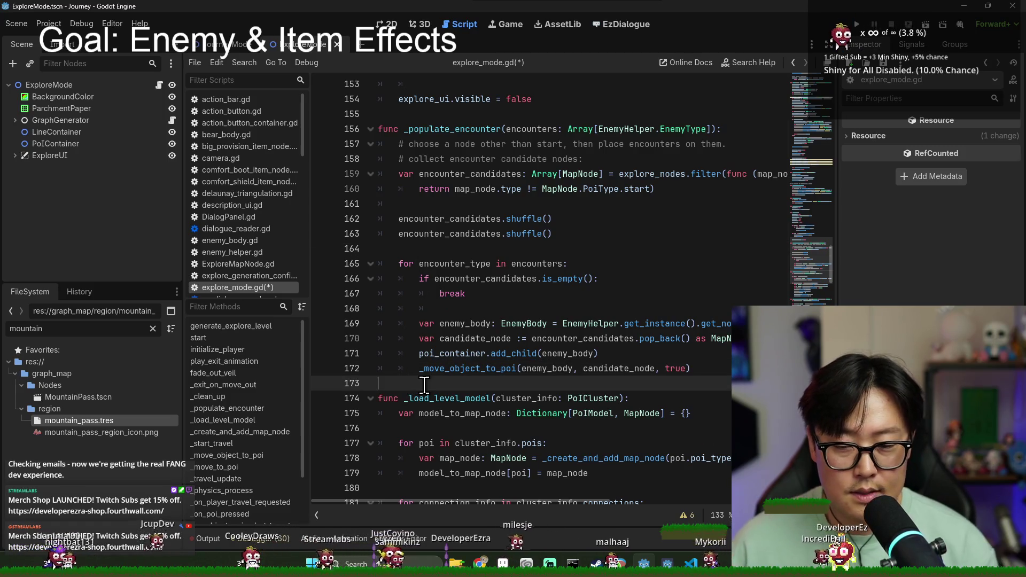
key(ctrl+s)
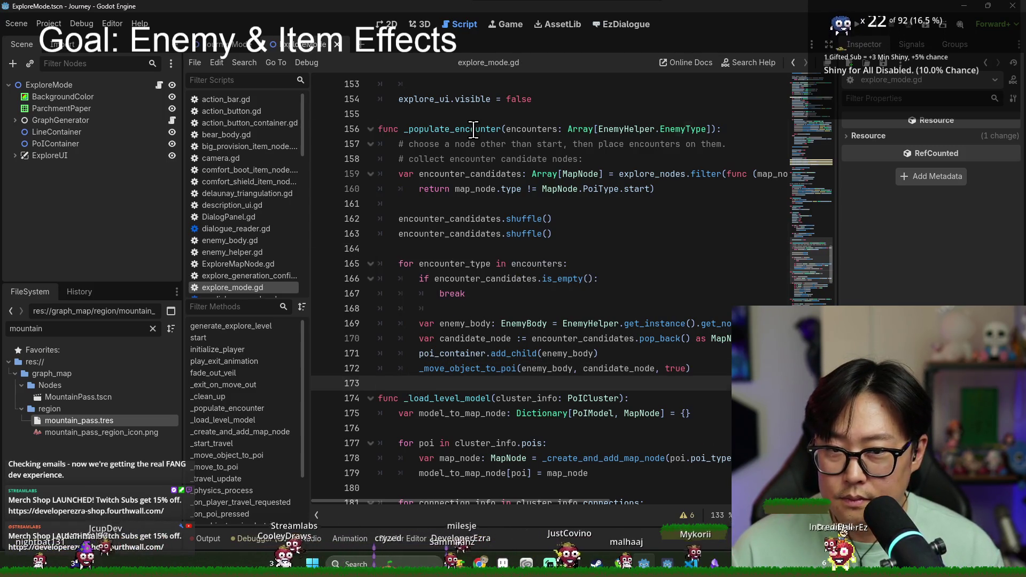
Save the script again and clear the old FileSystem filter text.
scroll(516, 323, up, 10)
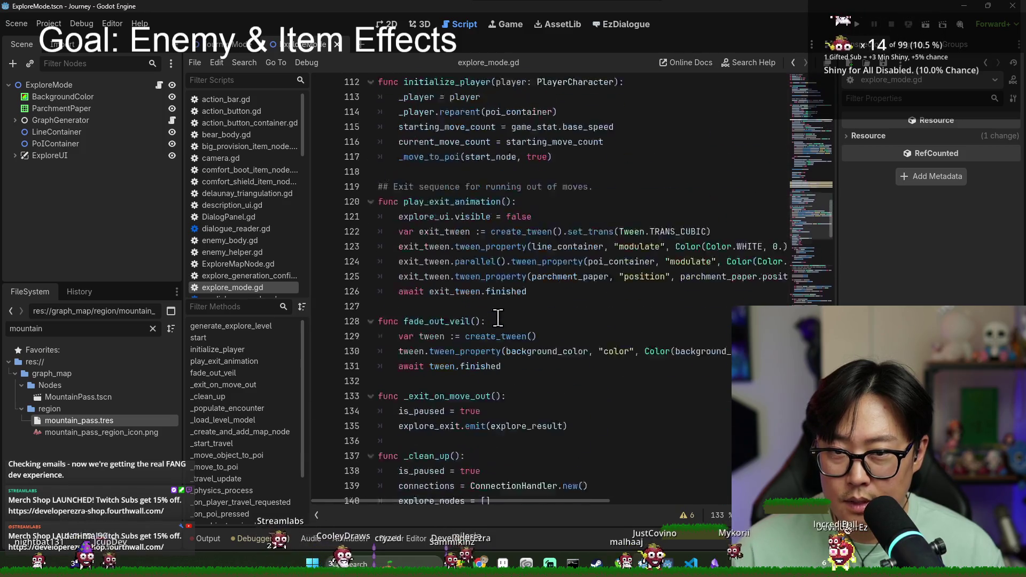
click(387, 414)
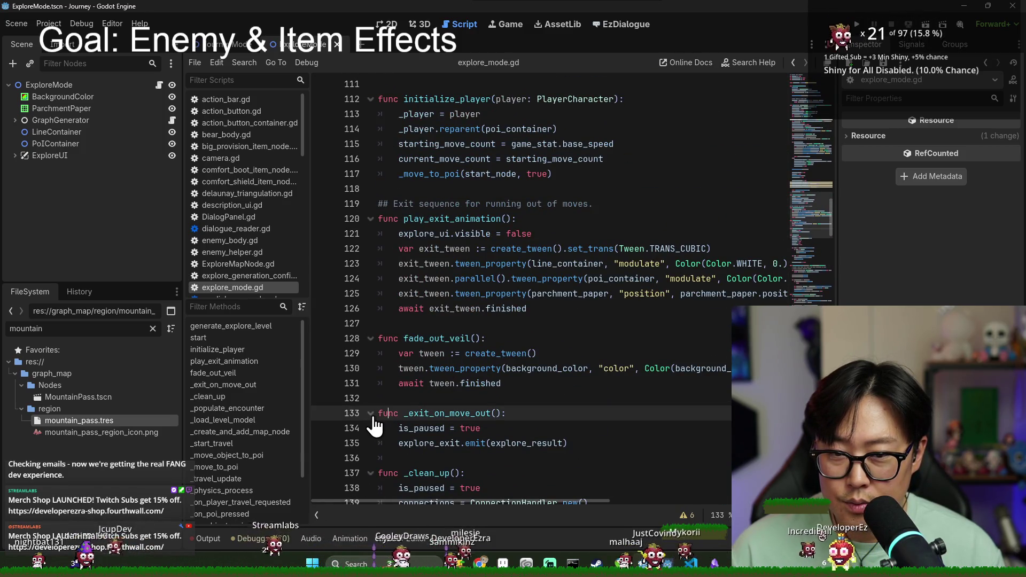
key(ctrl+s)
scroll(449, 353, up, 10)
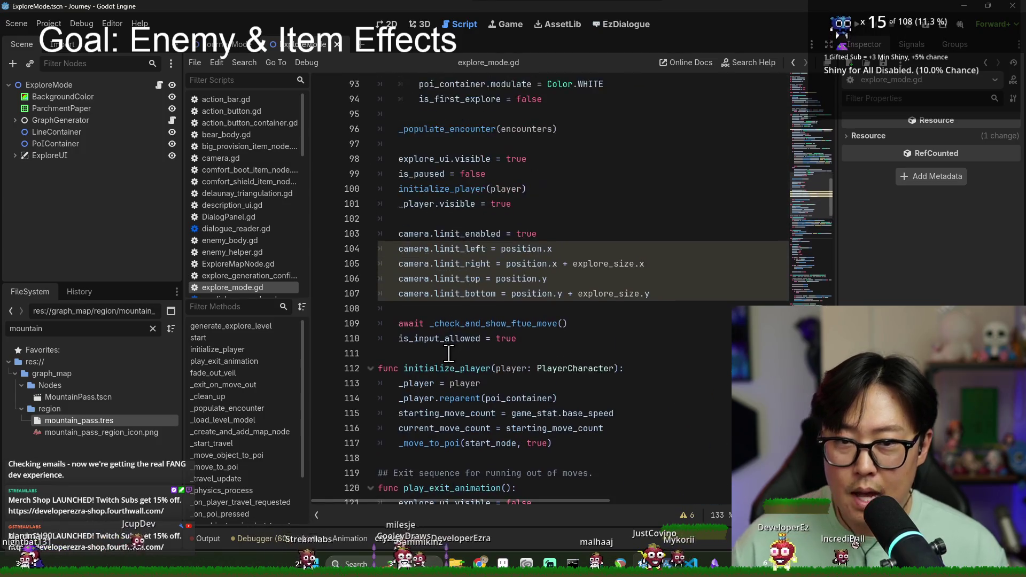
scroll(449, 353, up, 20)
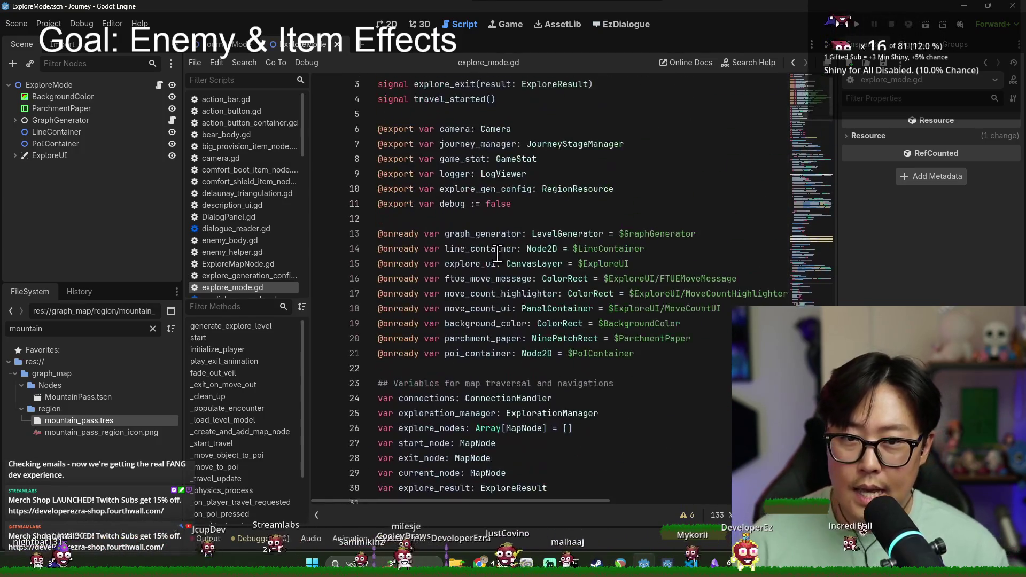
key(ctrl+s)
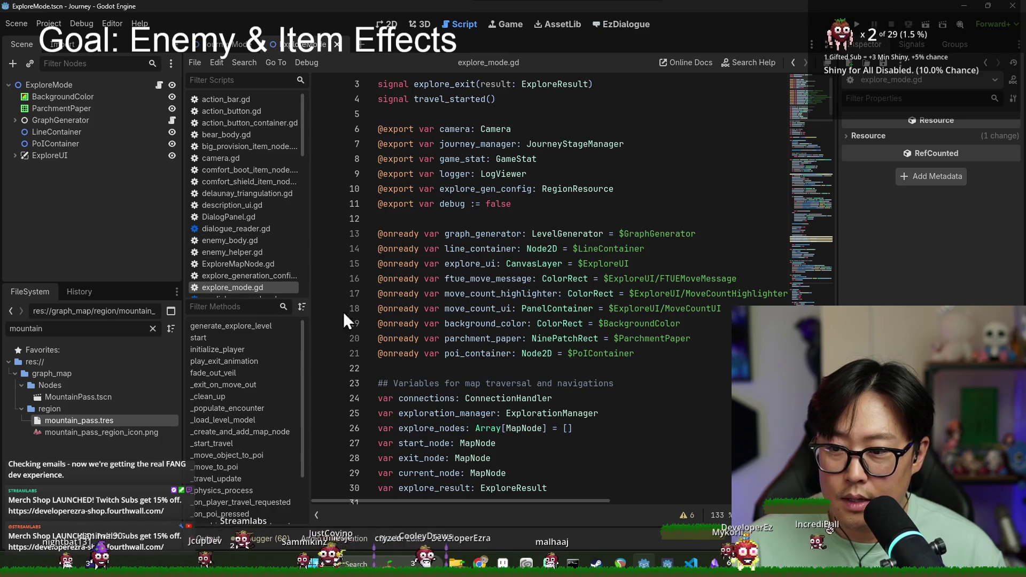
scroll(406, 287, up, 1)
mouse_move(436, 295)
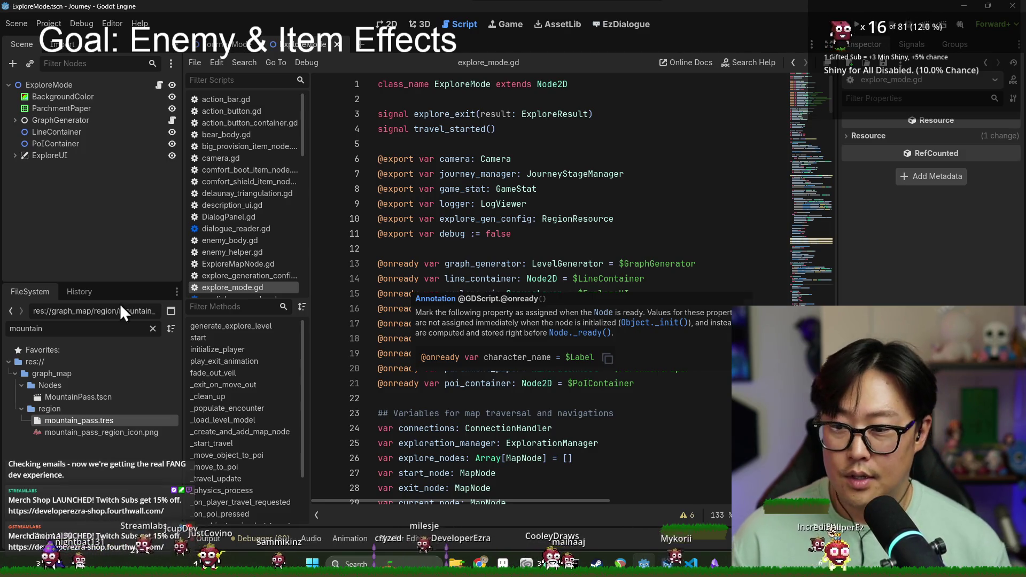
key(ctrl+a)
Open enemy_body.gd via the 'enemy' filter, discard a half-written func _process line, and save.
text(enemy)
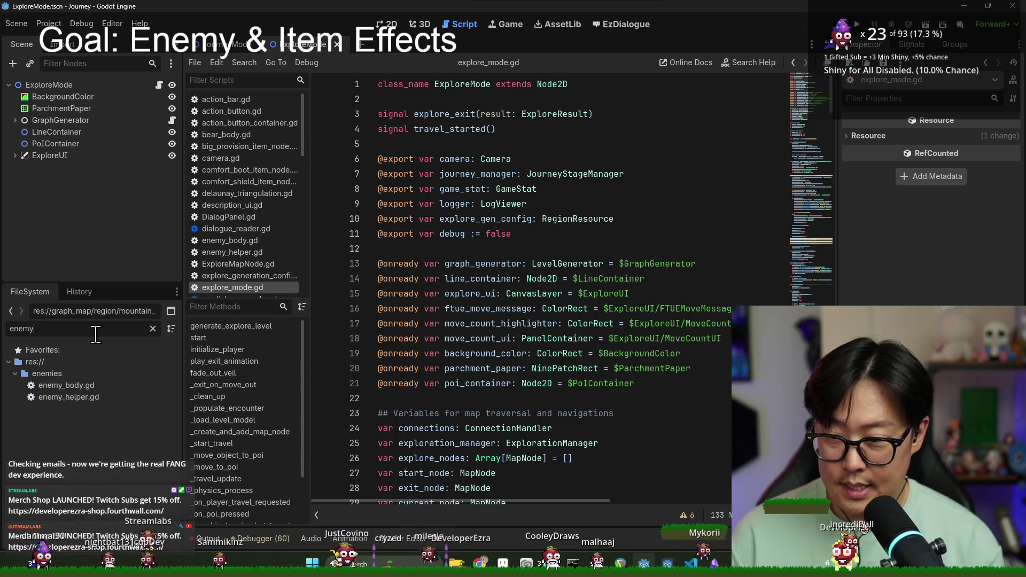
double_click(92, 385)
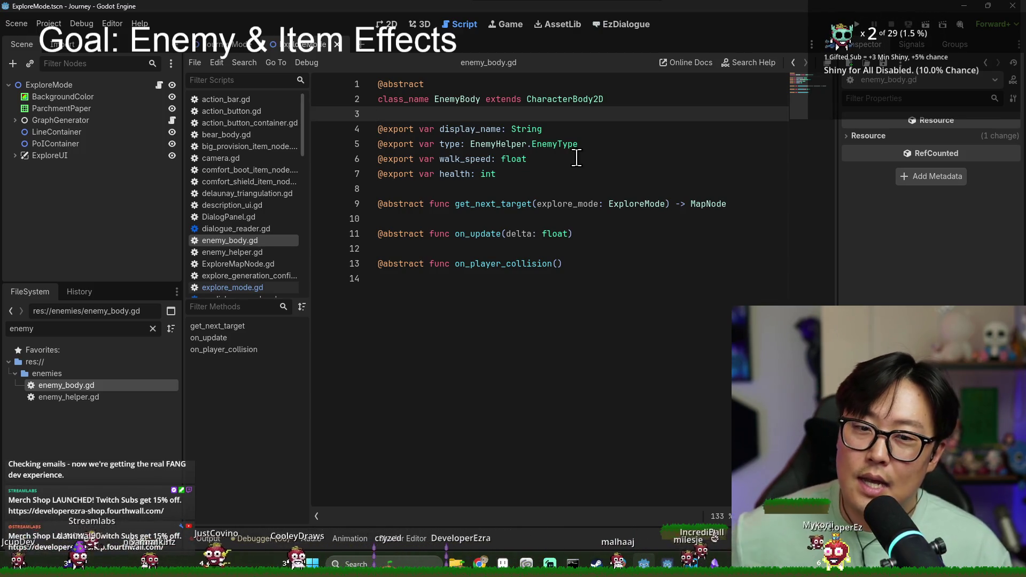
click(593, 267)
key(Return)
key(Return)
text(func)
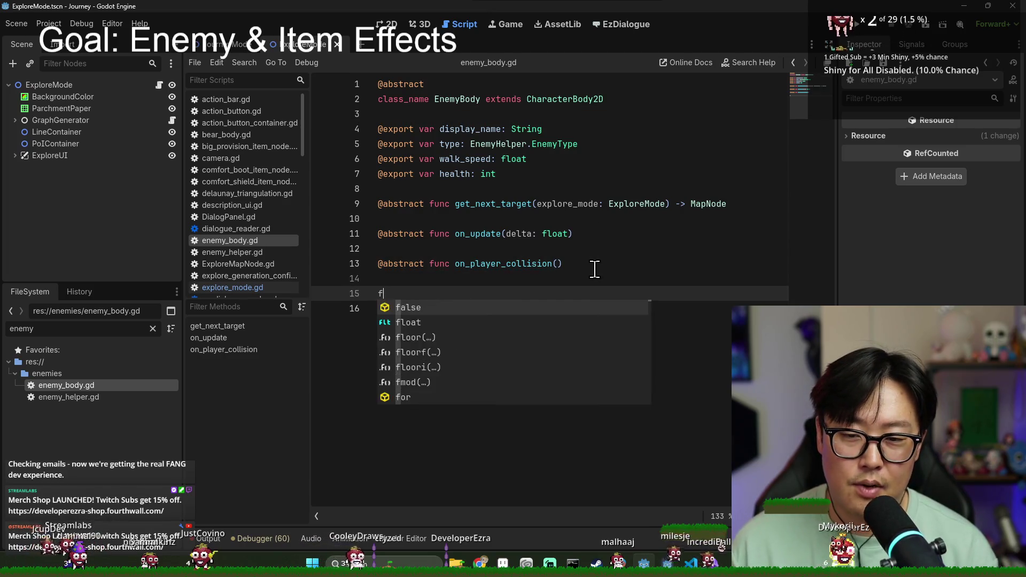
text( _proce)
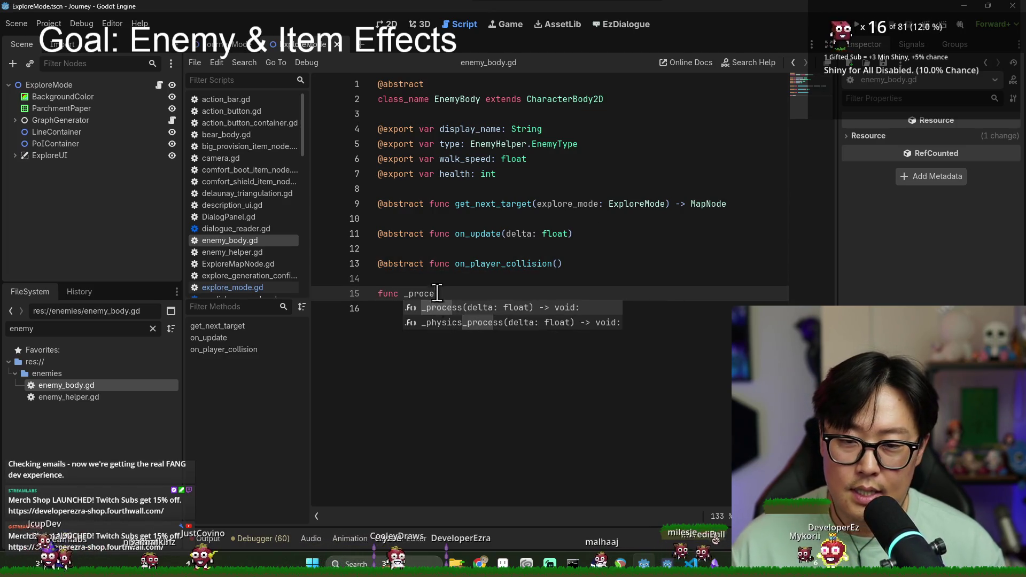
drag(442, 299, 430, 282)
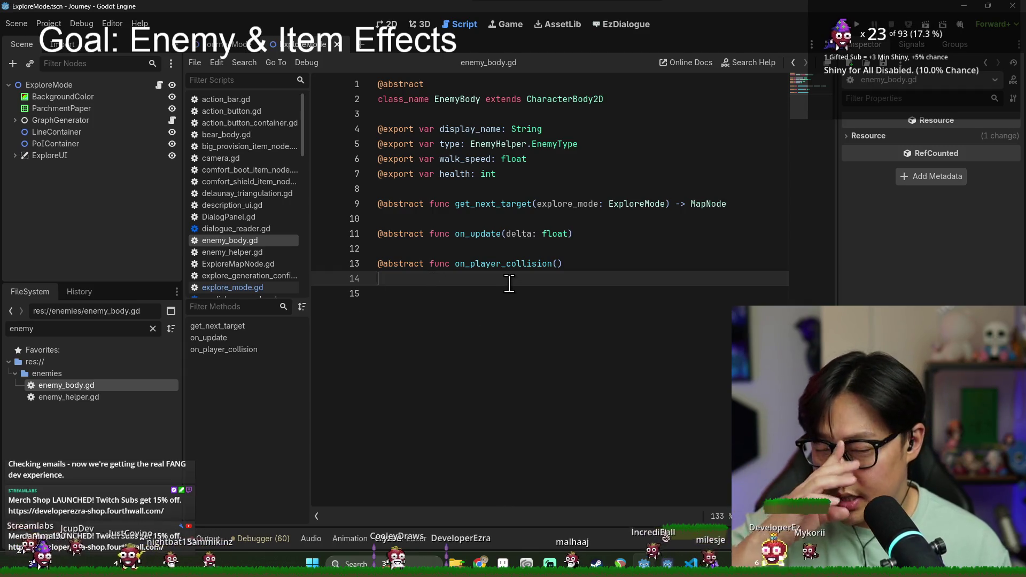
key(BackSpace)
key(ctrl+s)
Start a 'signal' declaration on a new line 4 below the class_name line.
double_click(470, 234)
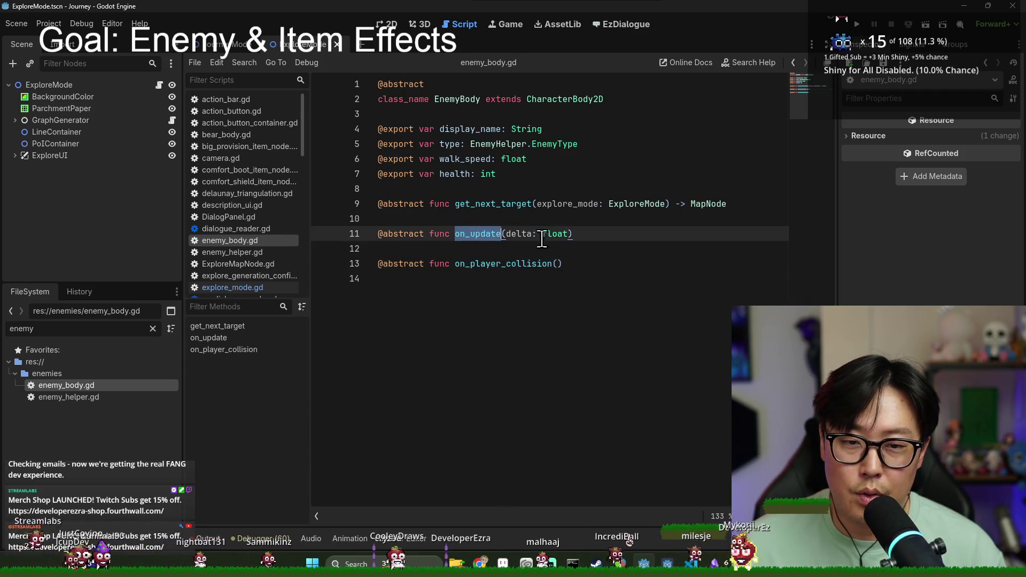
key(Right)
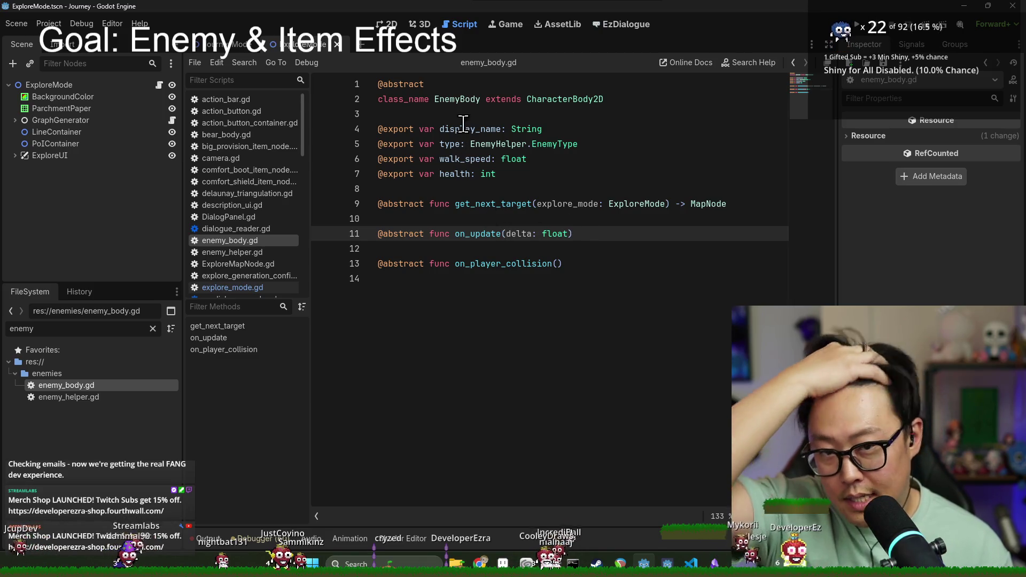
click(610, 102)
key(Return)
key(Return)
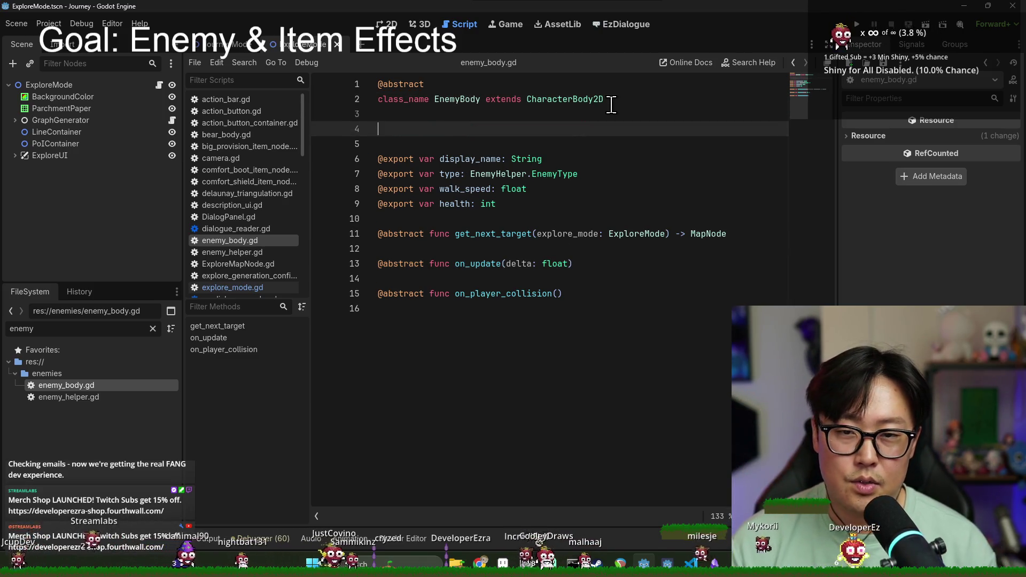
text(signal)
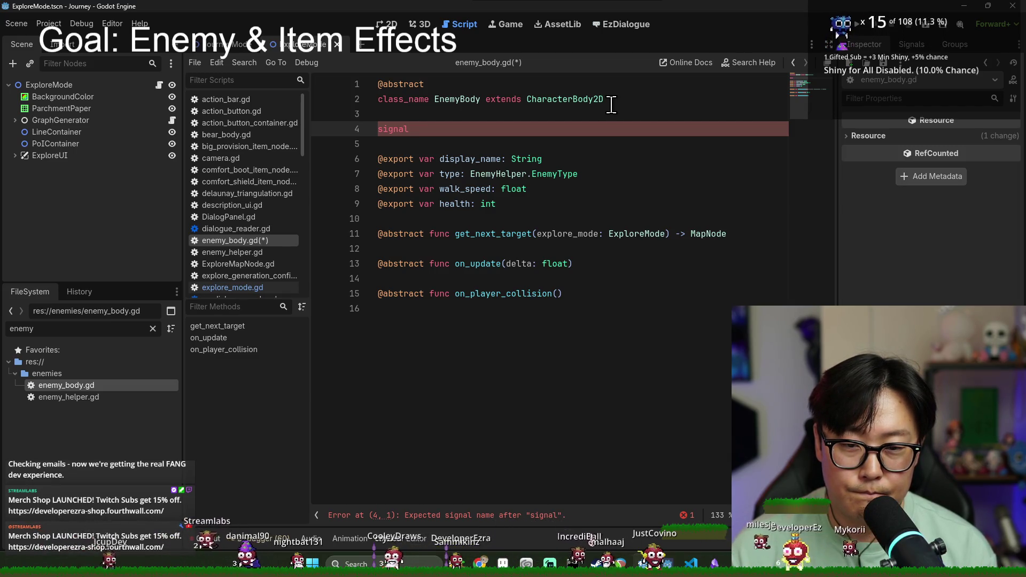
double_click(500, 234)
click(451, 129)
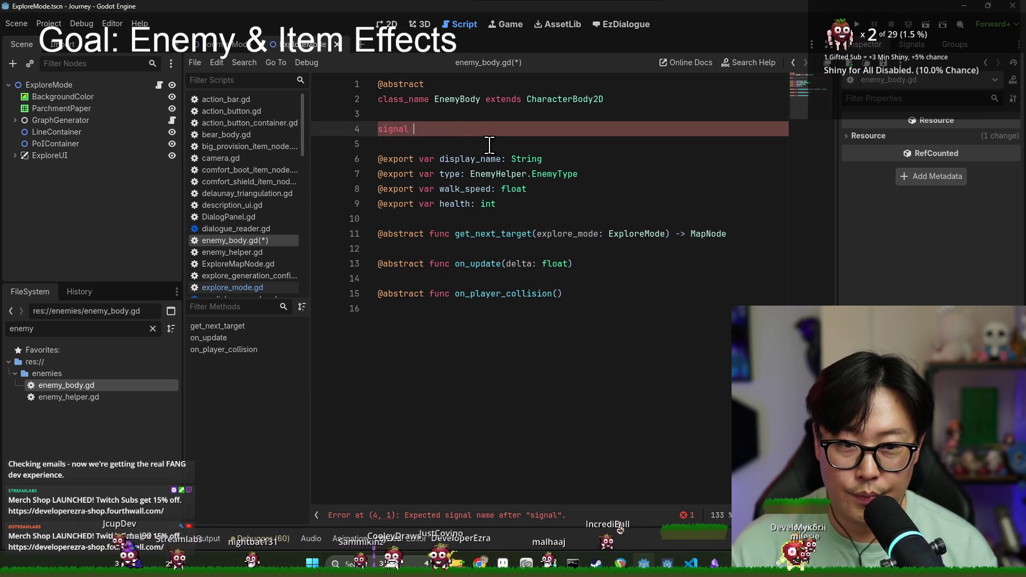
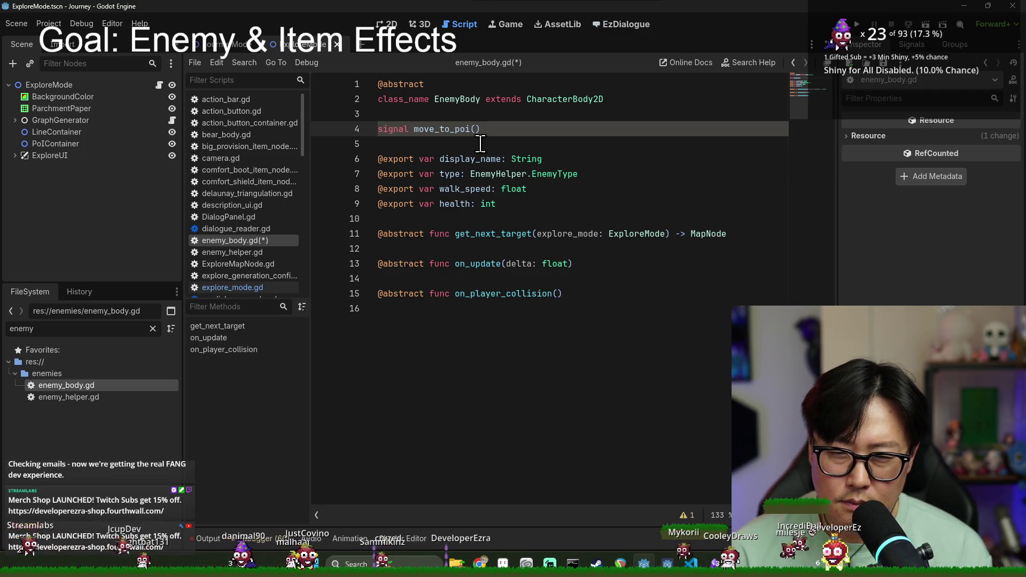
Give the move_to_poi signal a map_node: MapNode parameter and delete the get_next_target declaration.
text(map_node: Ma)
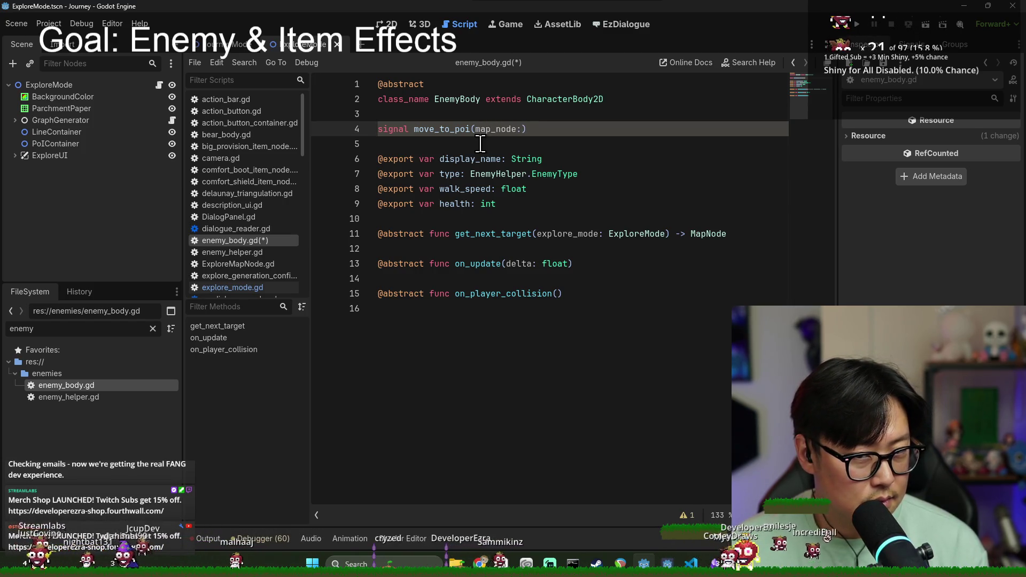
text(pNode))
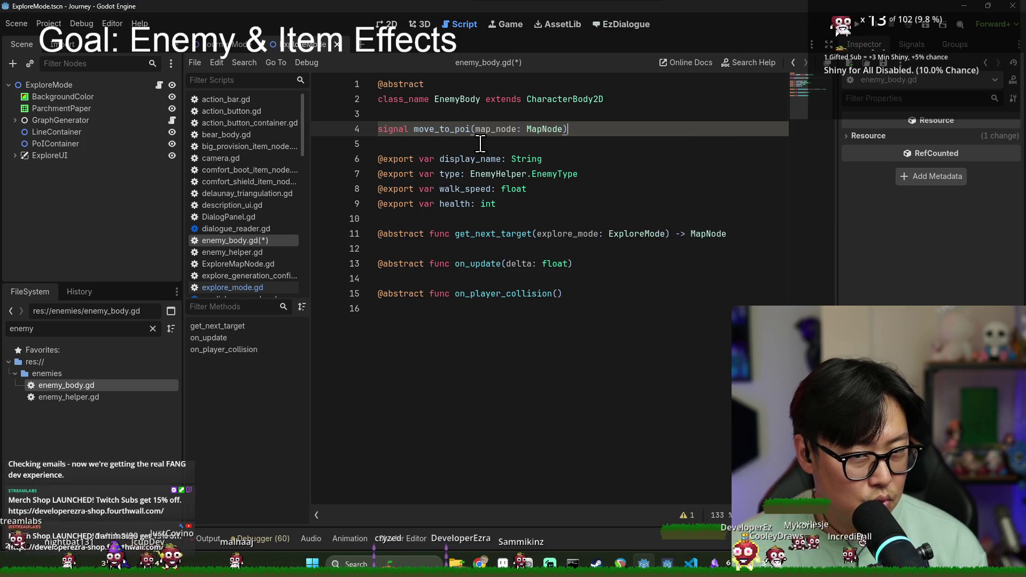
click(476, 233)
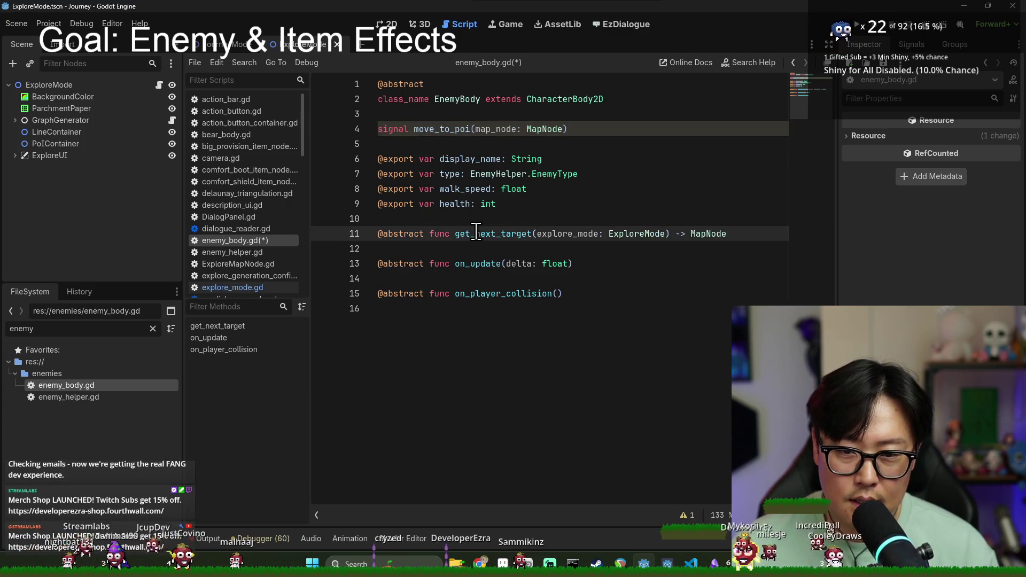
triple_click(489, 234)
key(BackSpace)
key(BackSpace)
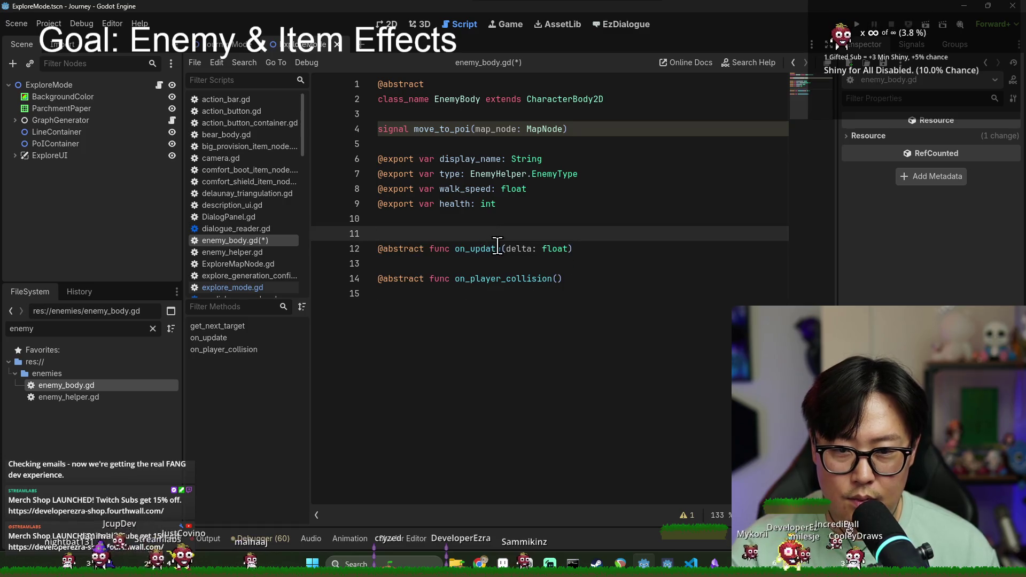
Begin a second parameter after delta in the on_update declaration.
double_click(479, 233)
double_click(511, 233)
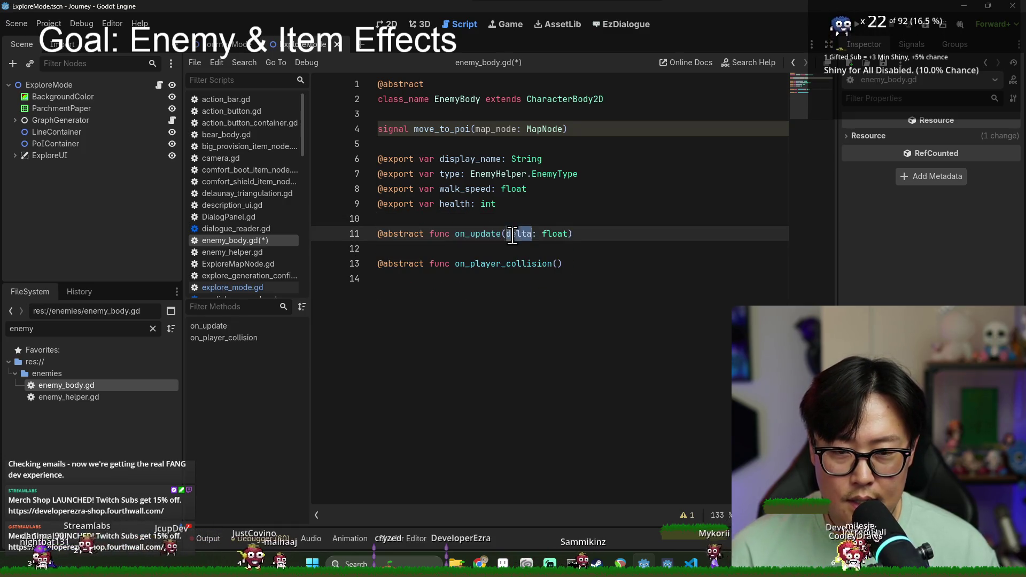
click(571, 234)
text(,)
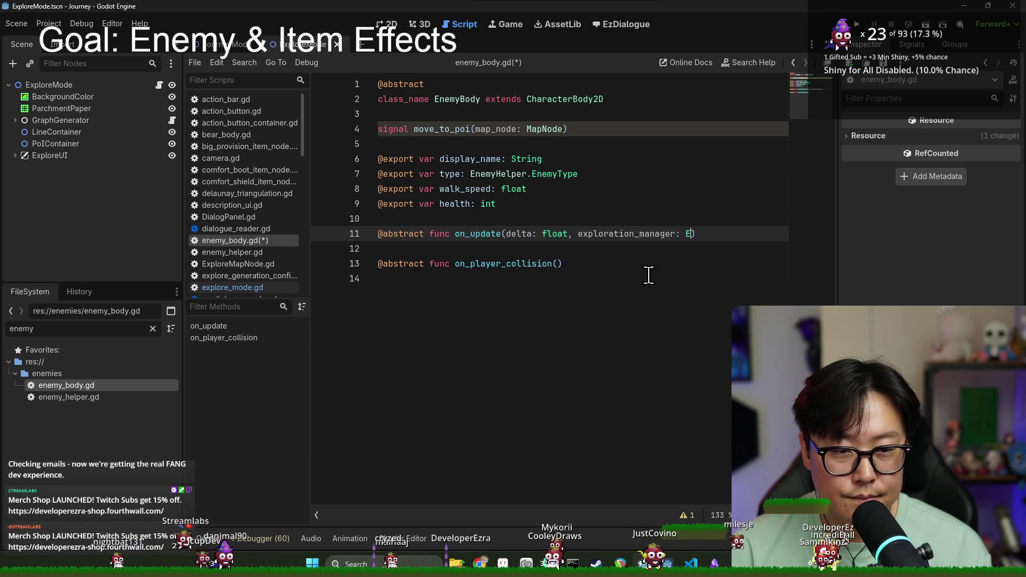
Type on_update's exploration_manager parameter as ExplorationManager and save enemy_body.gd.
text(Explo)
key(Return)
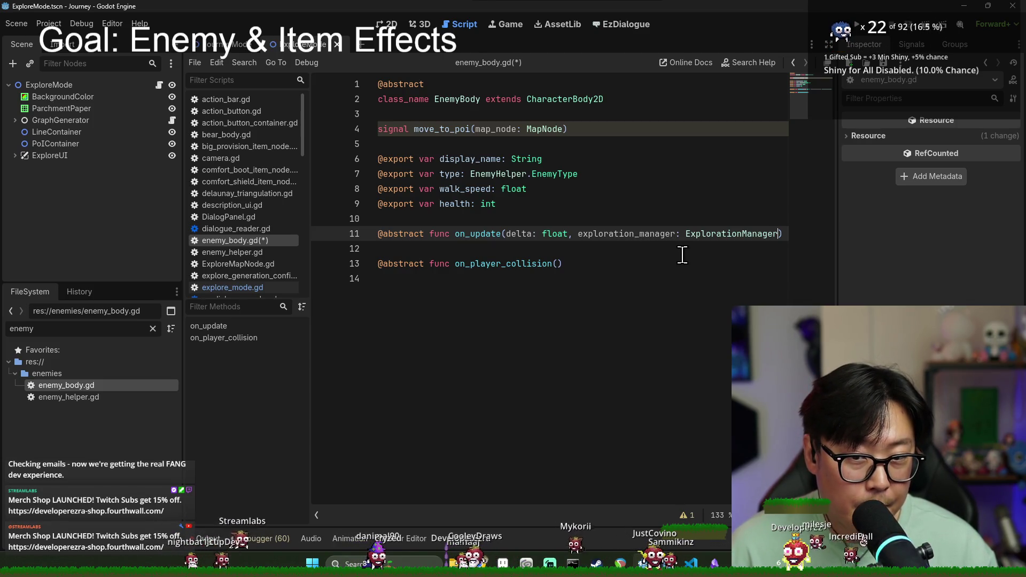
double_click(733, 236)
double_click(618, 236)
double_click(733, 236)
click(635, 235)
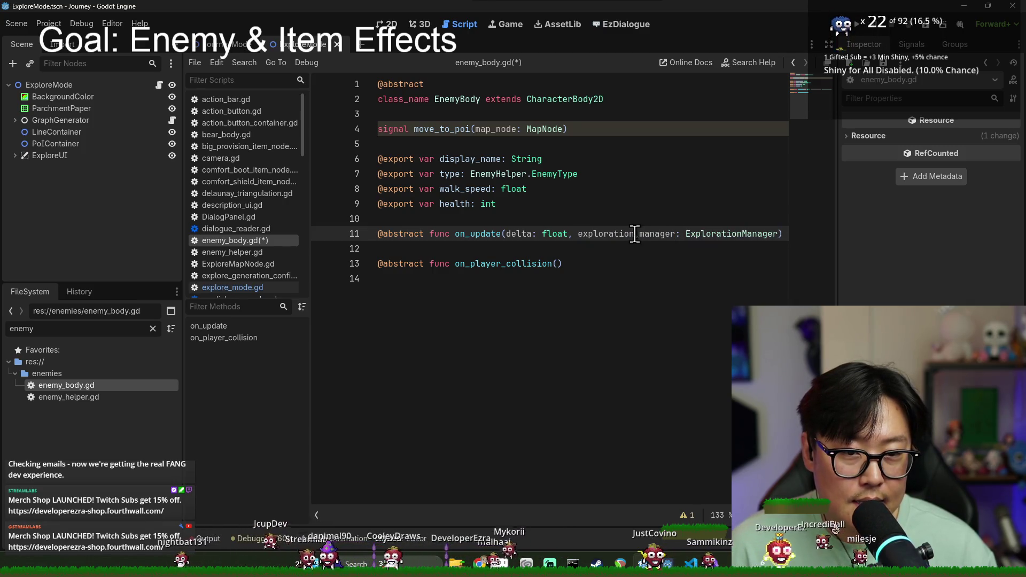
double_click(635, 235)
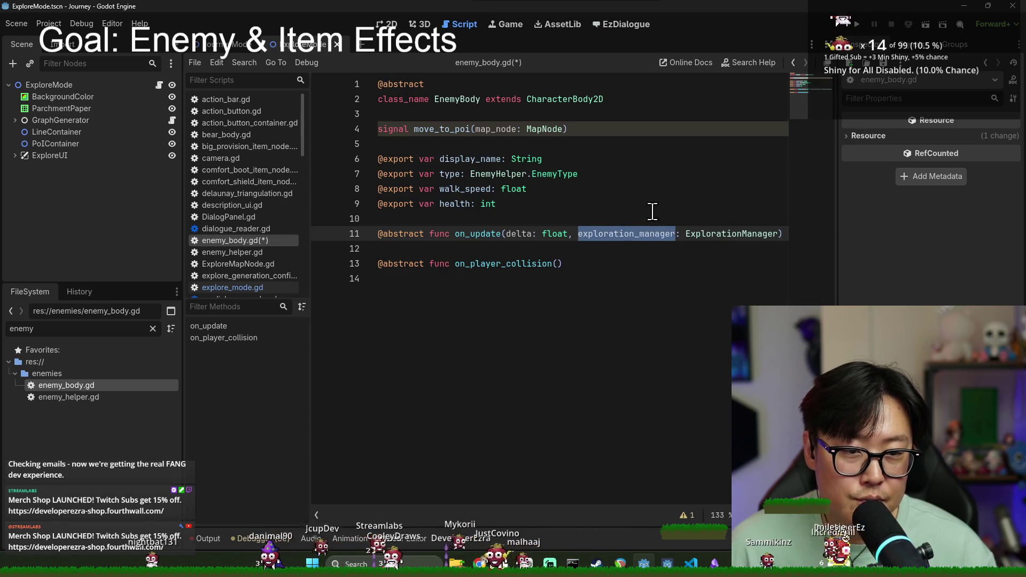
double_click(710, 235)
click(630, 235)
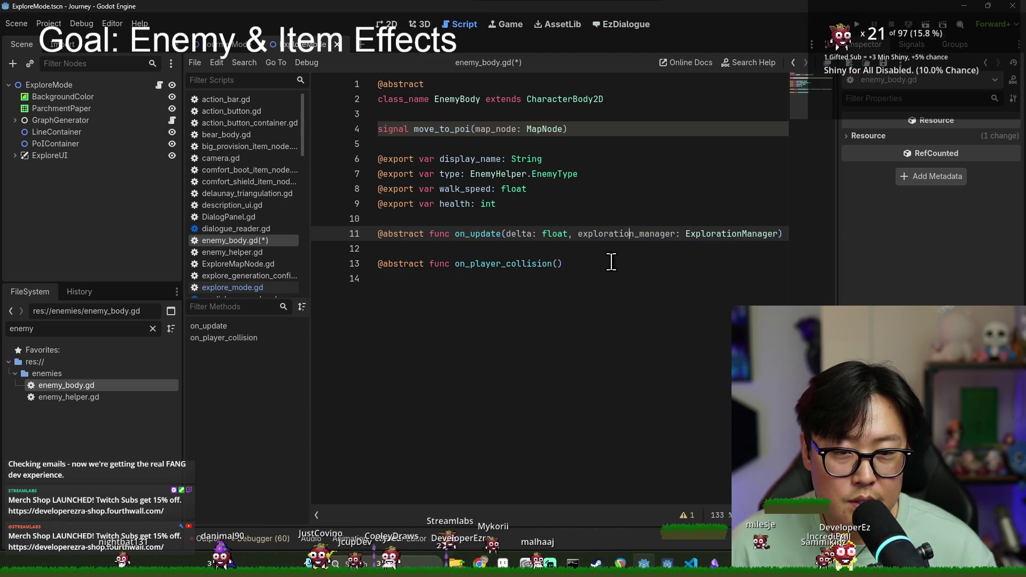
double_click(616, 235)
key(ctrl+s)
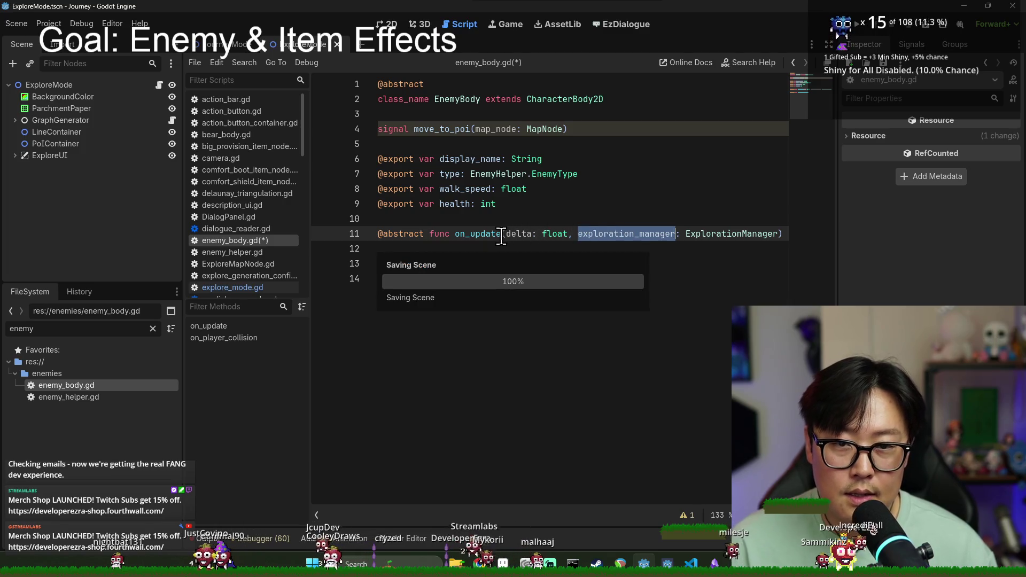
Rename the move_to_poi signal to attempt_to_move and save the script.
double_click(444, 130)
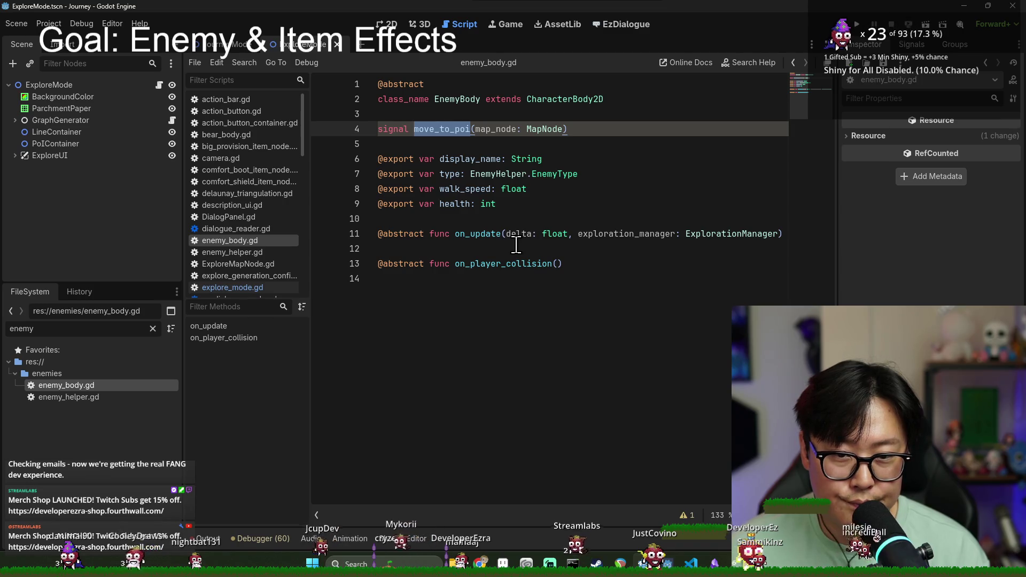
text(attempt_to_move)
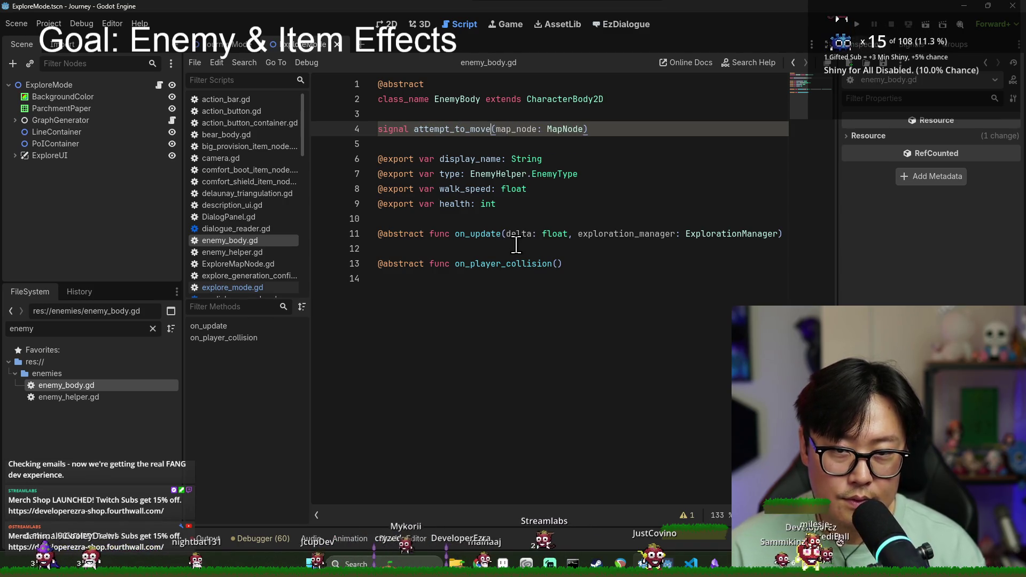
key(ctrl+s)
key(ctrl+s)
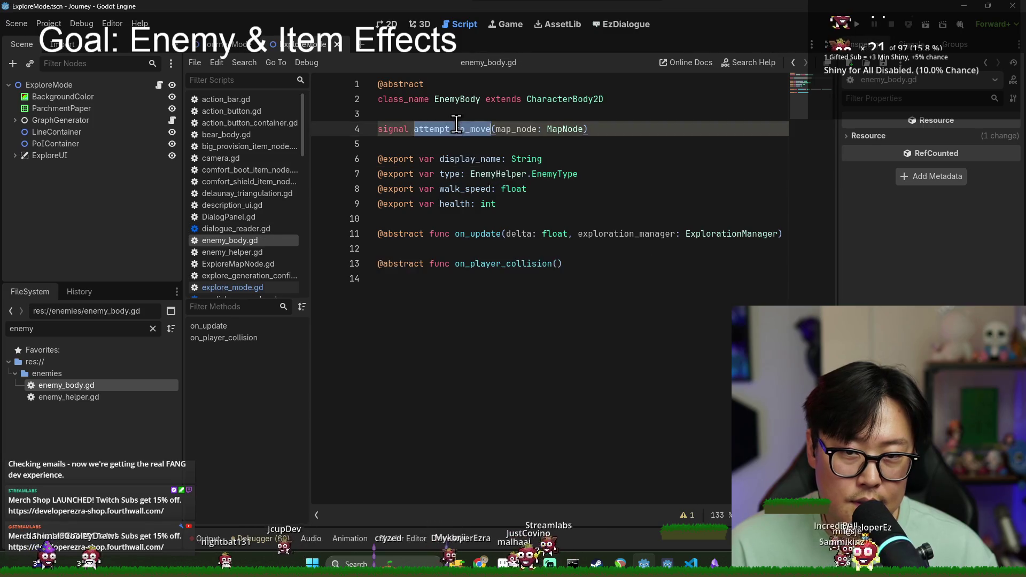
click(473, 233)
click(470, 129)
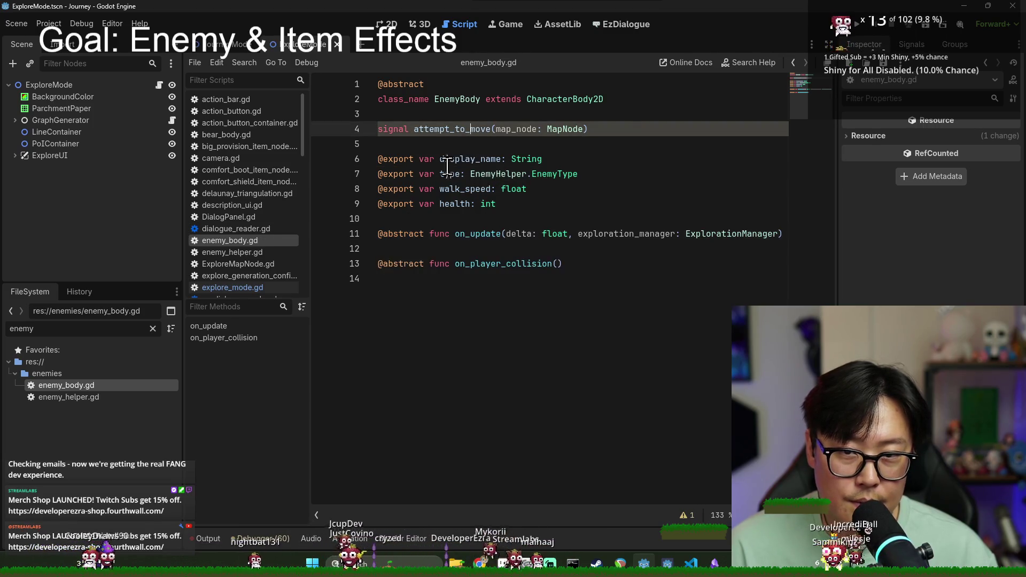
click(473, 245)
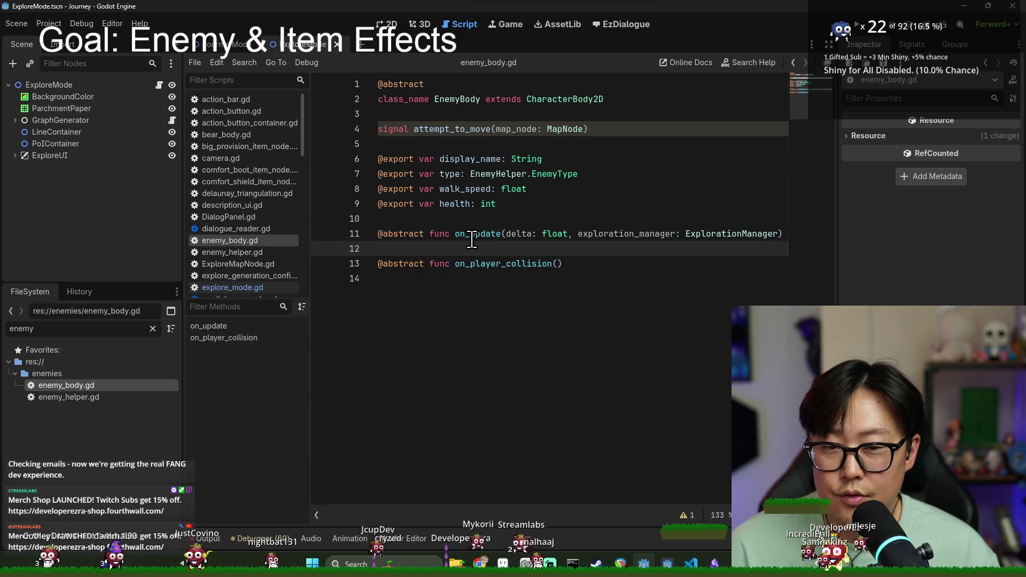
key(Up)
key(Up)
key(Up)
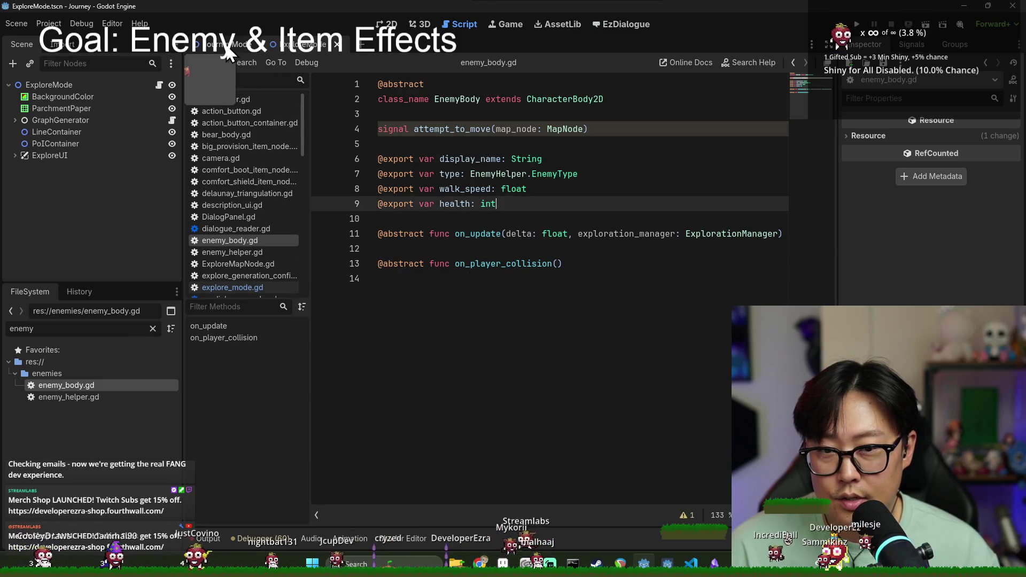
Open explore_mode.gd and go to the end of the _on_object_arrived_at_target function.
click(158, 85)
scroll(507, 292, down, 15)
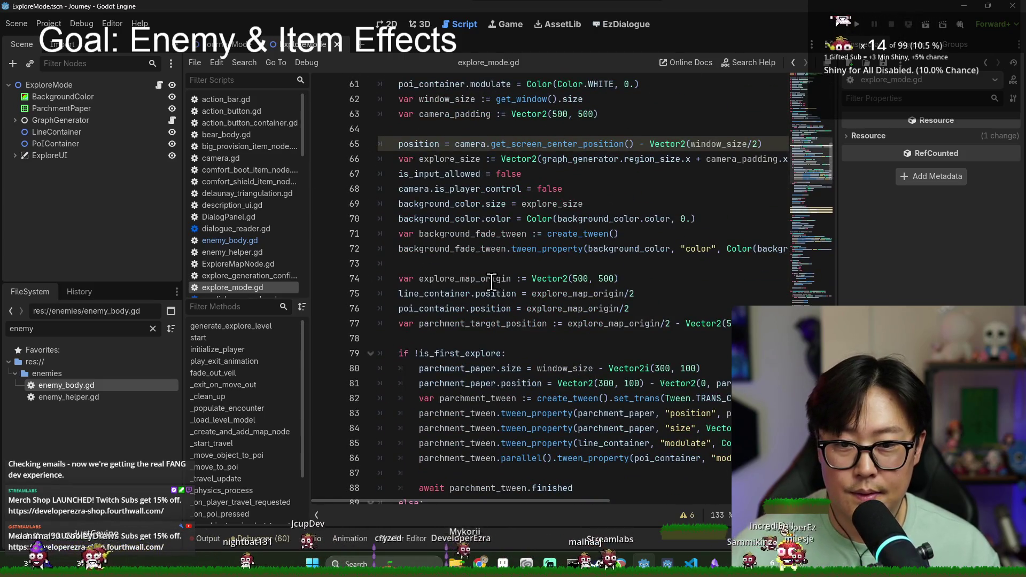
scroll(250, 428, down, 3)
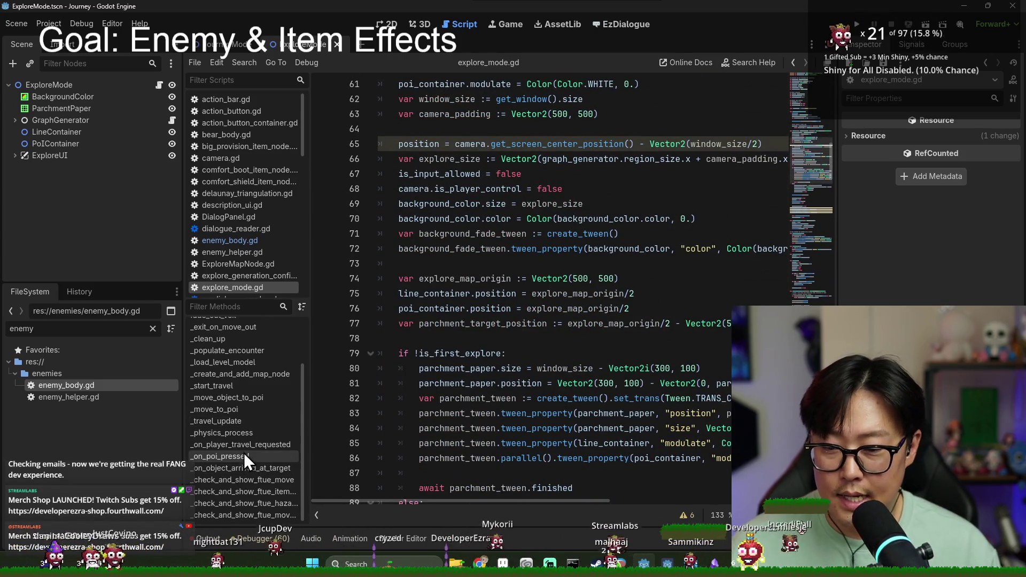
click(248, 469)
double_click(436, 294)
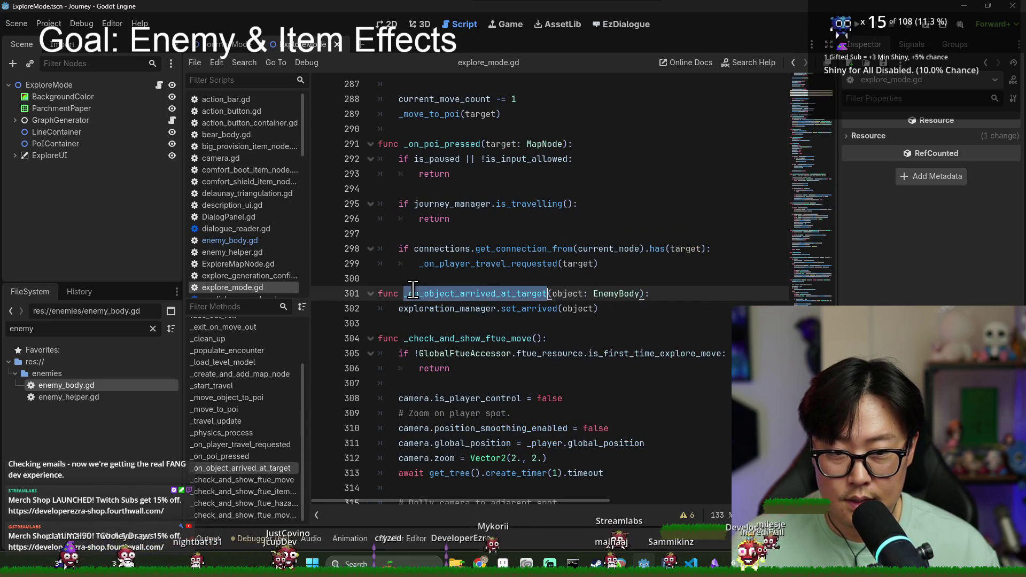
click(631, 311)
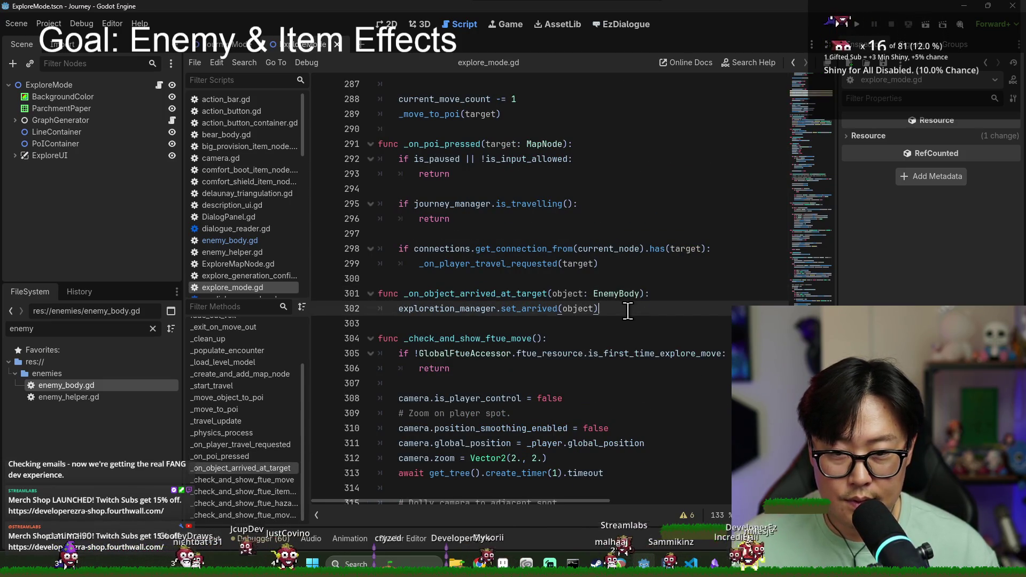
Declare a new _on_enemy_move_requested handler taking an EnemyBody, with a pass body, and save.
key(Return)
key(Return)
text(c _on_)
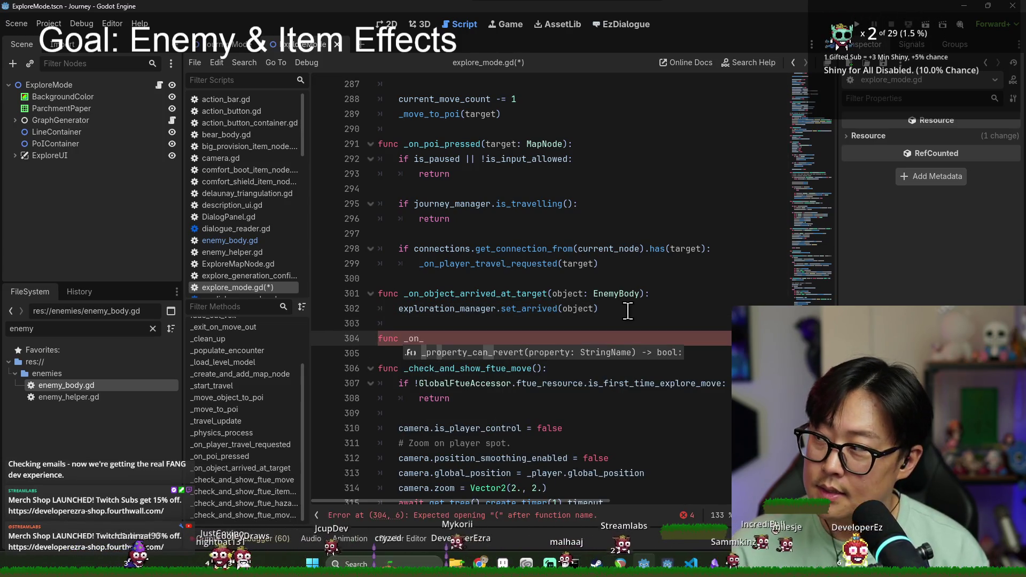
text(enemy_move)
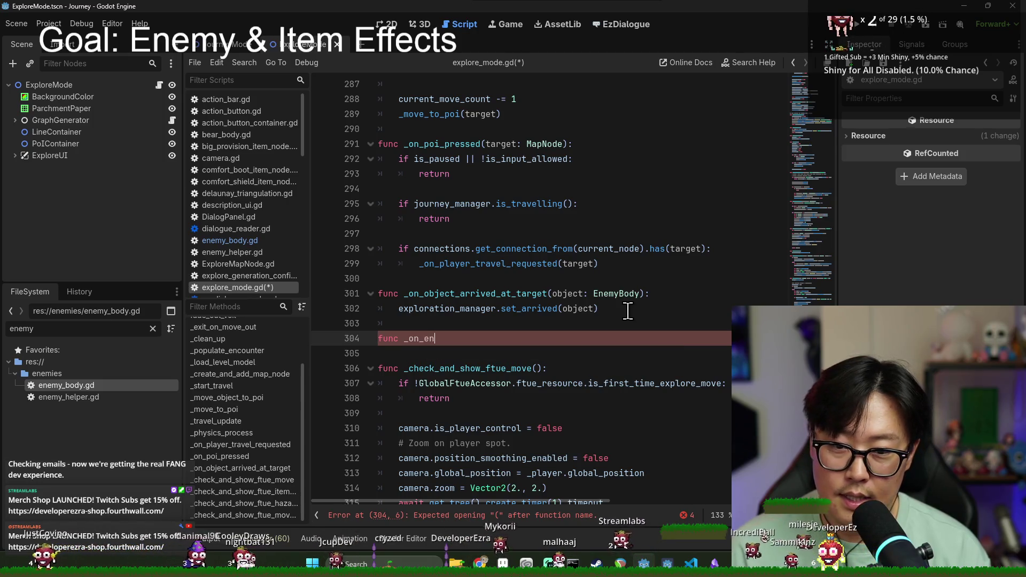
text(_requested()
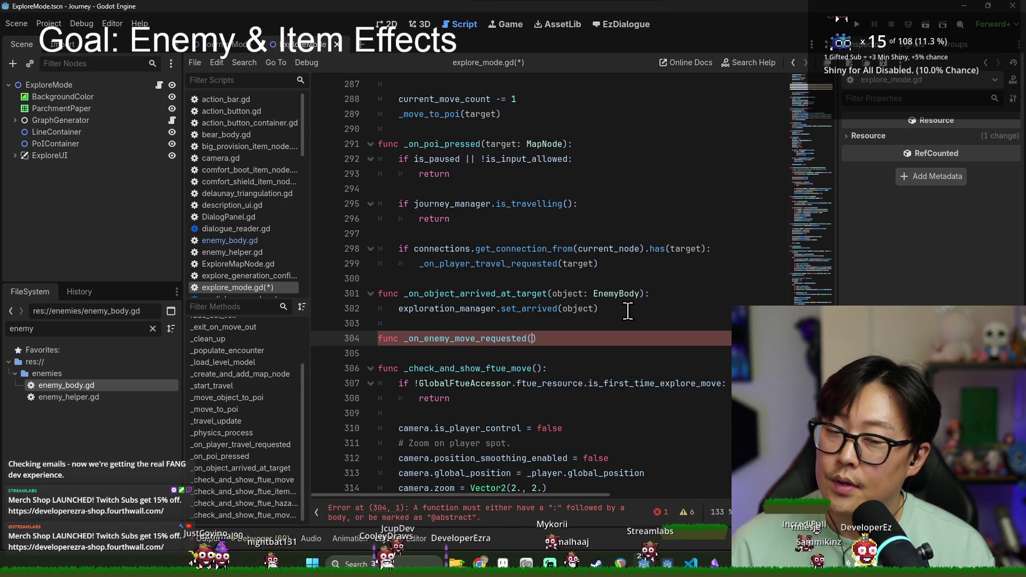
text(get_node: MapNode)
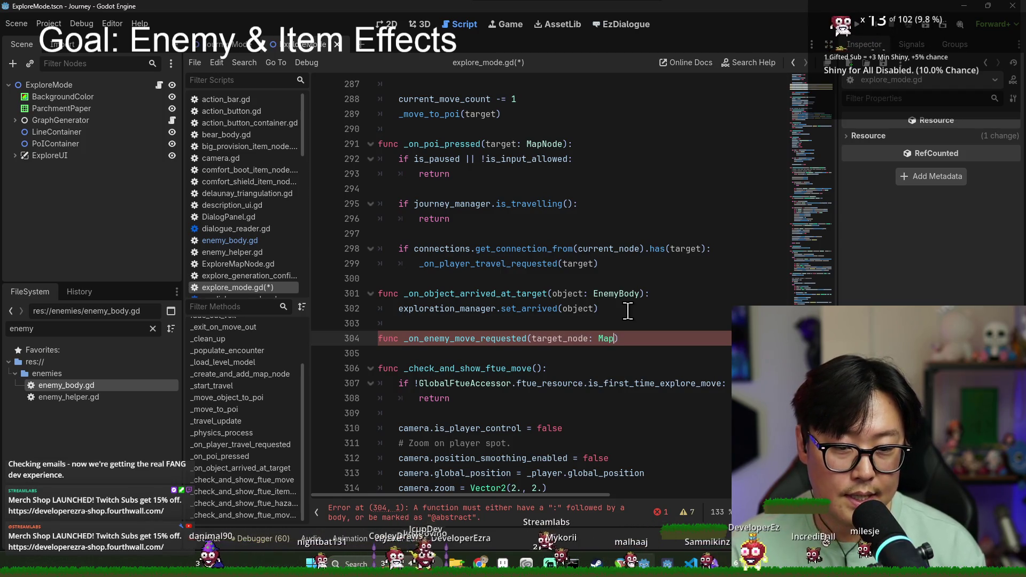
click(534, 339)
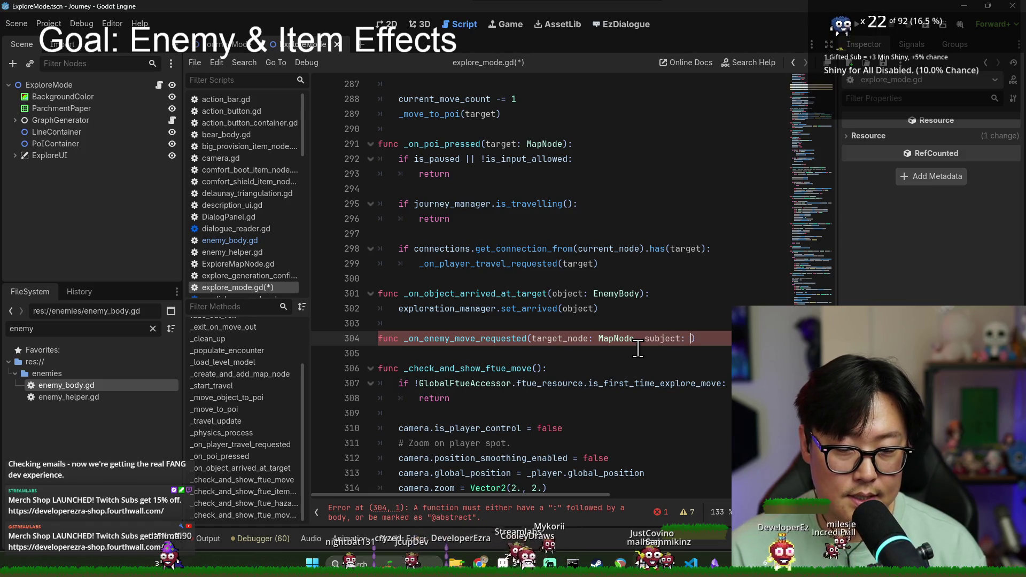
text(yBody):)
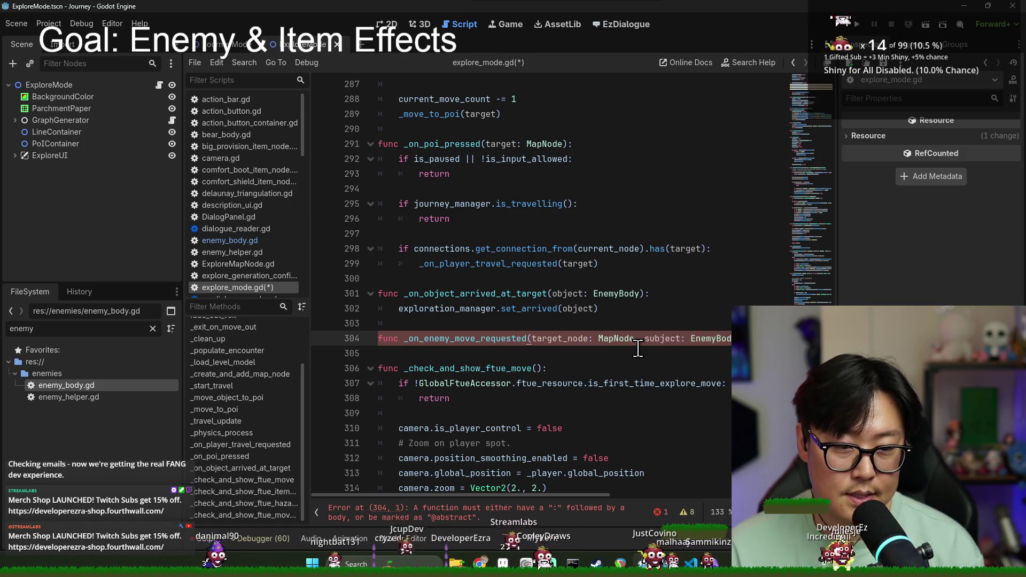
key(Return)
text(pass)
key(ctrl+s)
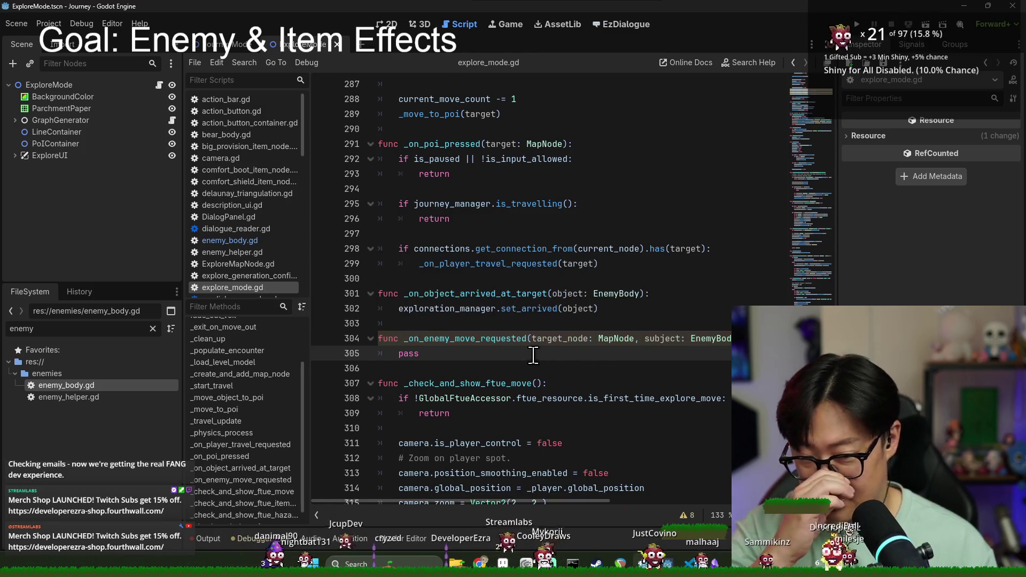
Replace pass with _move_object_to_poi(subject, target_node, false, subject.walk_speed) and save.
double_click(403, 353)
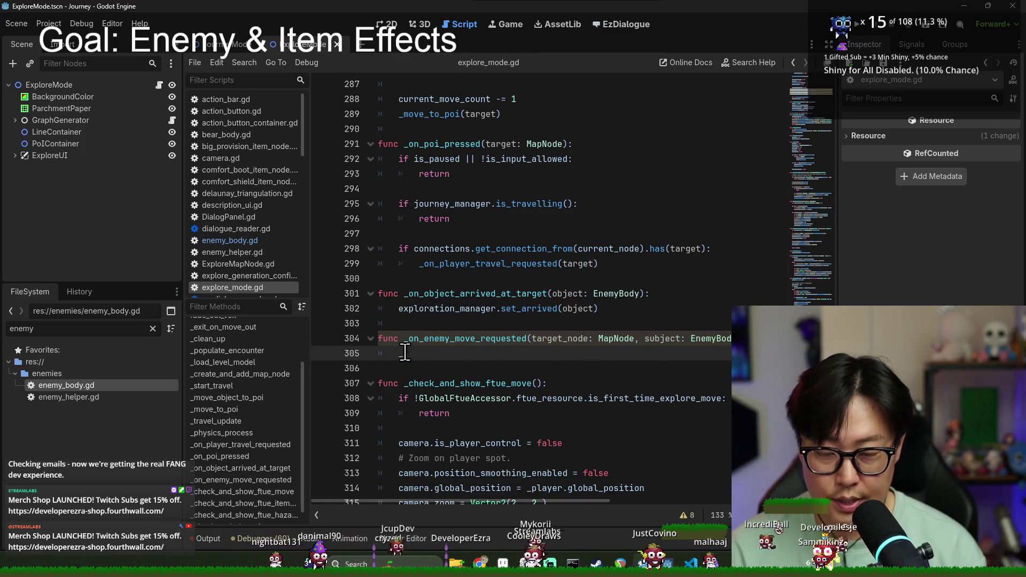
text(mo)
key(Return)
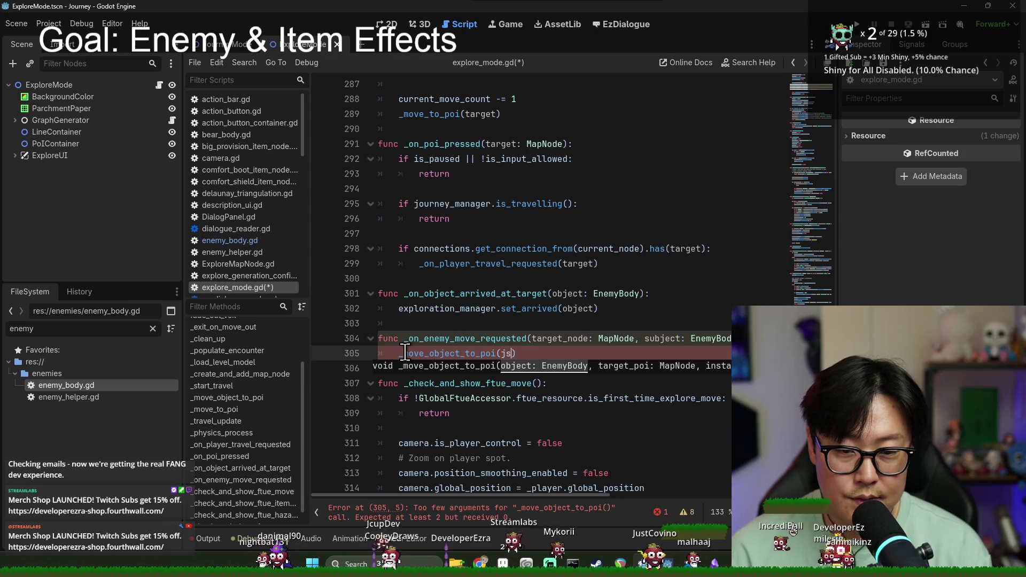
key(BackSpace)
key(BackSpace)
text(sub)
key(Return)
text(,)
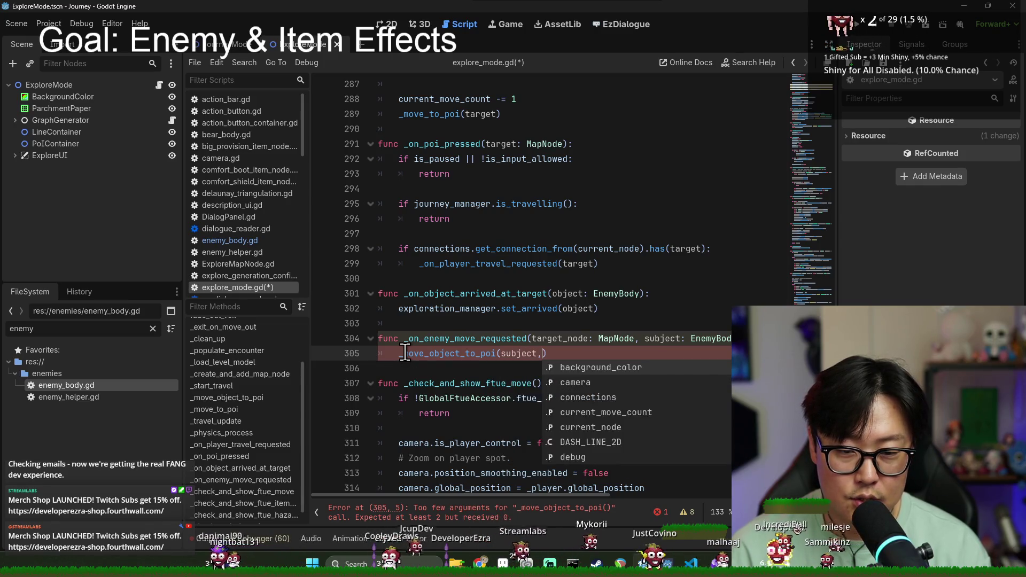
key(Escape)
text(target)
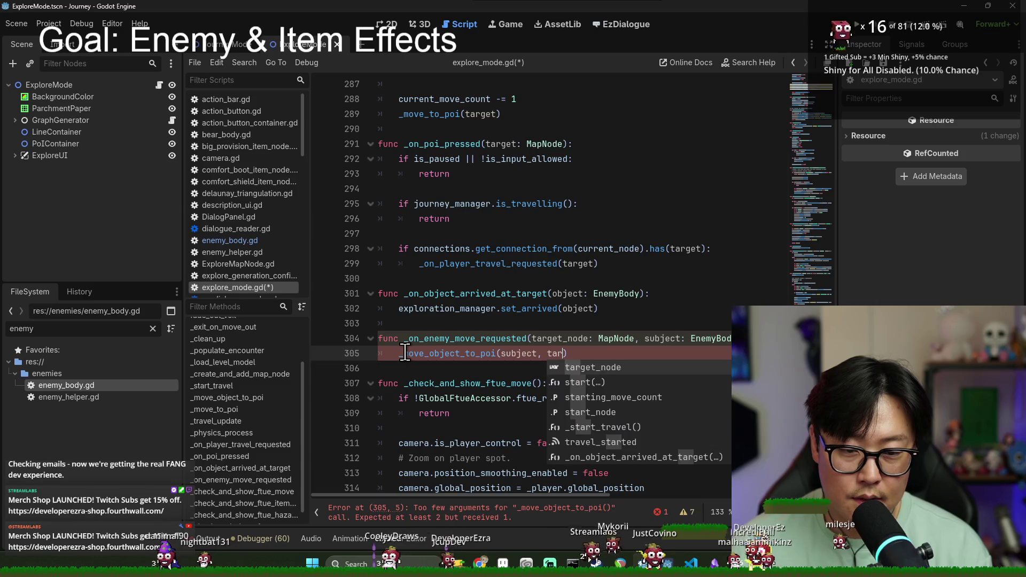
text(_node,)
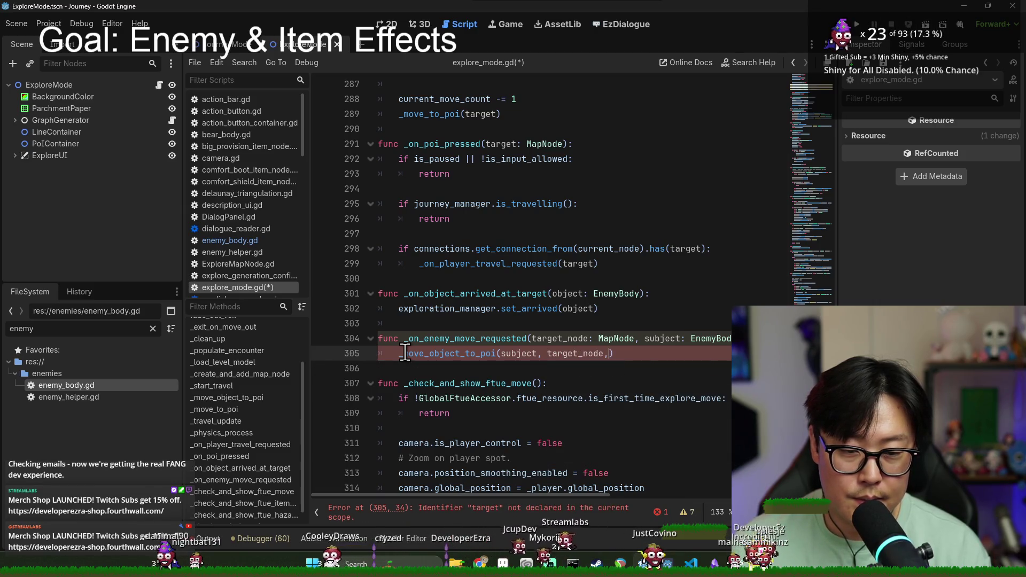
key(Return)
text(, subject.)
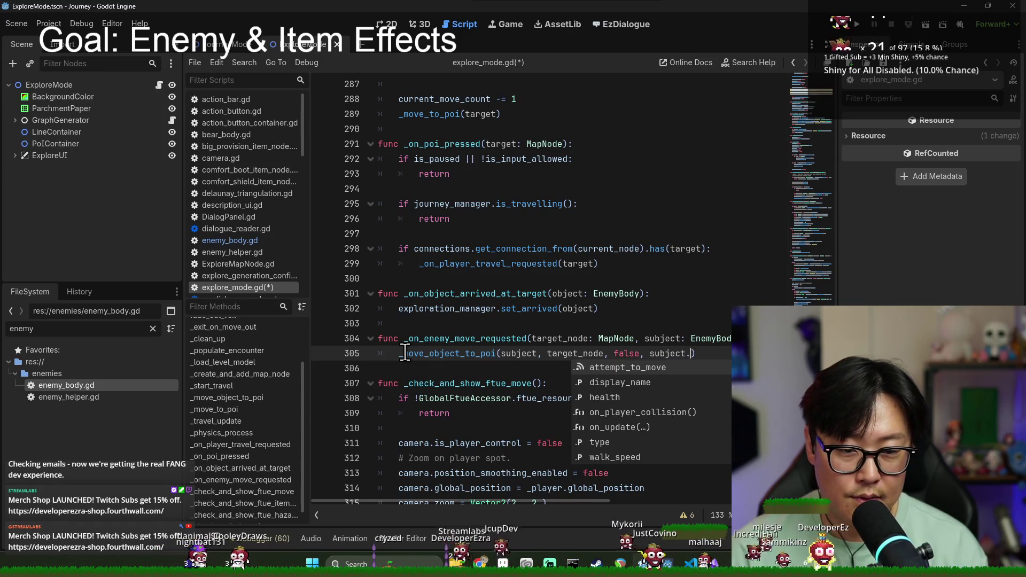
text( w)
key(Return)
key(ctrl+s)
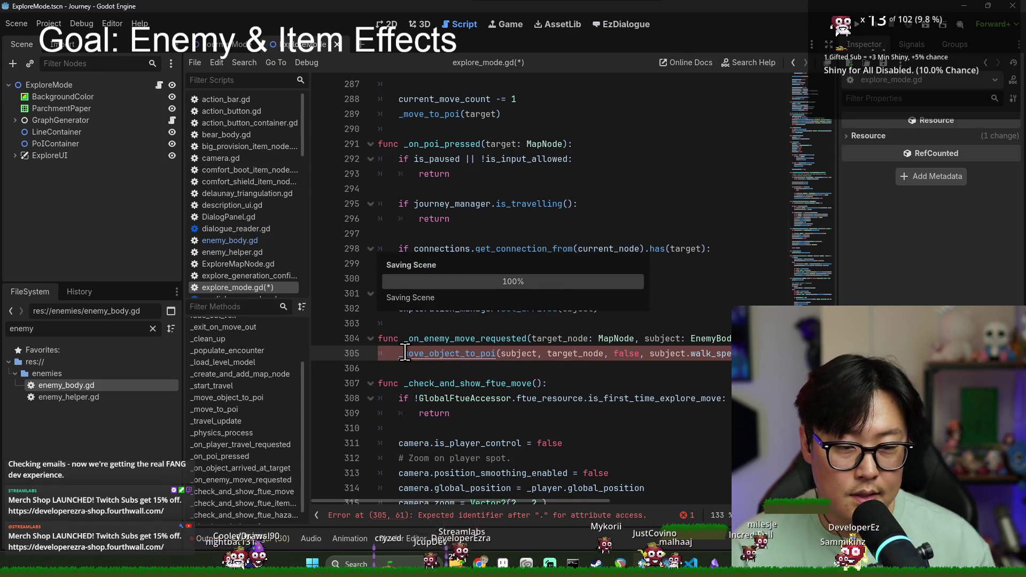
Review the _on_enemy_move_requested handler, then jump to _populate_encounter.
click(438, 371)
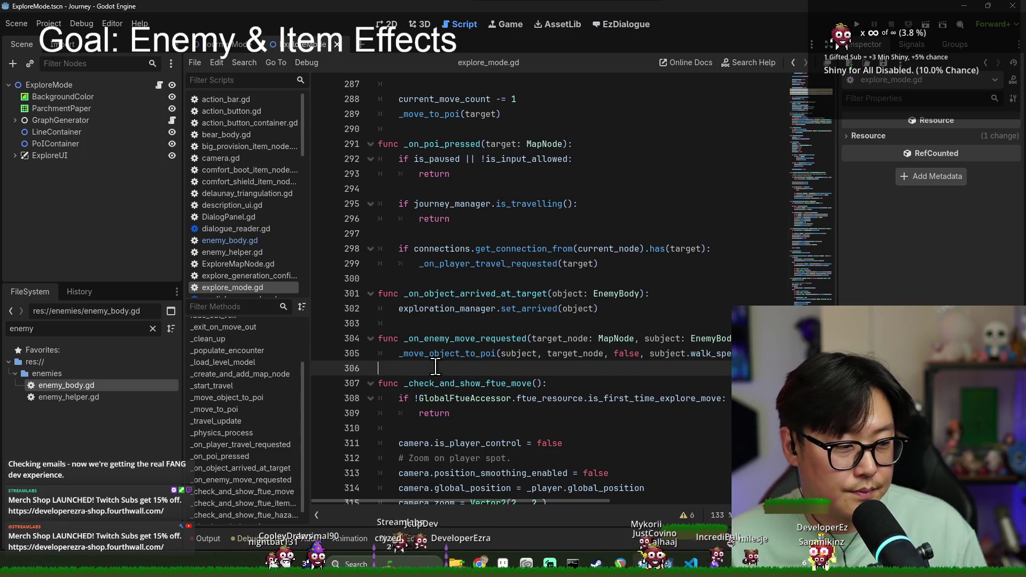
double_click(460, 338)
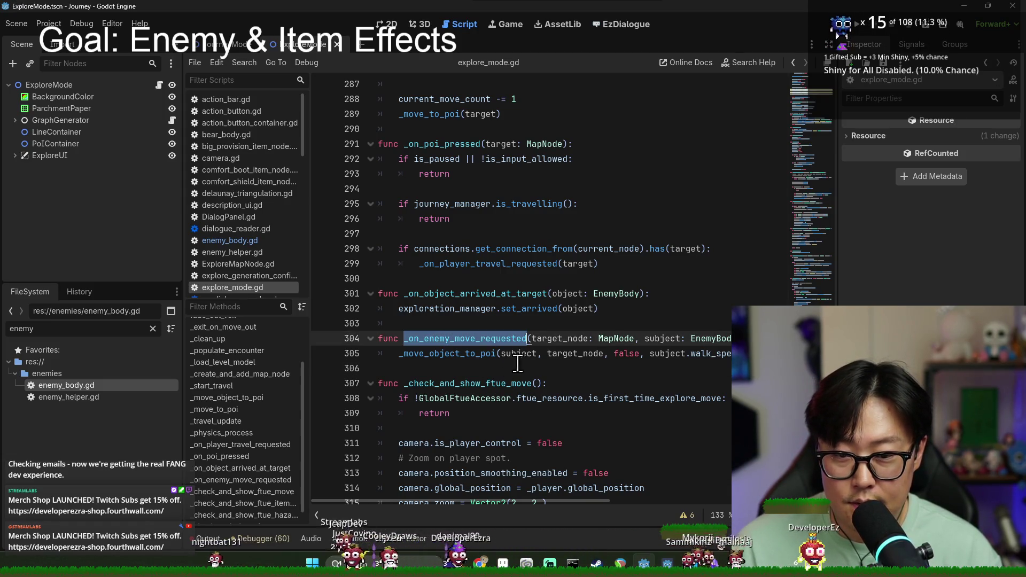
scroll(256, 380, up, 3)
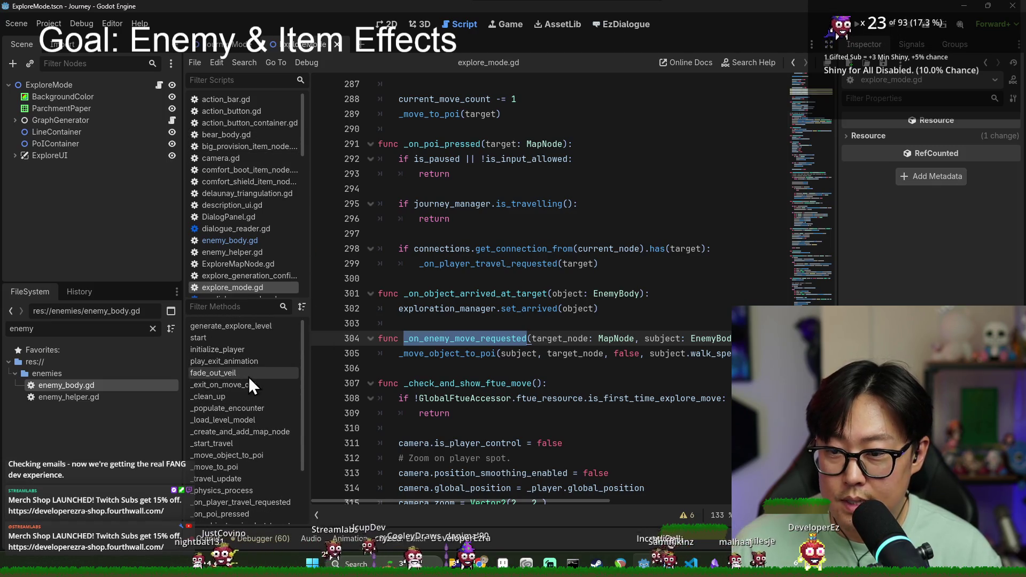
click(225, 412)
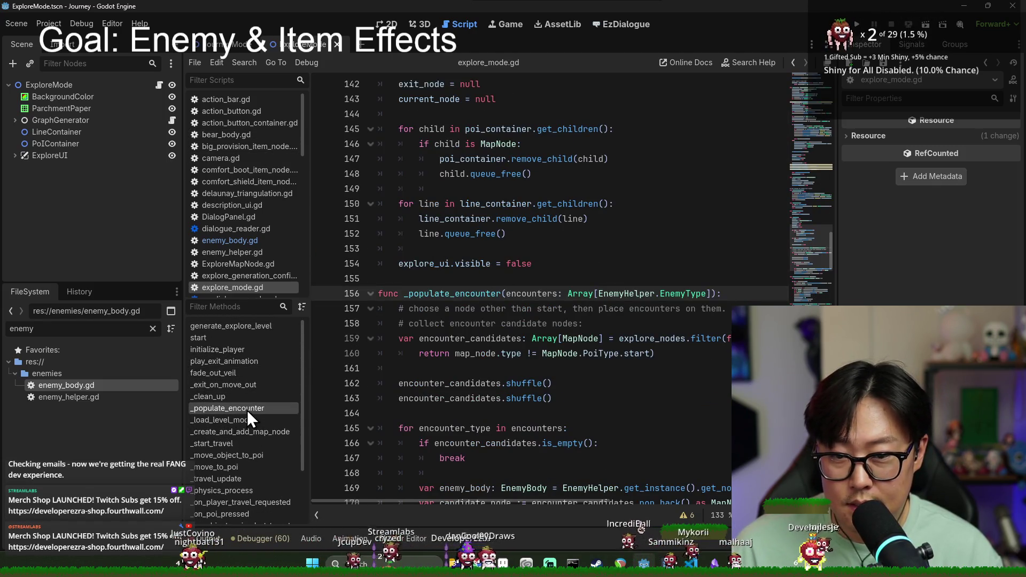
Locate the enemy_body add_child line in _populate_encounter.
scroll(472, 329, down, 5)
double_click(448, 291)
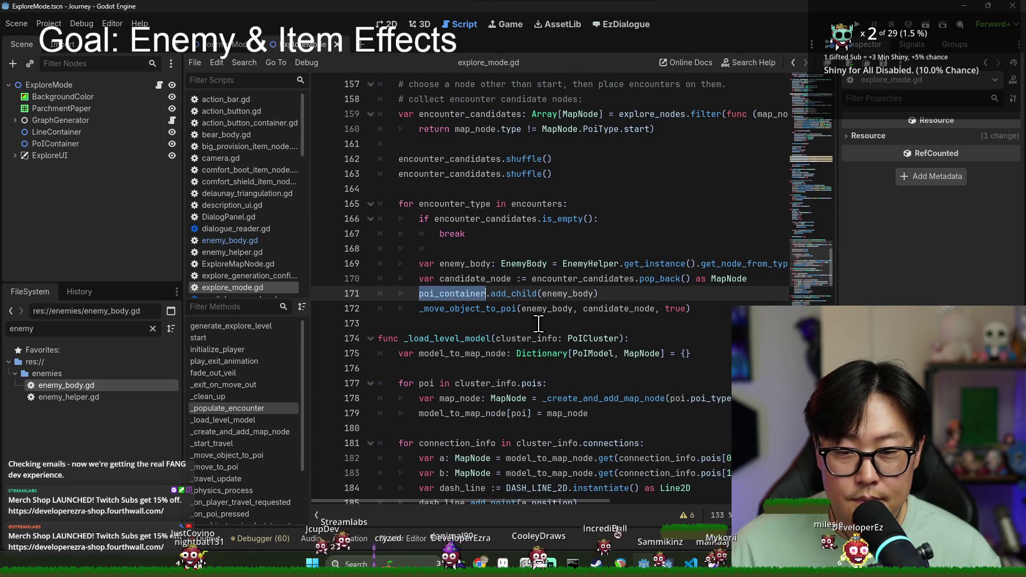
double_click(449, 264)
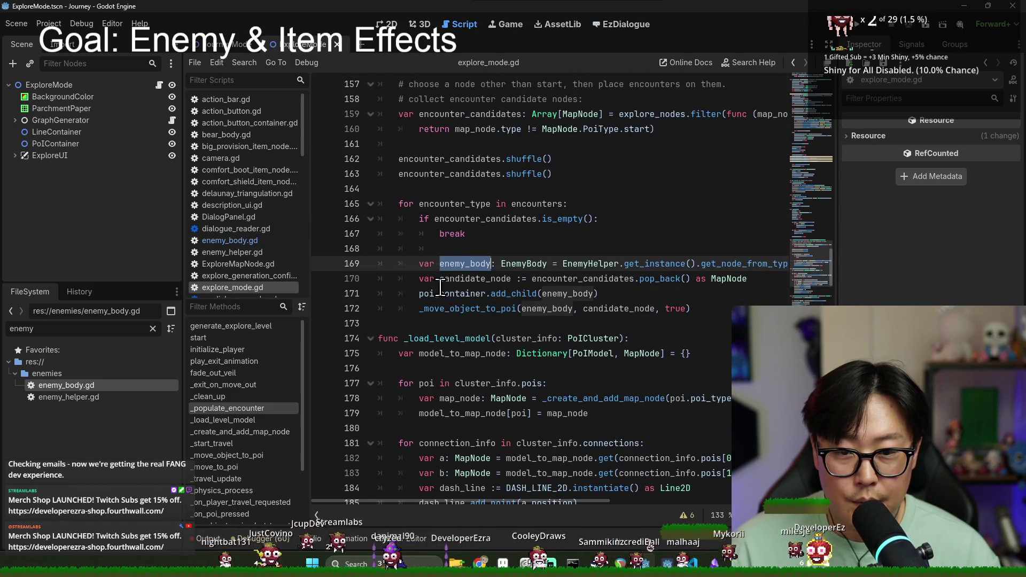
click(636, 290)
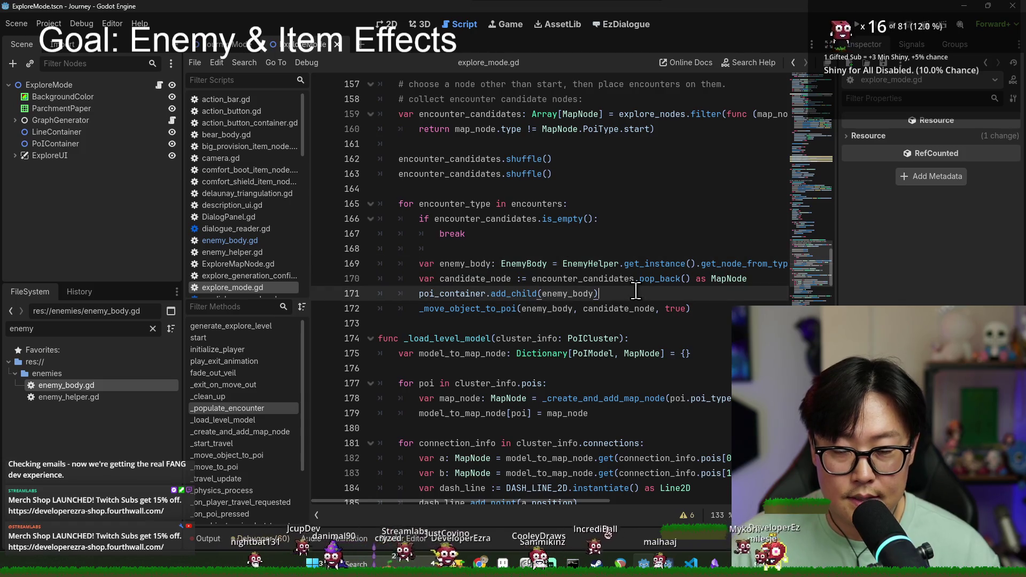
Add 'enemy_body.attempt_to_move.connect(_on_enemy_move_requested.bind(enemy_body))' after add_child and save.
key(Return)
text(enemy_body.)
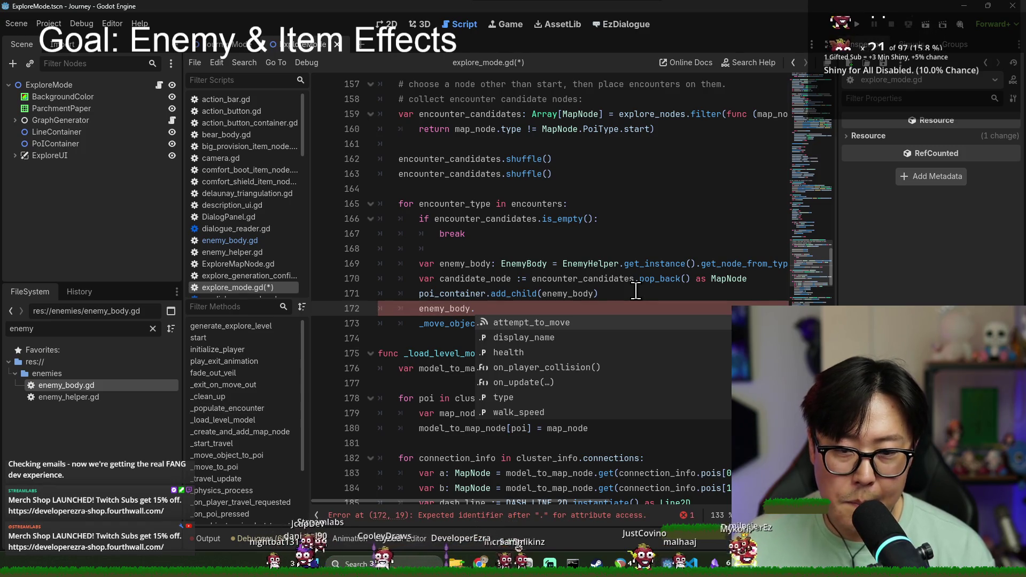
key(Return)
text(connect()
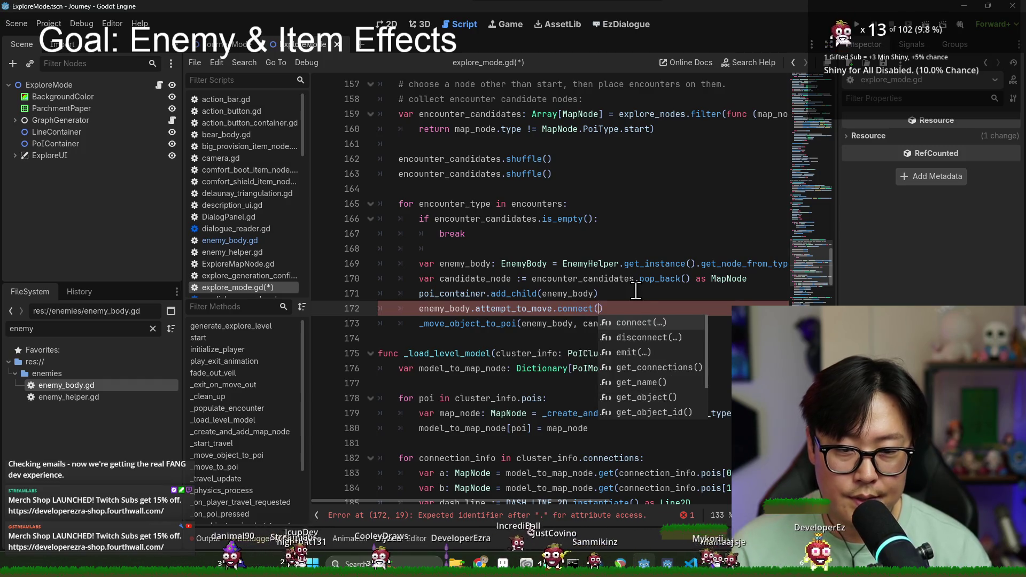
key(Return)
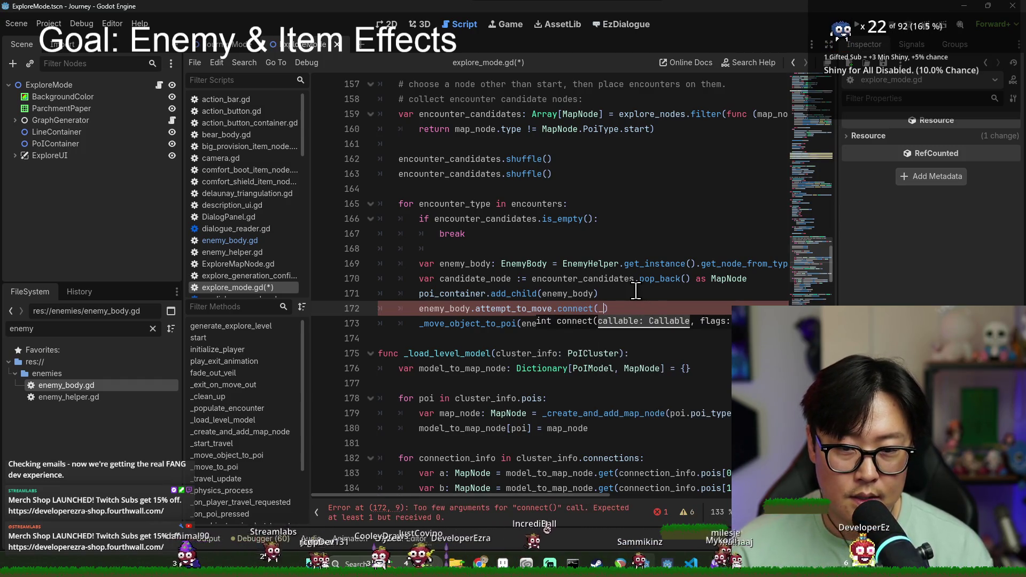
text(_on_en)
key(Return)
text(.b)
key(Return)
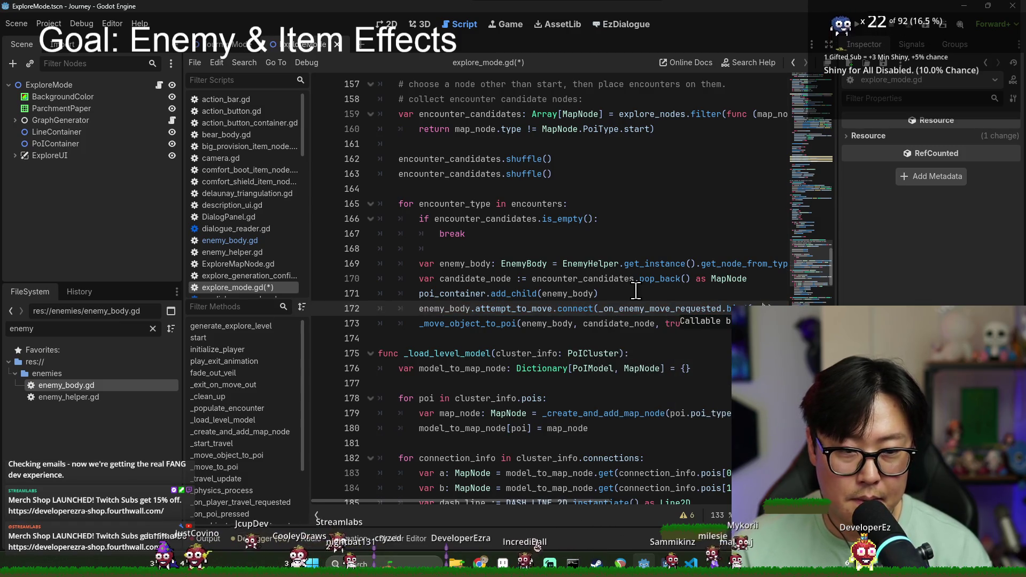
text(enemy_body)
key(ctrl+s)
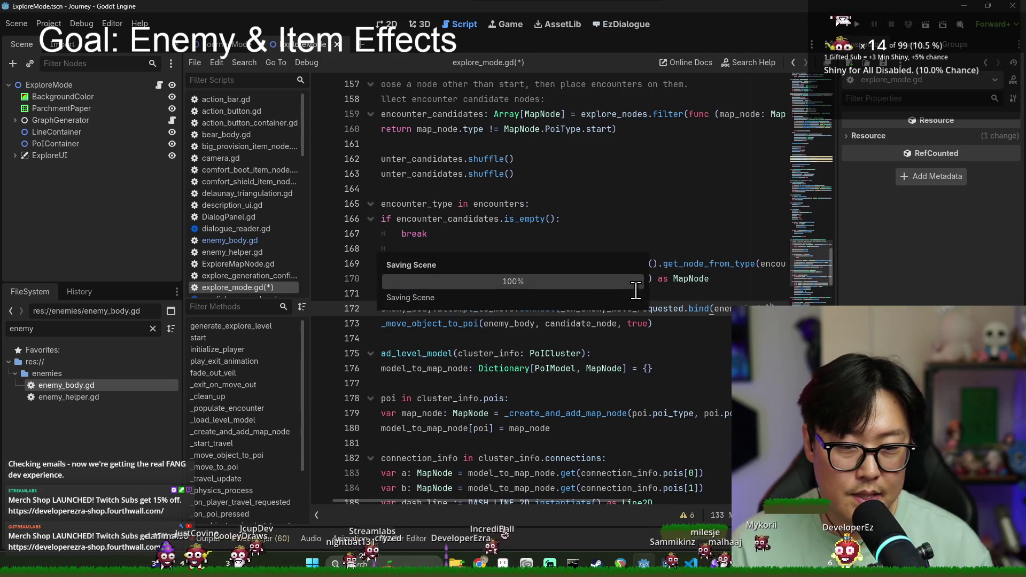
Re-save explore_mode.gd and highlight the uses of enemy_body.
click(567, 383)
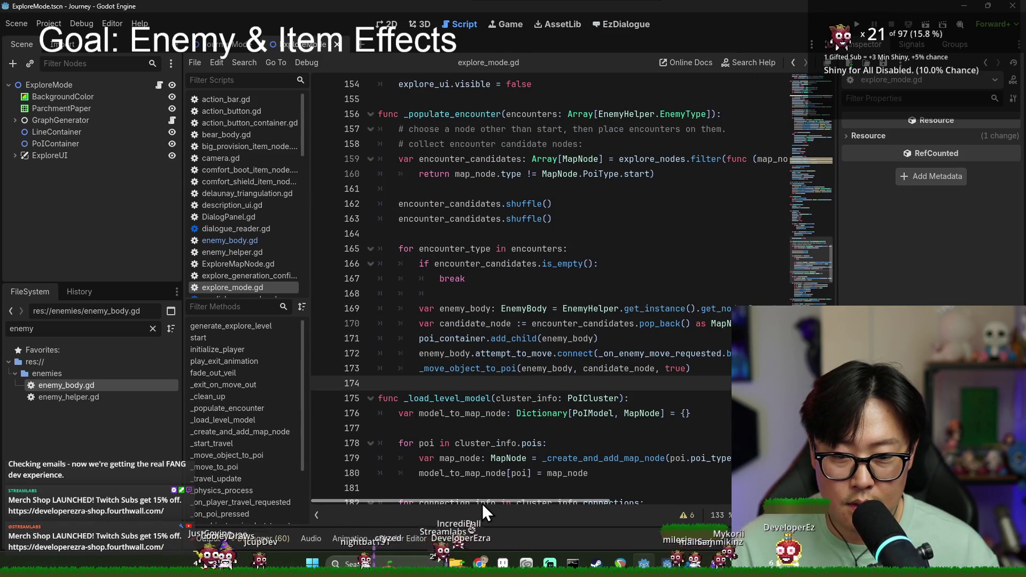
click(455, 353)
key(ctrl+s)
click(440, 323)
key(ctrl+s)
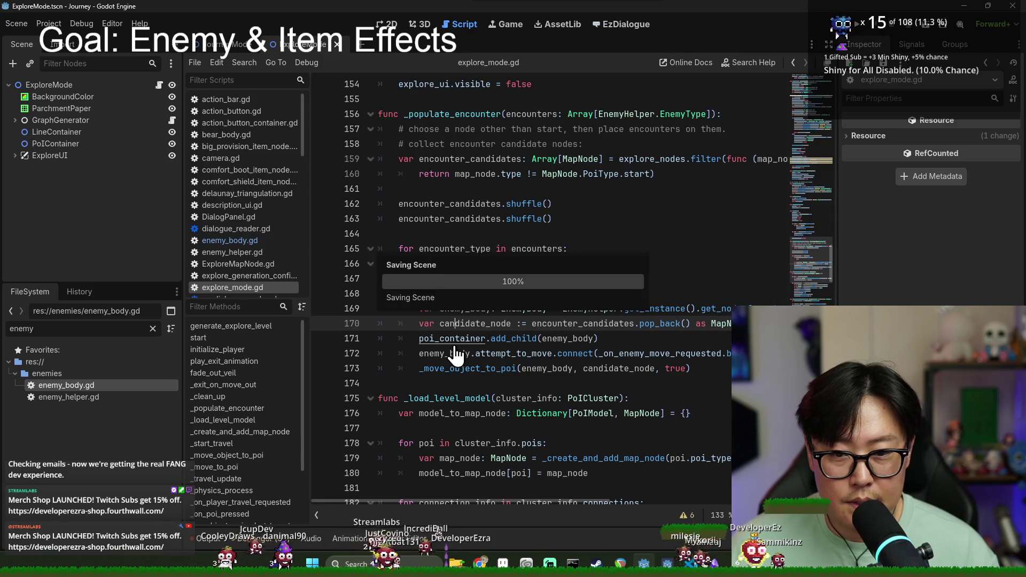
double_click(455, 353)
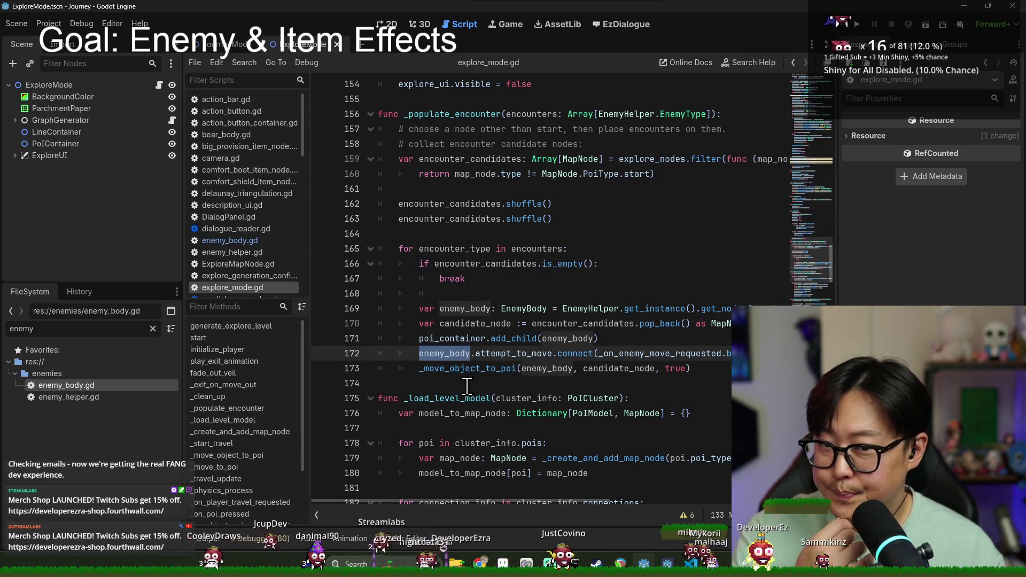
Call _enemy_update(delta) in _physics_process after _travel_update.
key(ctrl+f)
text(_physics)
click(547, 299)
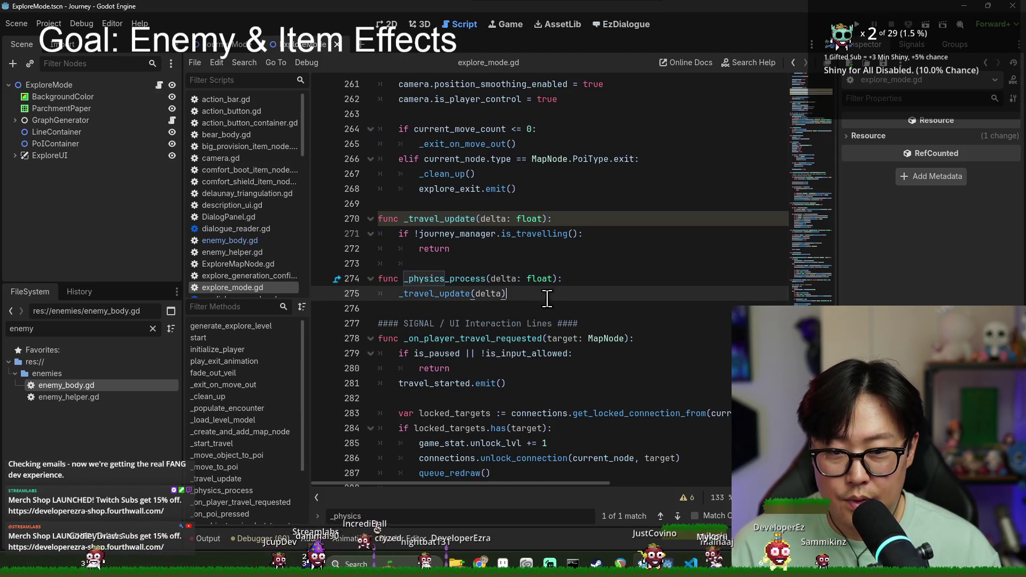
key(Return)
text(_enem)
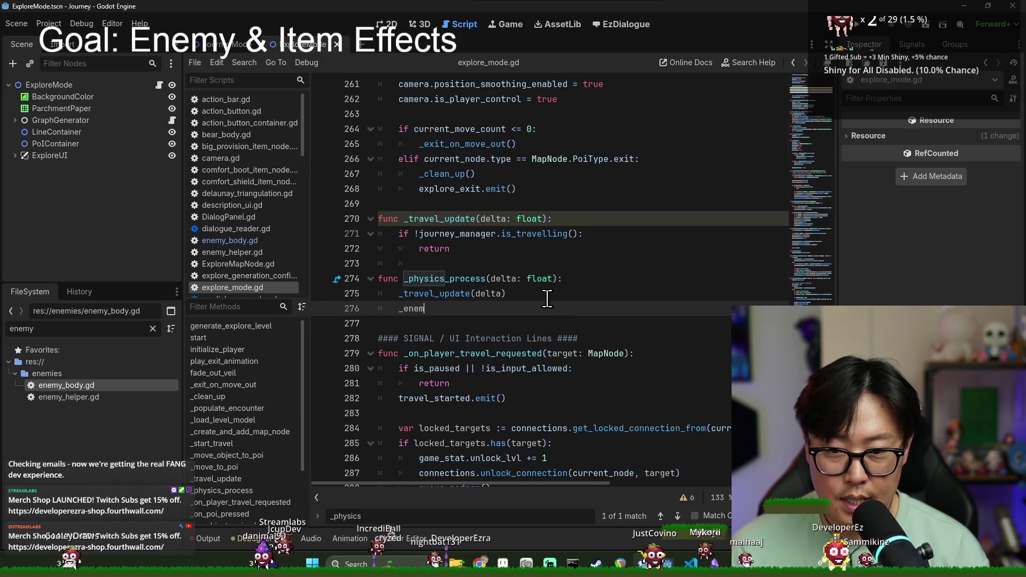
text(update()
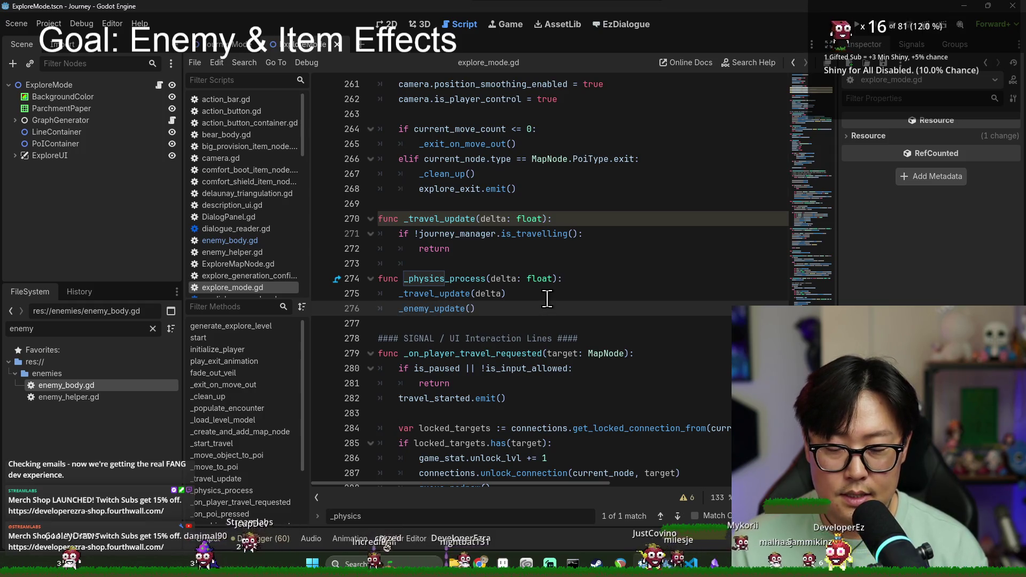
text(delta,)
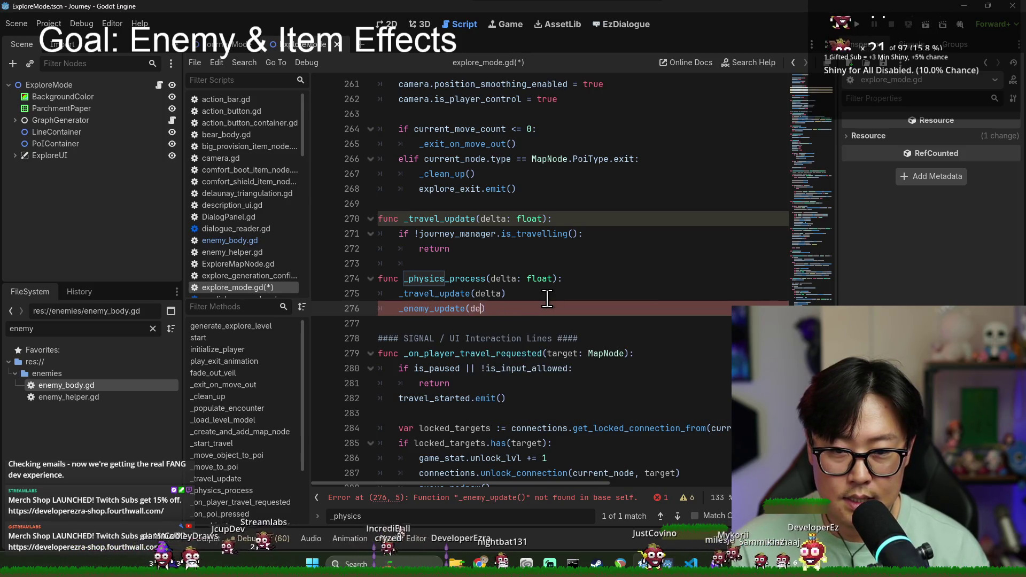
double_click(466, 310)
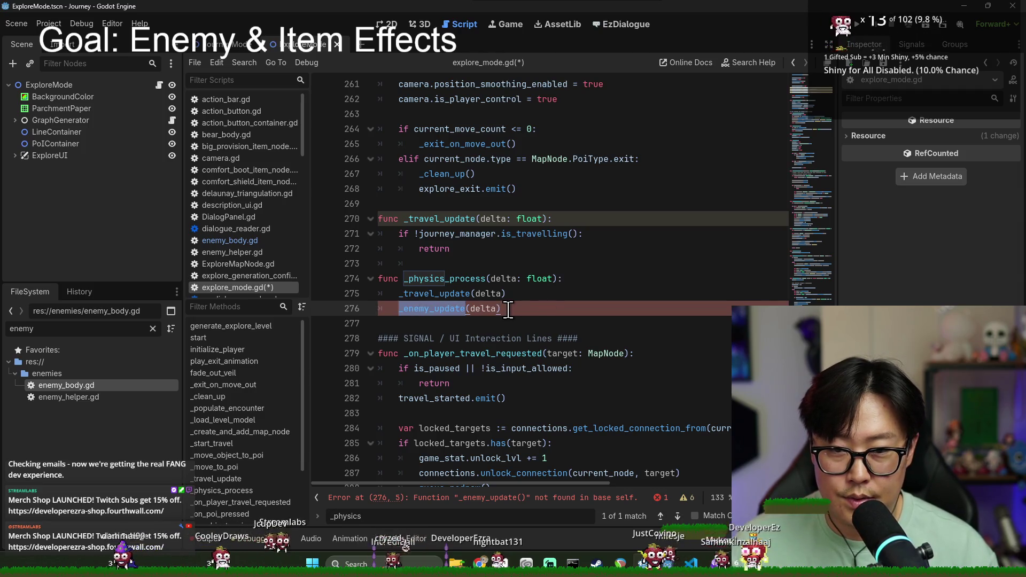
Declare func _enemy_update(delta) that returns if is_paused, then save.
click(490, 259)
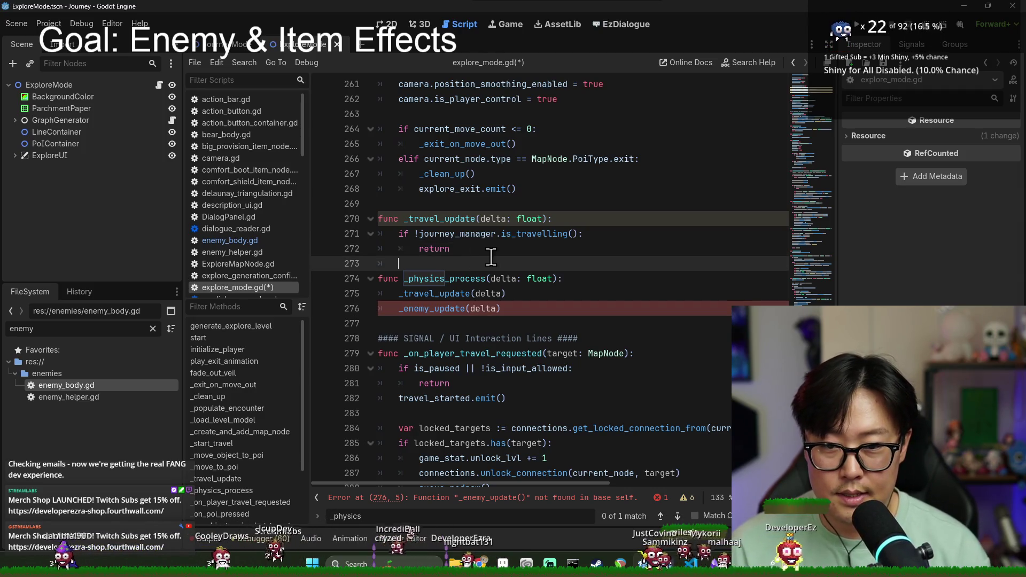
key(BackSpace)
key(Return)
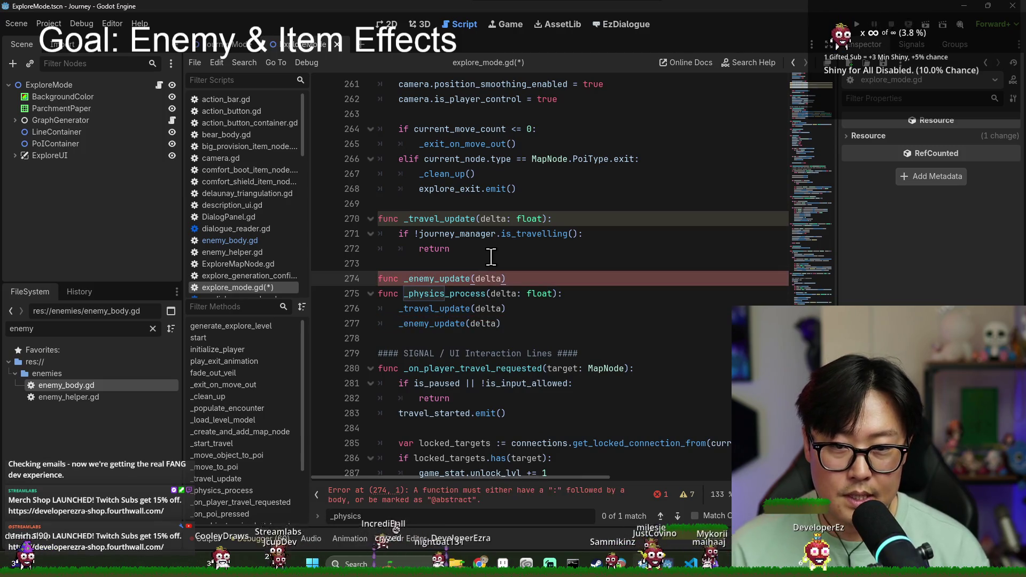
text(: float)
key(Return)
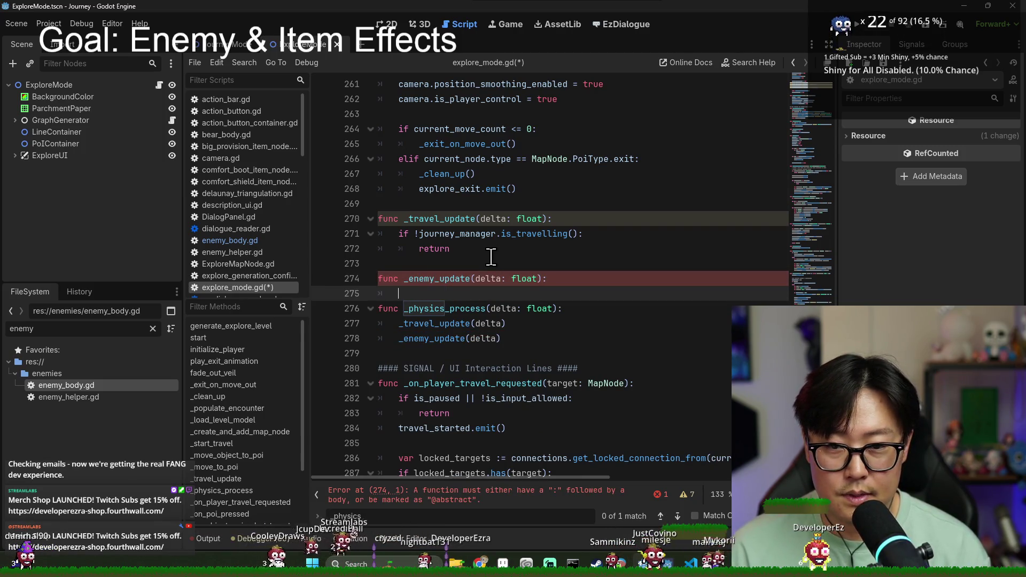
key(Return)
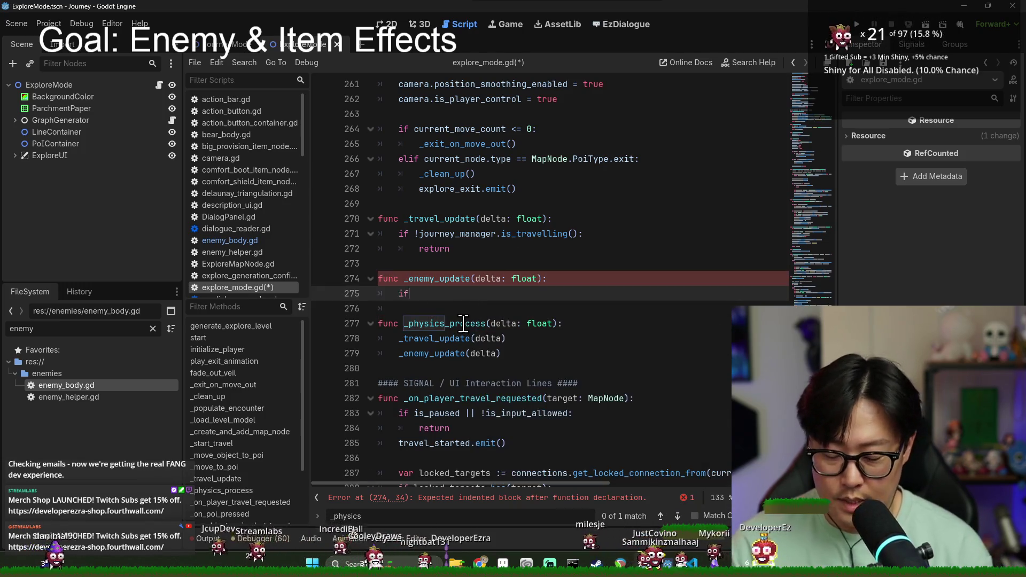
text(if is_paus)
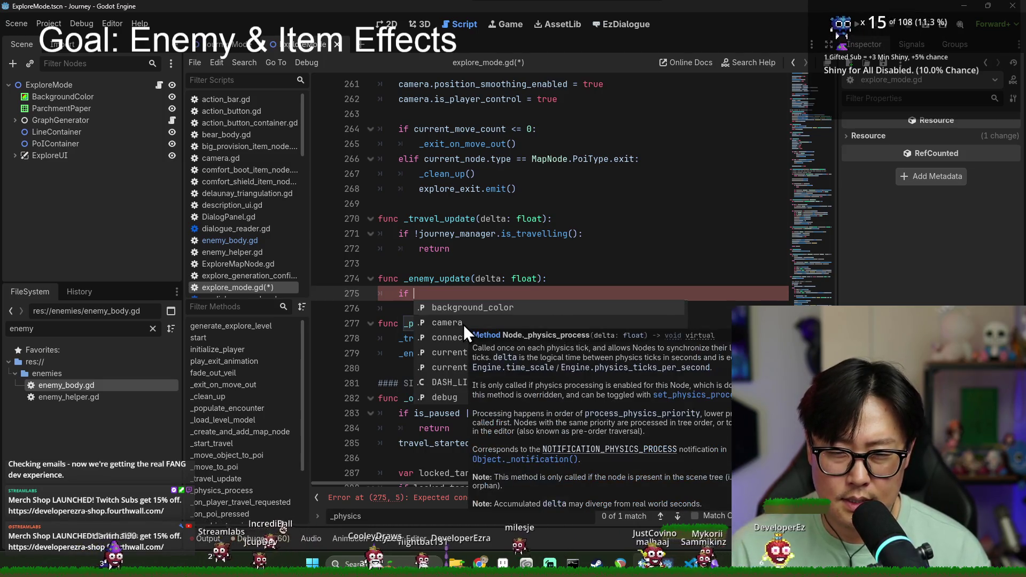
key(Return)
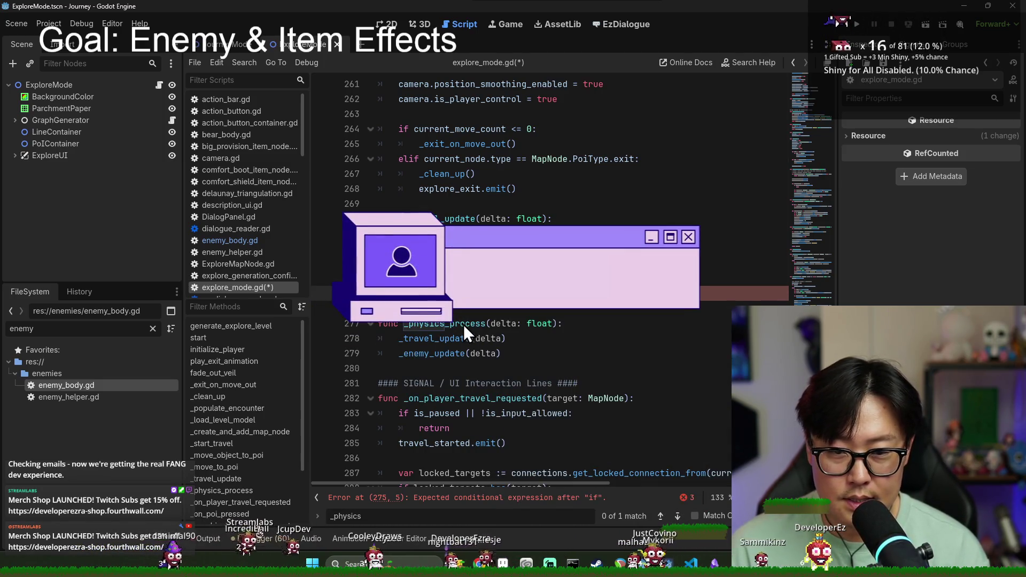
key(Return)
key(Return)
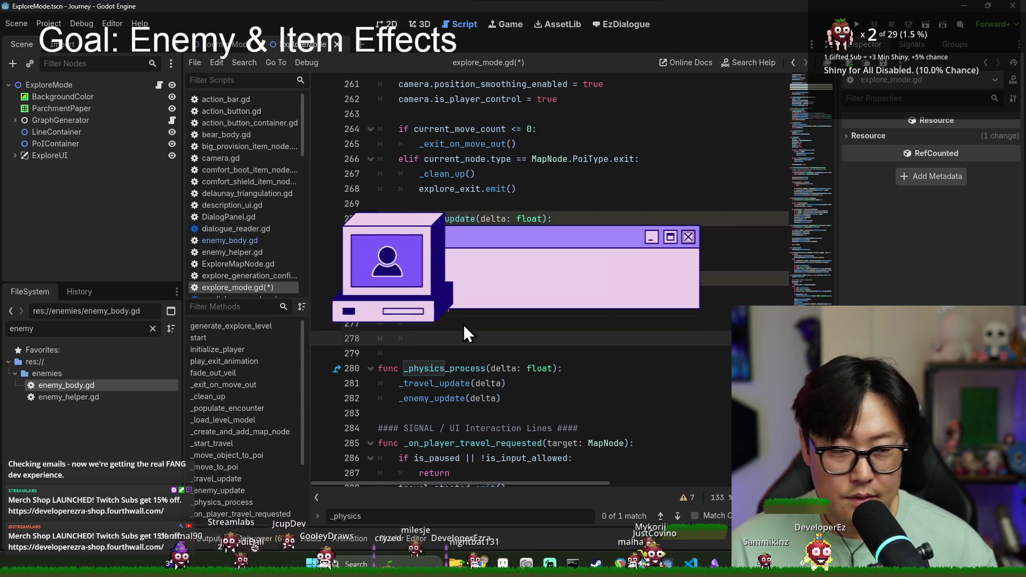
key(ctrl+s)
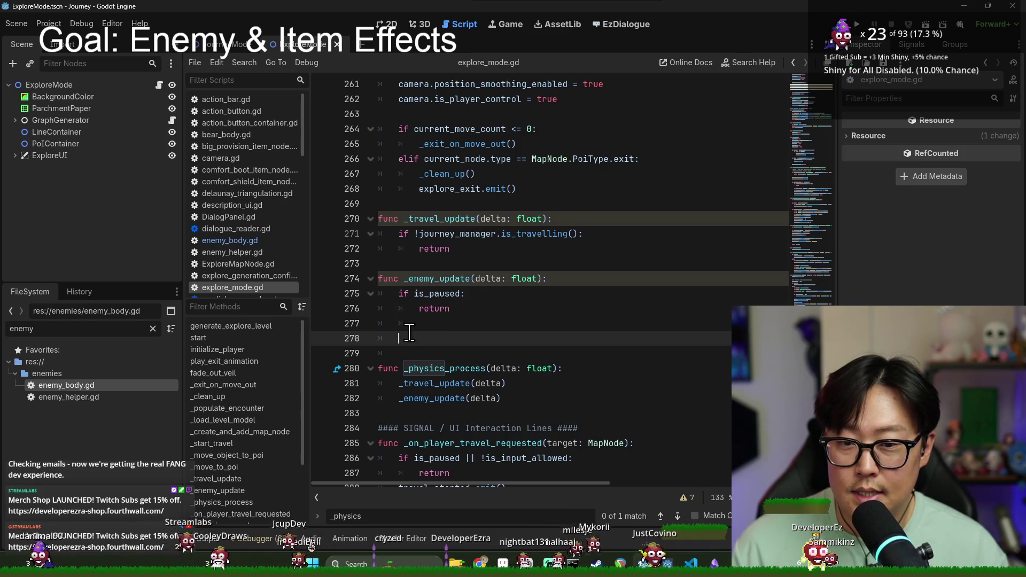
Review the is_paused check and return to blank line 278 to keep writing.
double_click(436, 293)
click(433, 324)
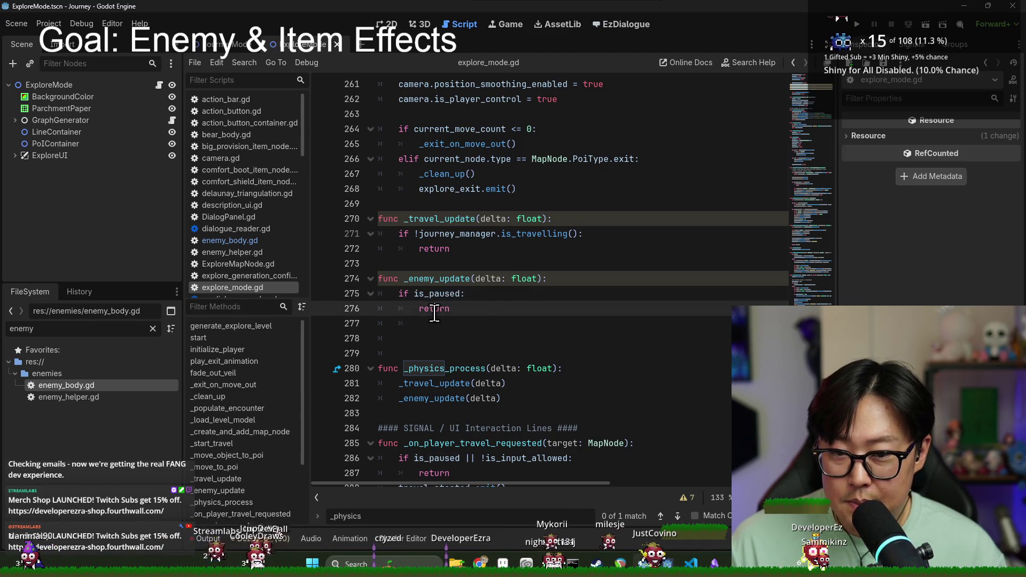
click(432, 338)
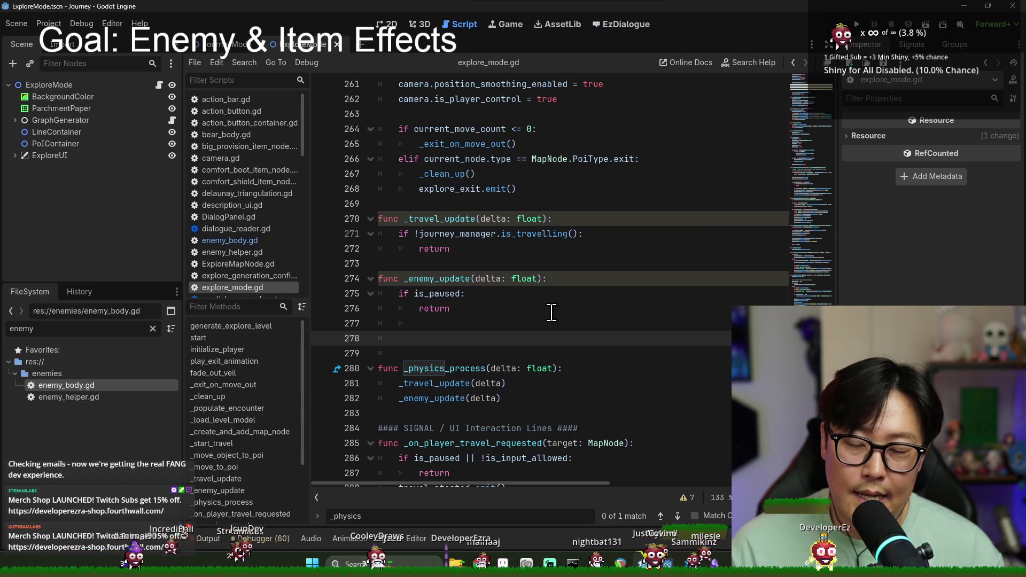
Scroll through the variable declarations at the top of explore_mode.gd, highlighting start_node.
click(816, 115)
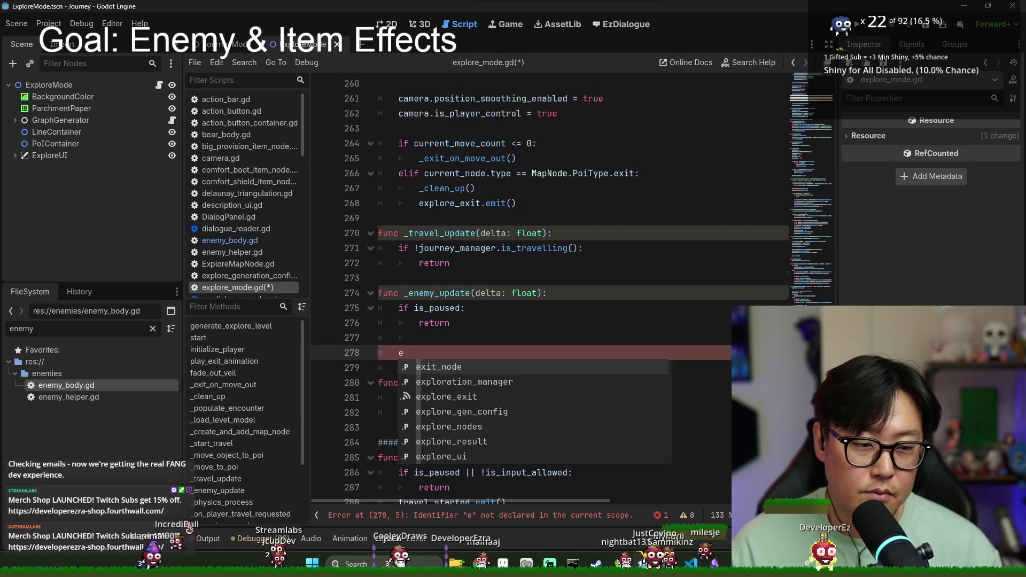
scroll(816, 115, up, 4)
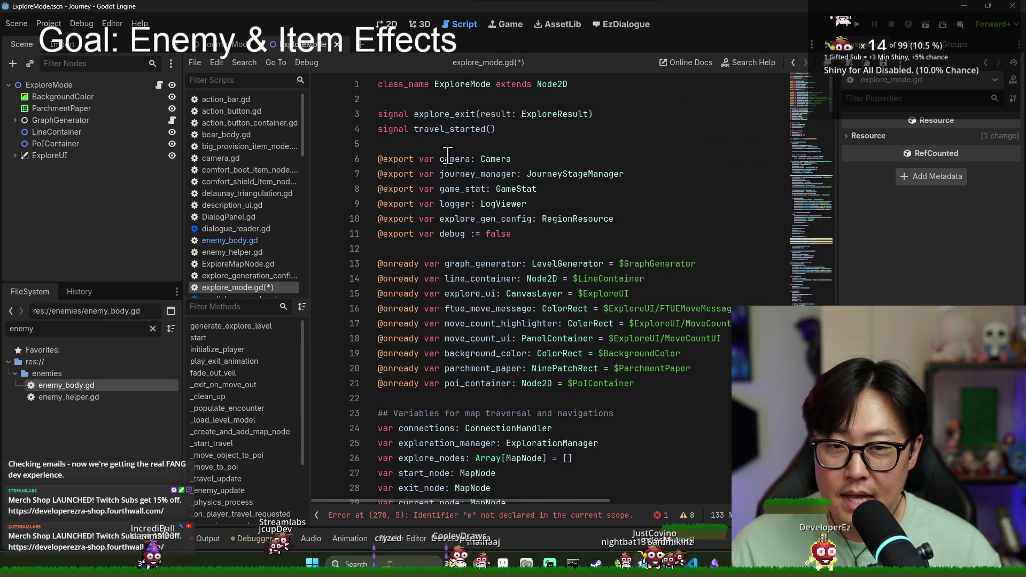
scroll(447, 193, down, 2)
scroll(447, 193, down, 1)
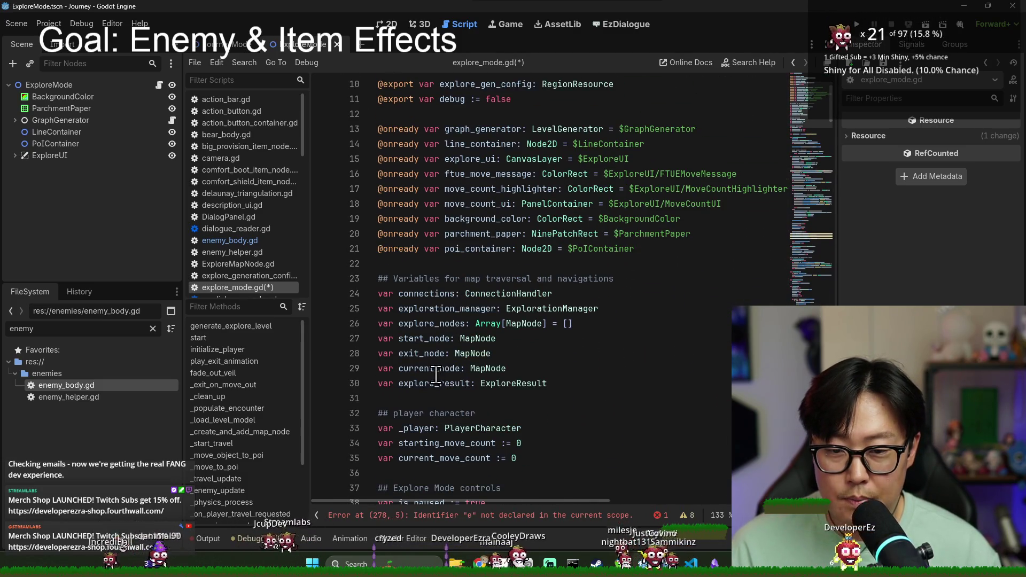
scroll(417, 273, down, 2)
double_click(419, 249)
scroll(435, 363, down, 2)
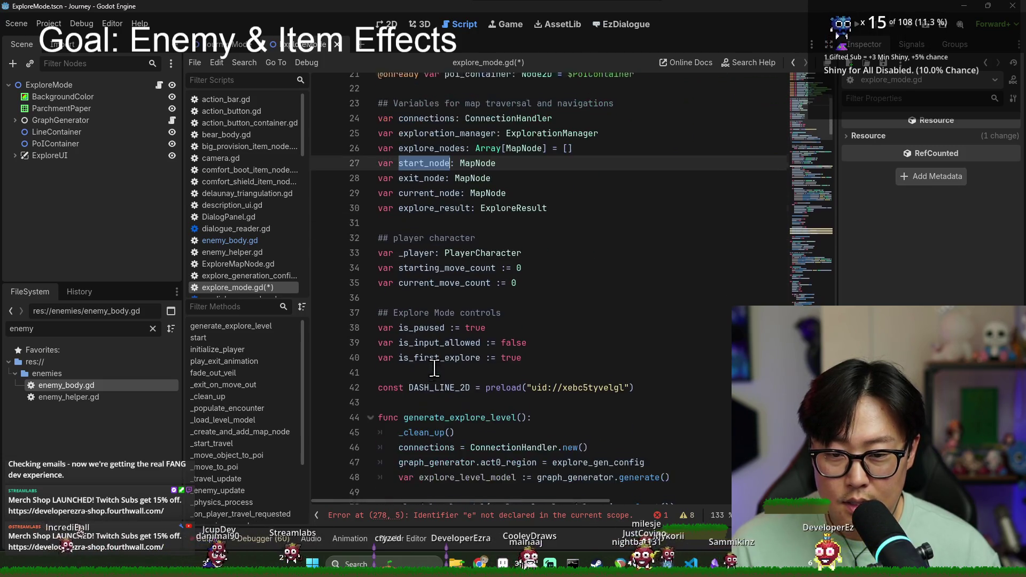
click(106, 331)
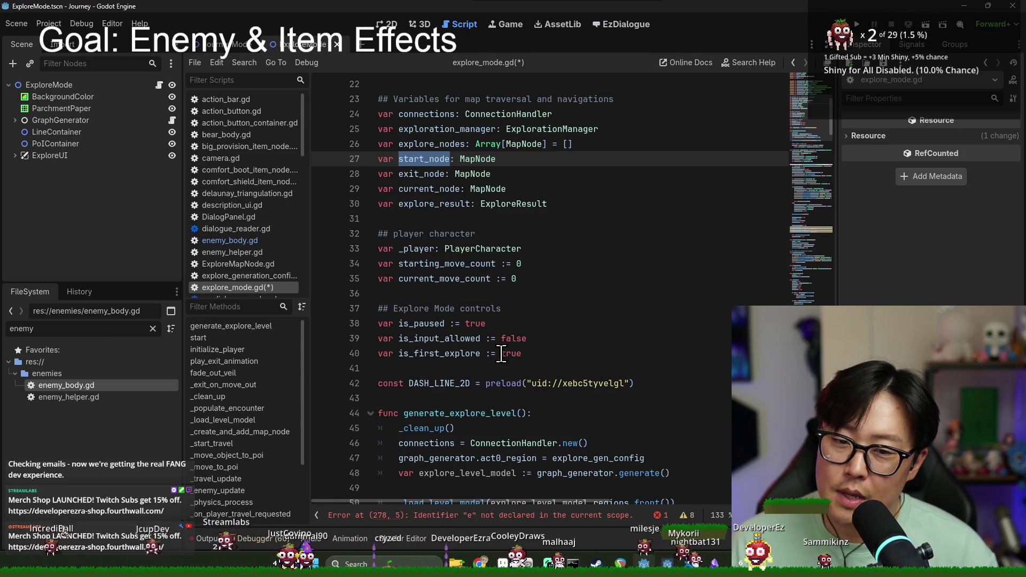
Show the node groups panel, then move to the exploration_manager declaration.
click(960, 43)
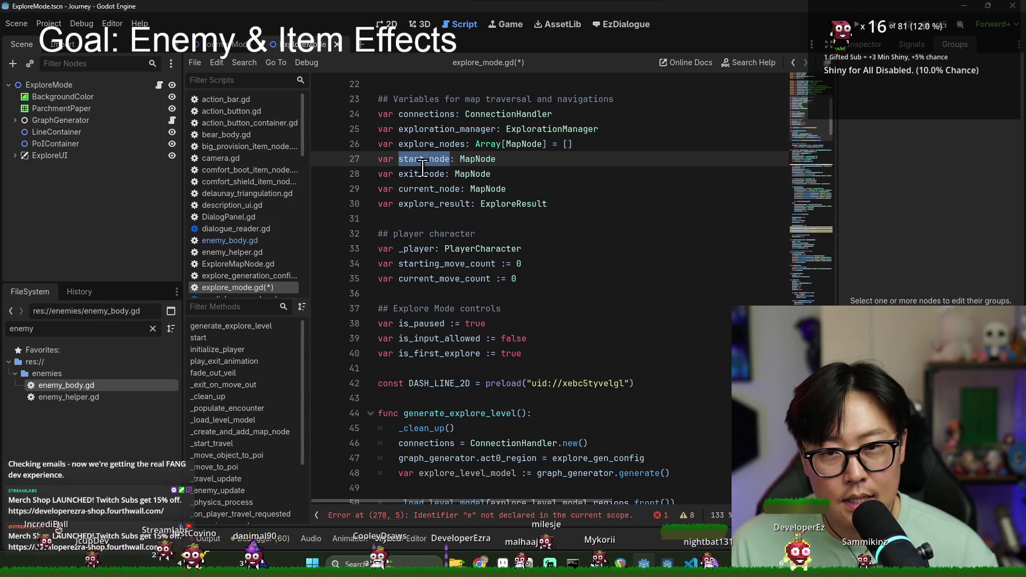
click(421, 146)
scroll(461, 251, up, 1)
scroll(461, 266, down, 2)
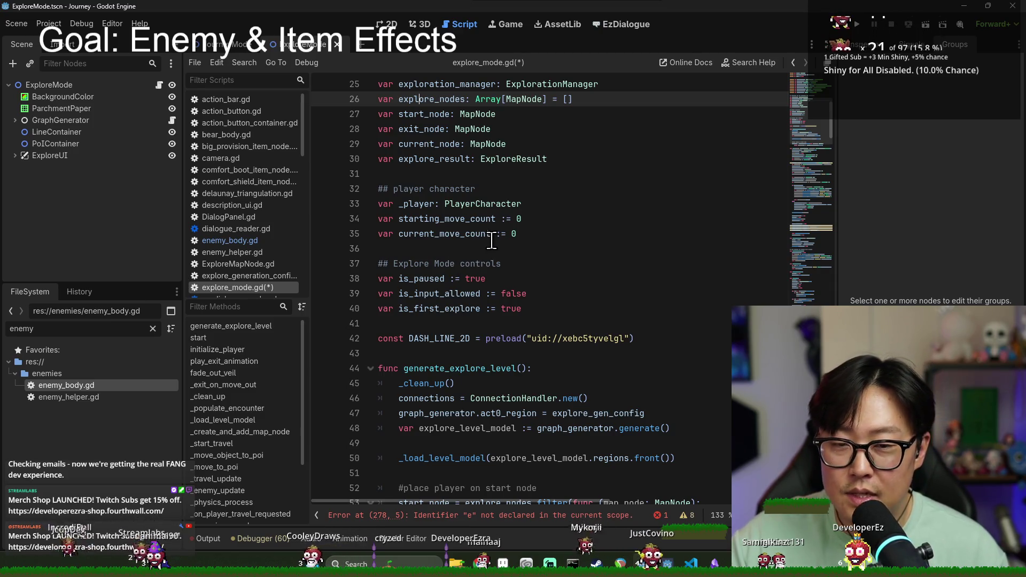
scroll(499, 230, up, 3)
scroll(511, 252, up, 1)
scroll(481, 250, down, 3)
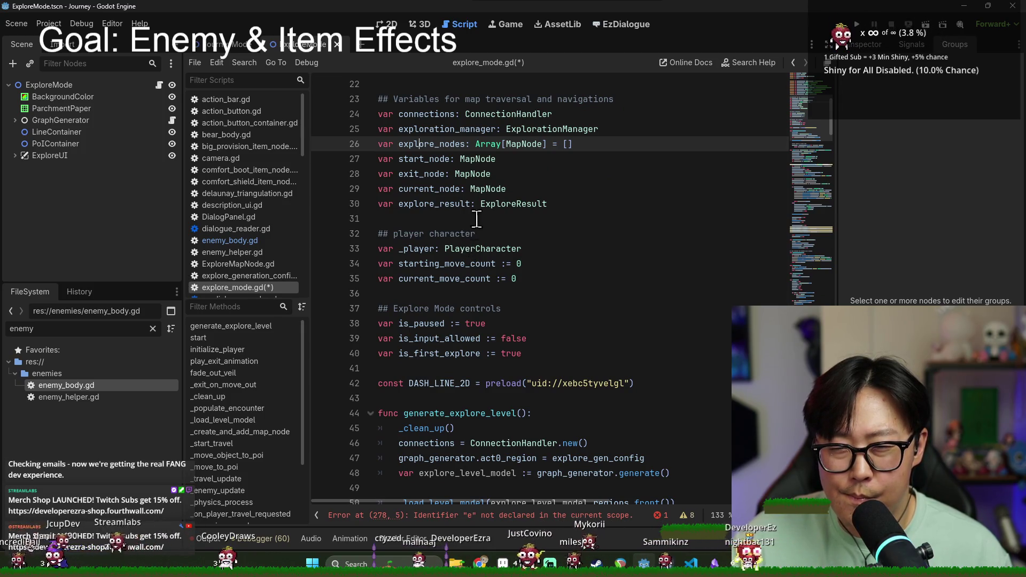
click(470, 129)
Open exploration_manager.gd and highlight the uses of target_to_poi and target_to_path.
ctrl+click(552, 129)
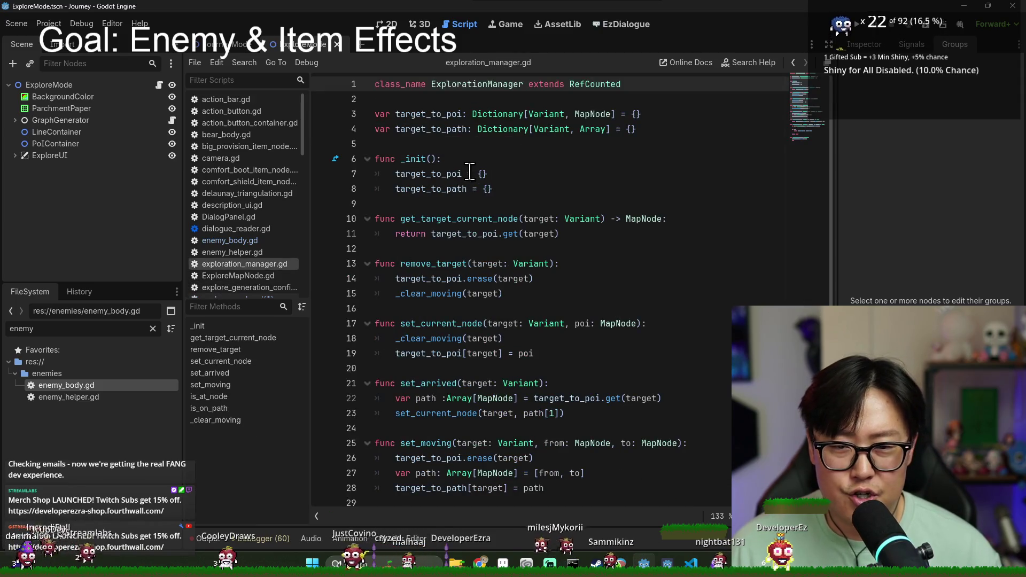
click(436, 102)
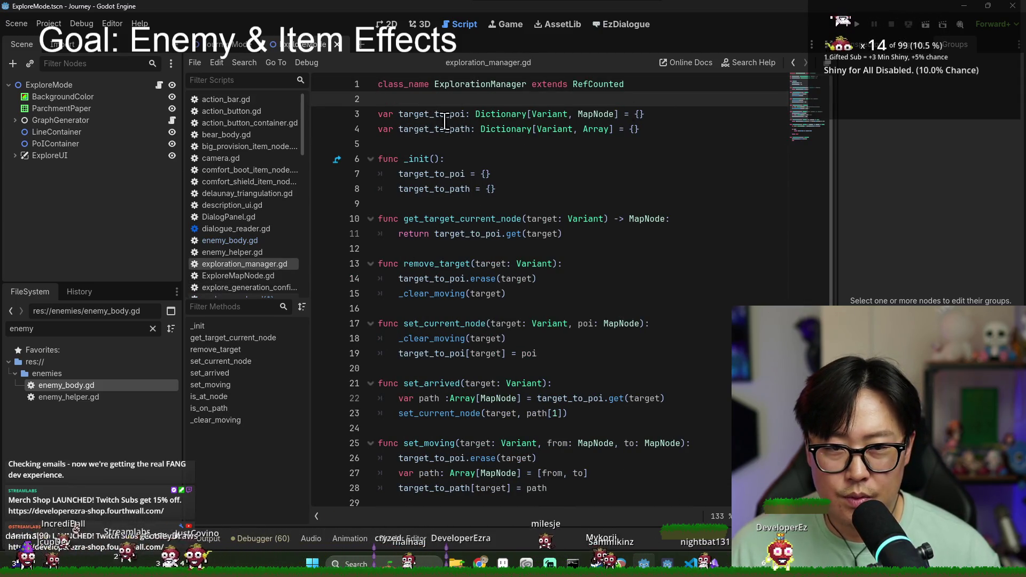
double_click(436, 117)
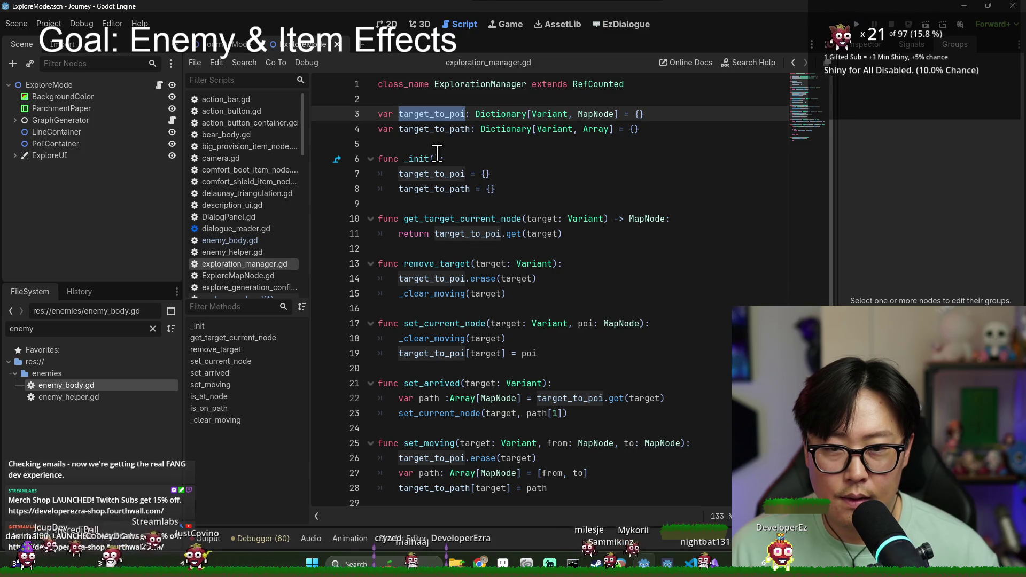
click(448, 203)
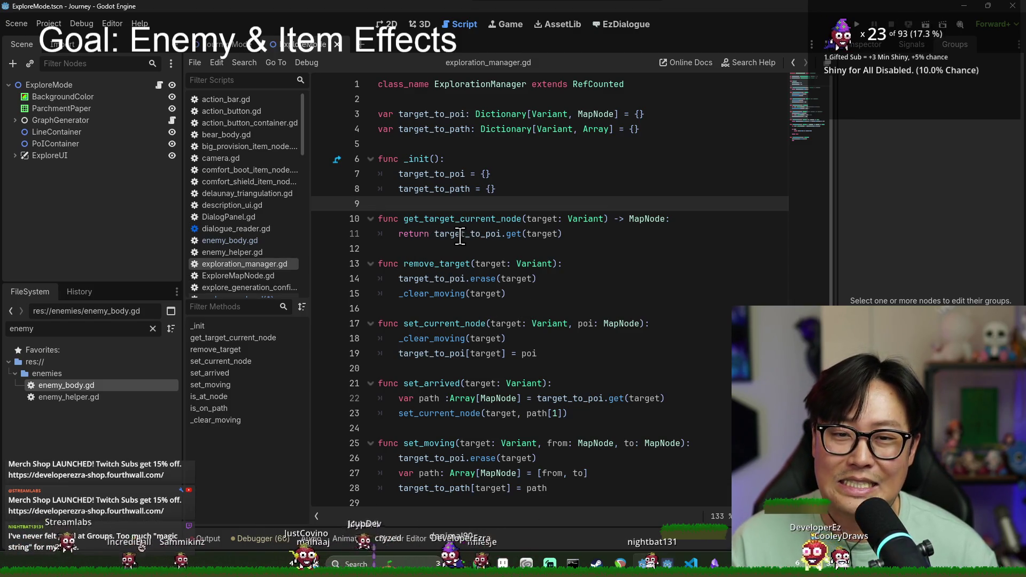
double_click(422, 131)
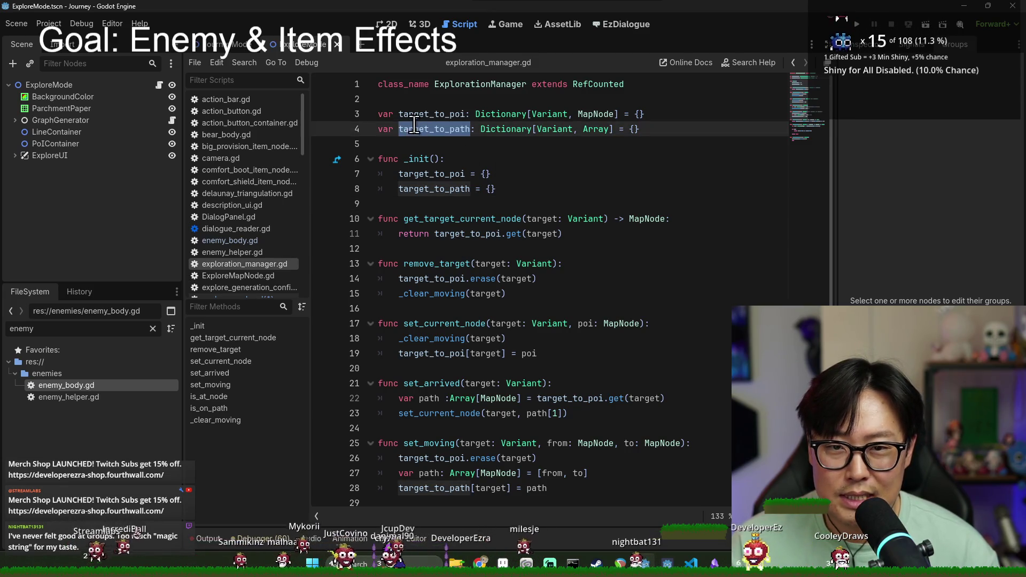
double_click(419, 114)
double_click(424, 129)
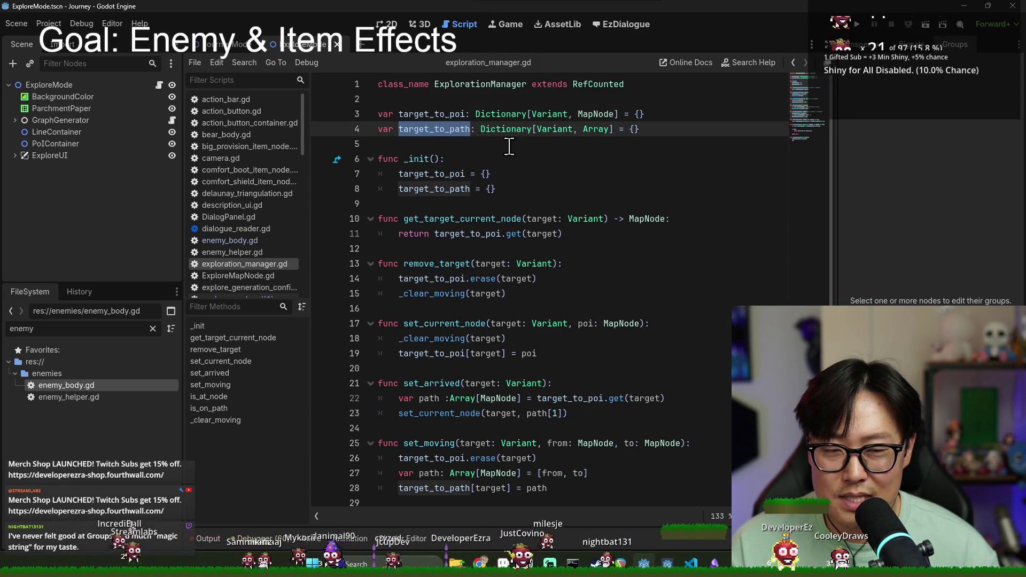
click(528, 203)
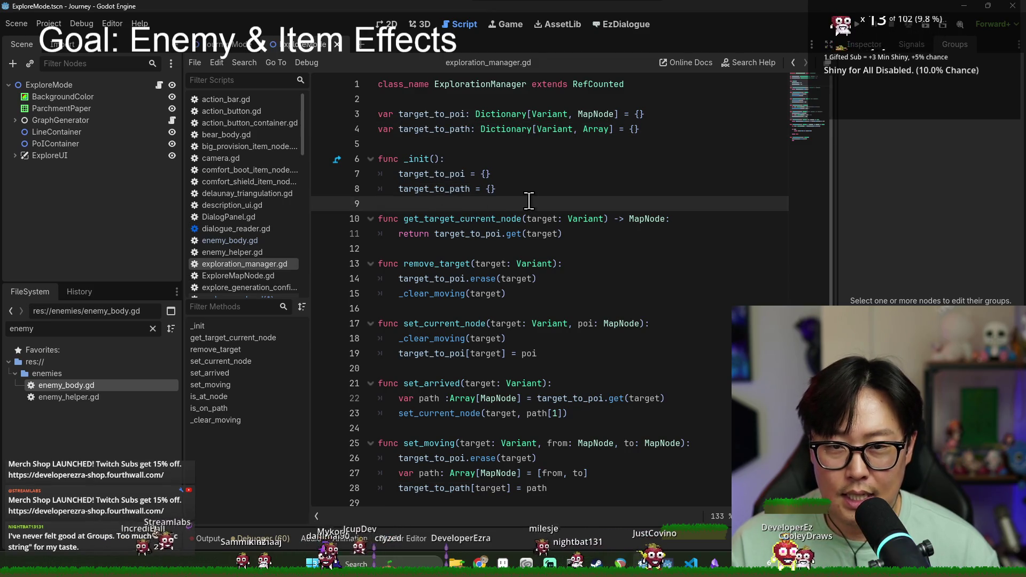
Add a new 'func get_targets() -> Array:' function below _init.
key(Return)
key(Return)
key(Up)
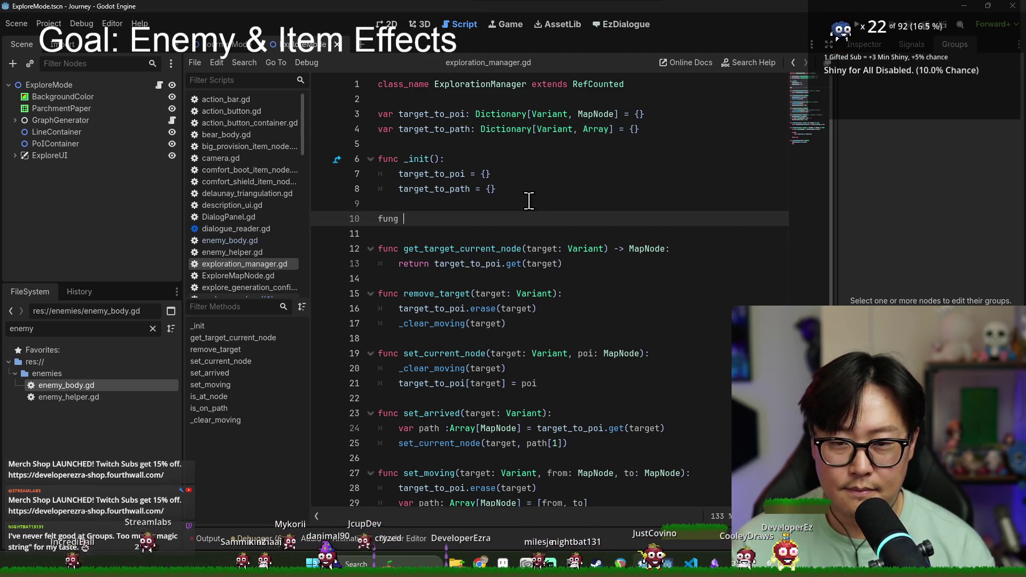
key(BackSpace)
key(BackSpace)
text(ti)
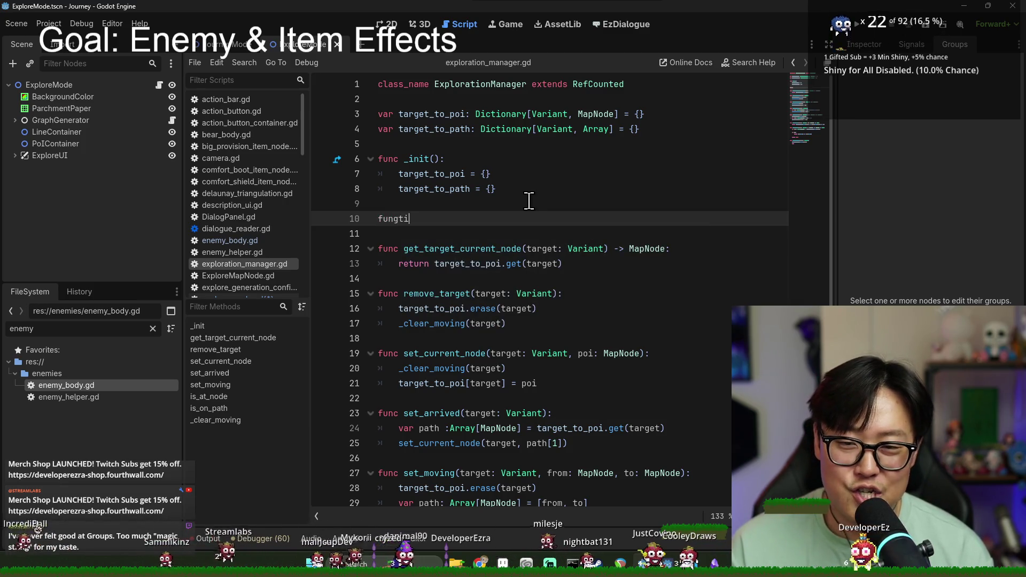
key(BackSpace)
key(BackSpace)
text(c get)
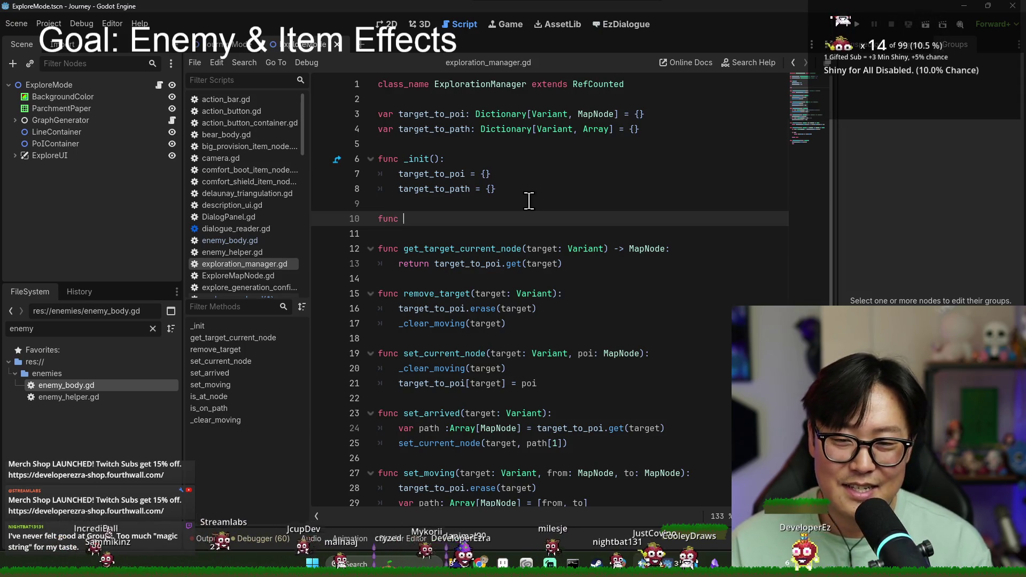
text(_)
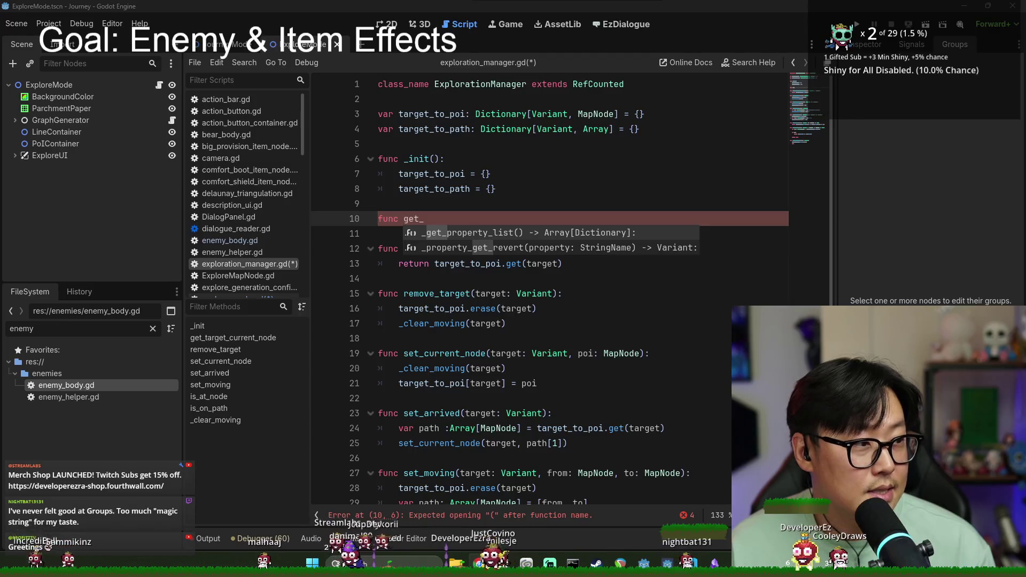
key(Escape)
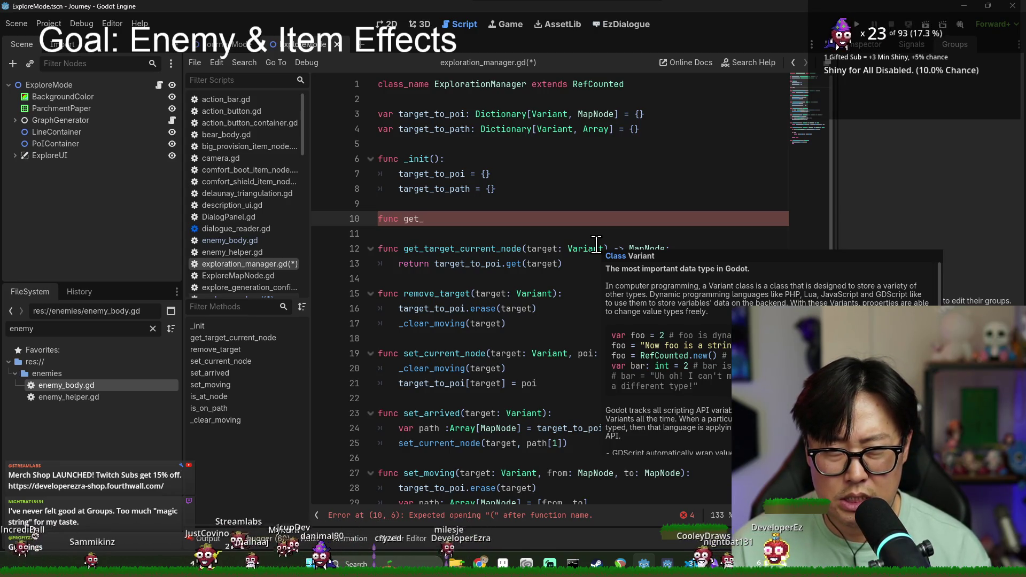
text(targets())
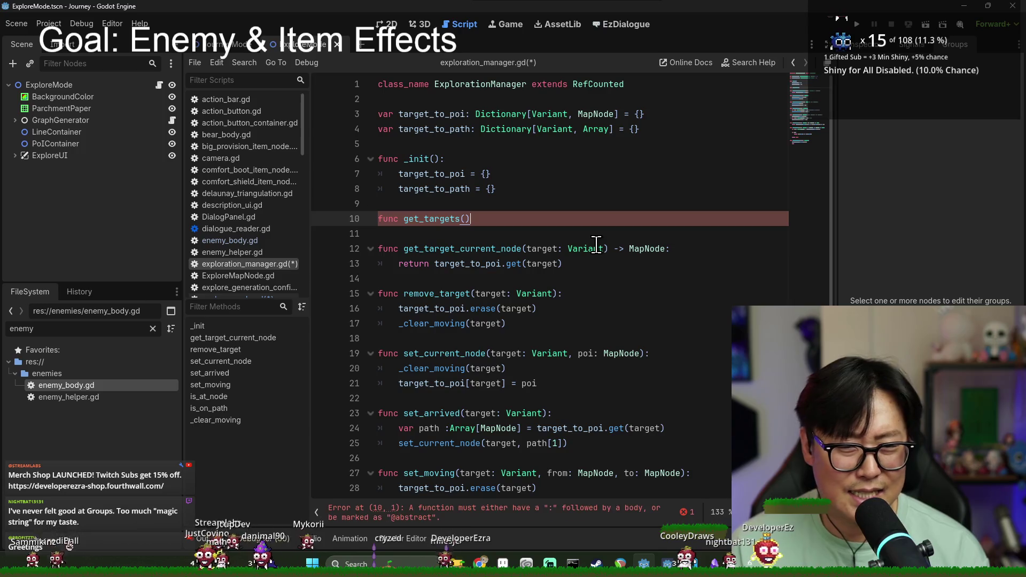
text( -> Array:)
key(Return)
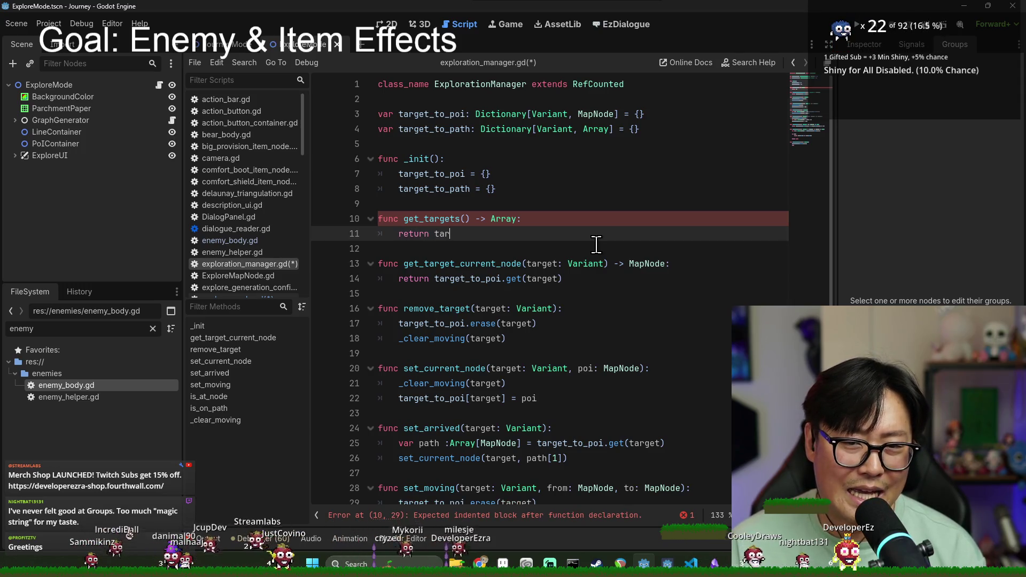
Write the return line as target_to_poi.keys().append_array(target_to_path.keys()).
text(poi.)
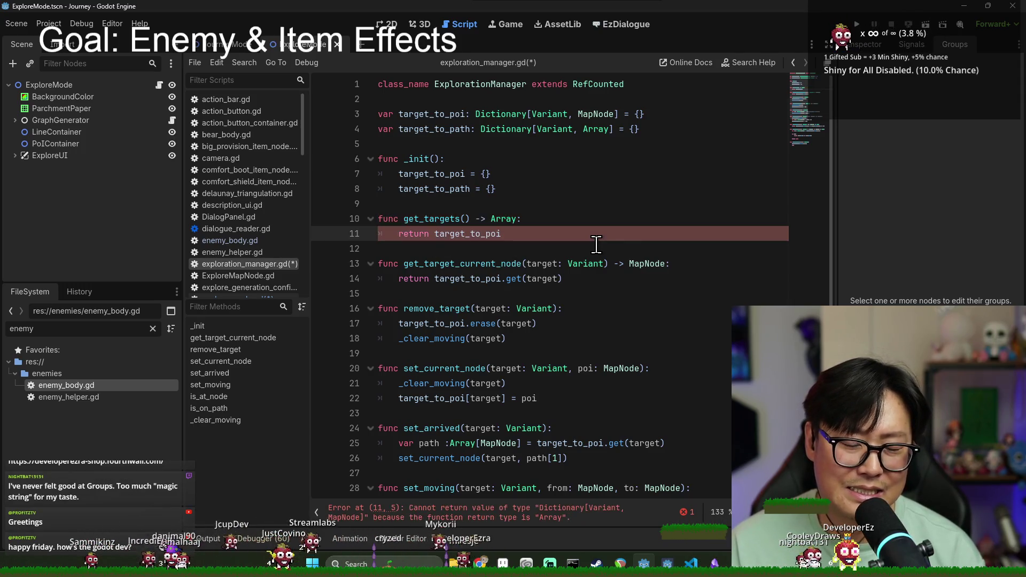
text(keys().appen)
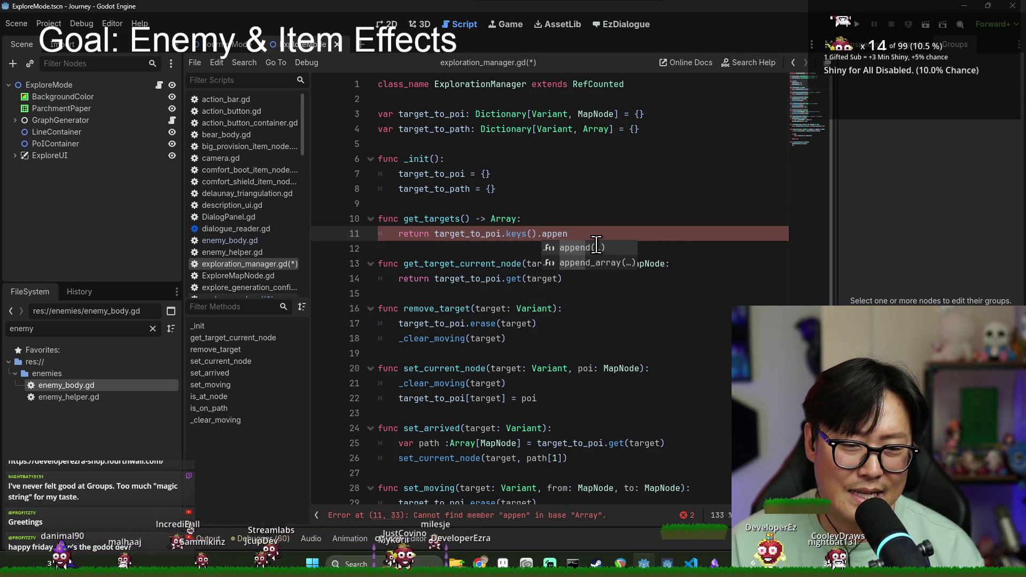
key(Down)
key(Return)
text(tar)
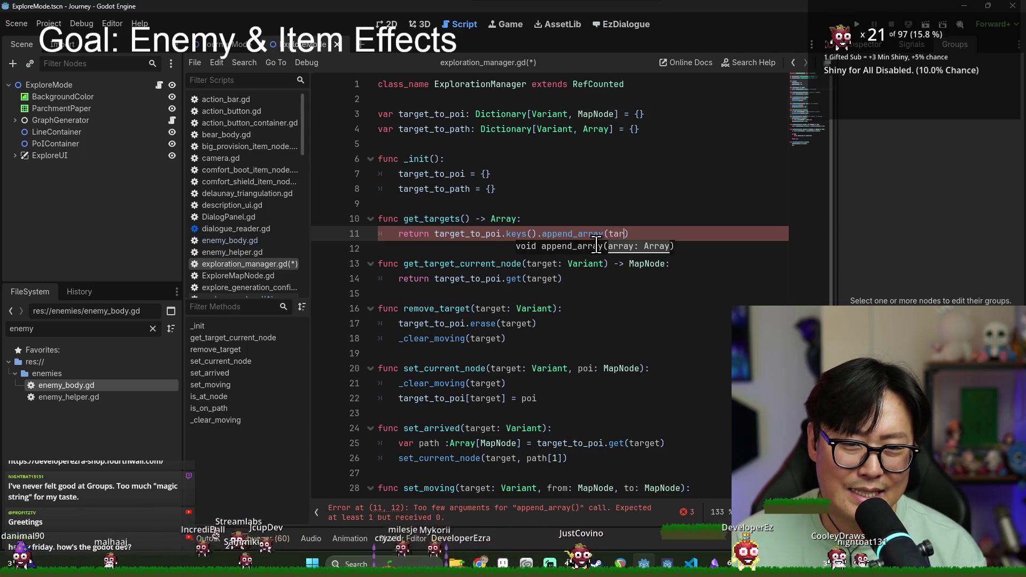
text(get_)
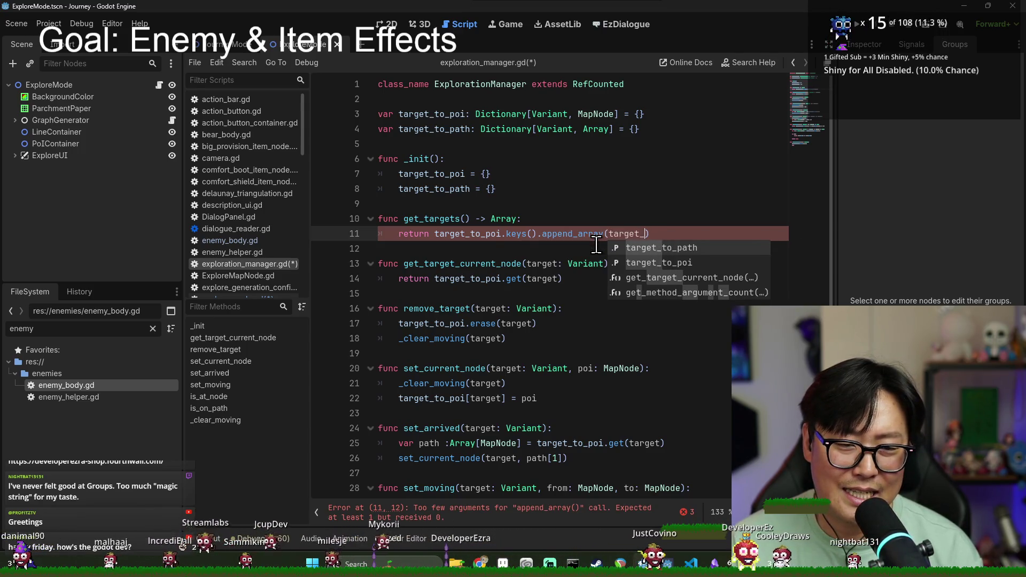
text(to_p)
text(ath.)
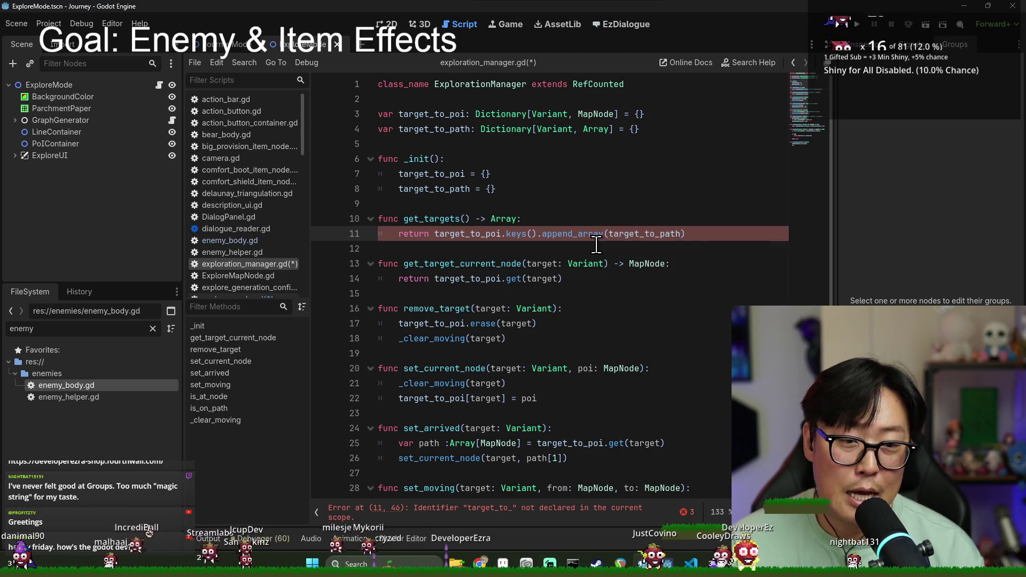
text(keys)
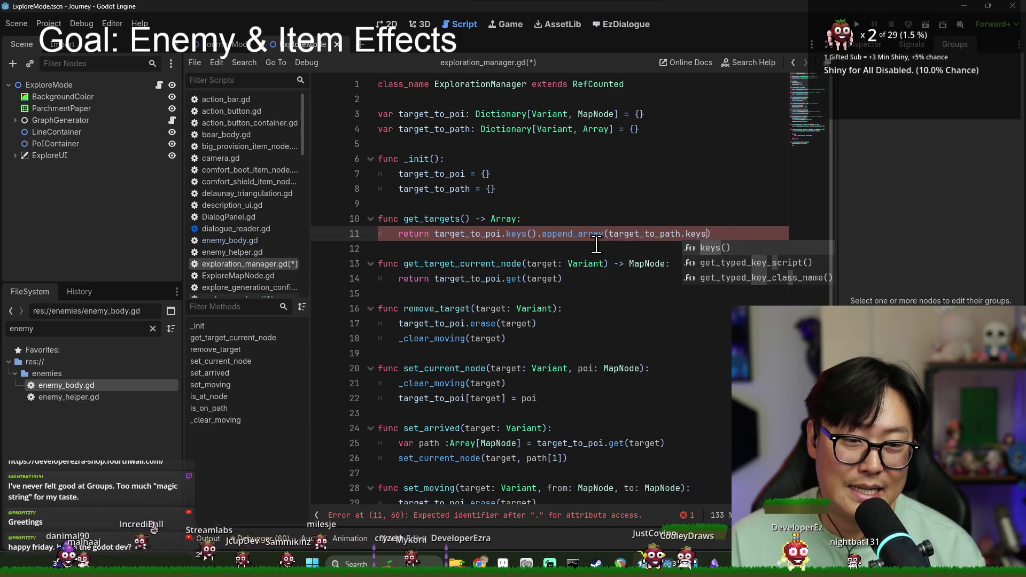
key(Return)
text())
Cut target_to_poi.keys() out of the return line.
double_click(451, 236)
click(556, 235)
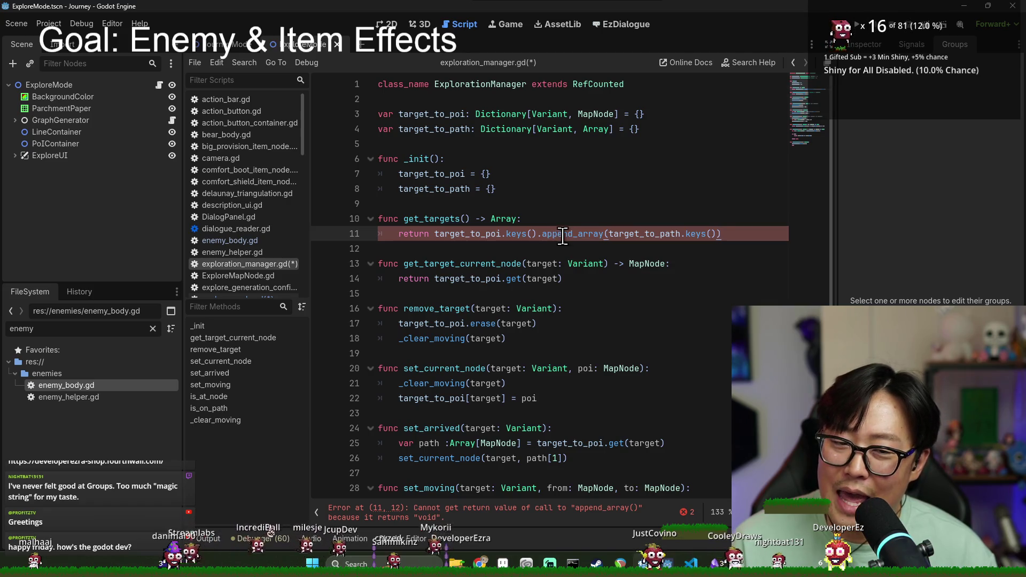
double_click(458, 236)
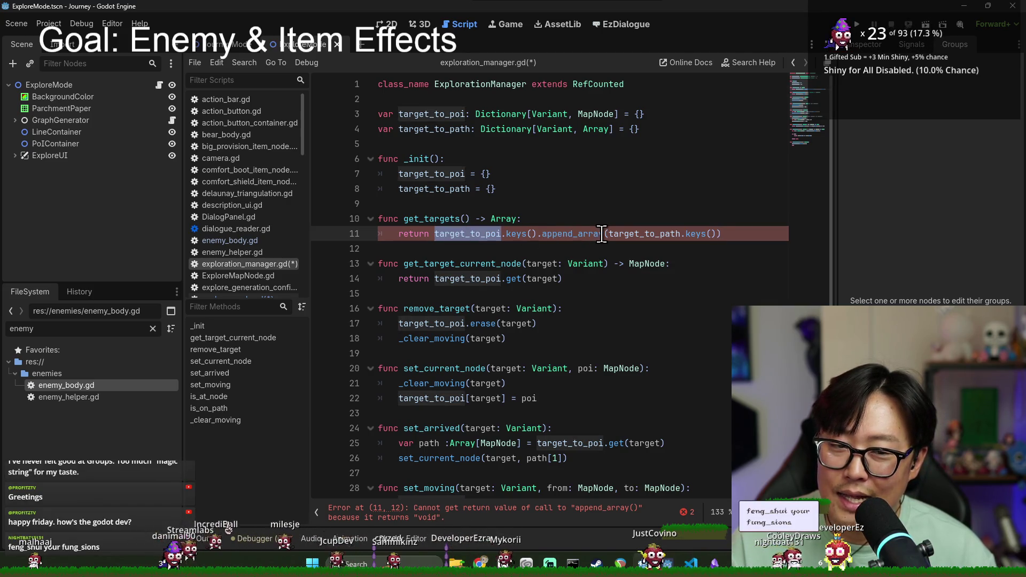
shift+click(540, 235)
key(ctrl+x)
click(554, 221)
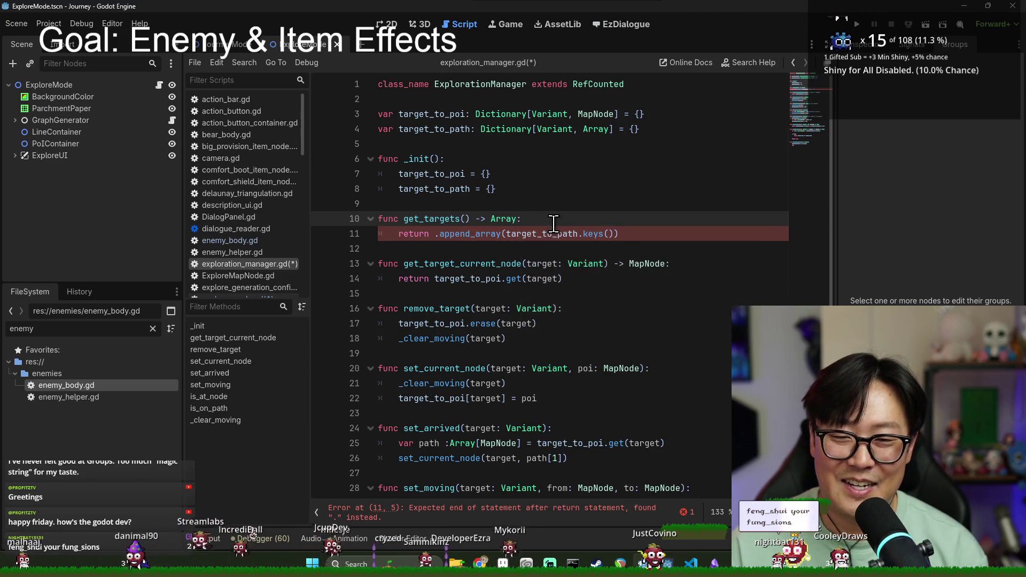
Declare 'var result : Array = target_to_poi.keys()' at the top of get_targets.
key(Return)
text(var result : array)
key(BackSpace)
key(BackSpace)
key(BackSpace)
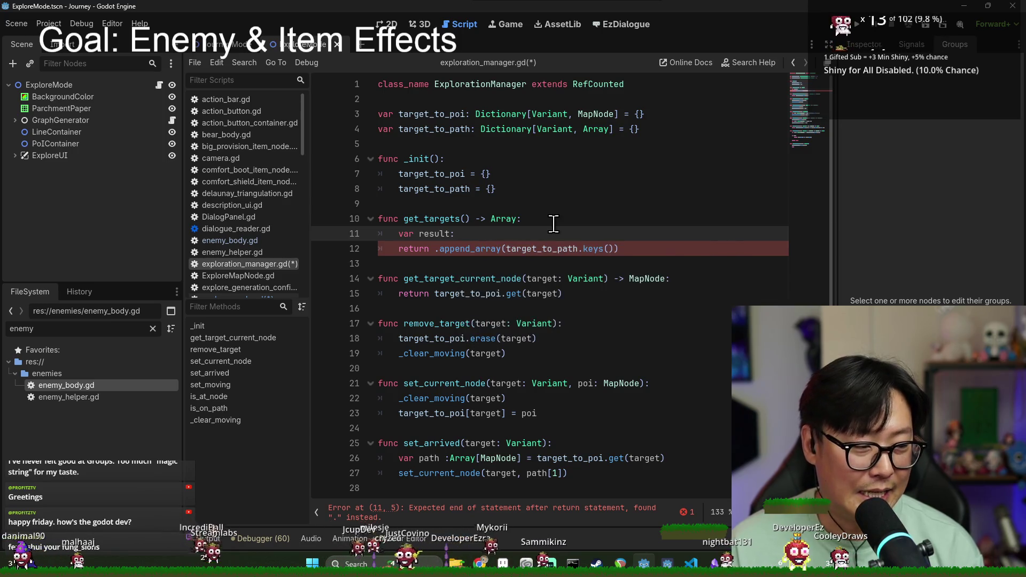
text(Array = )
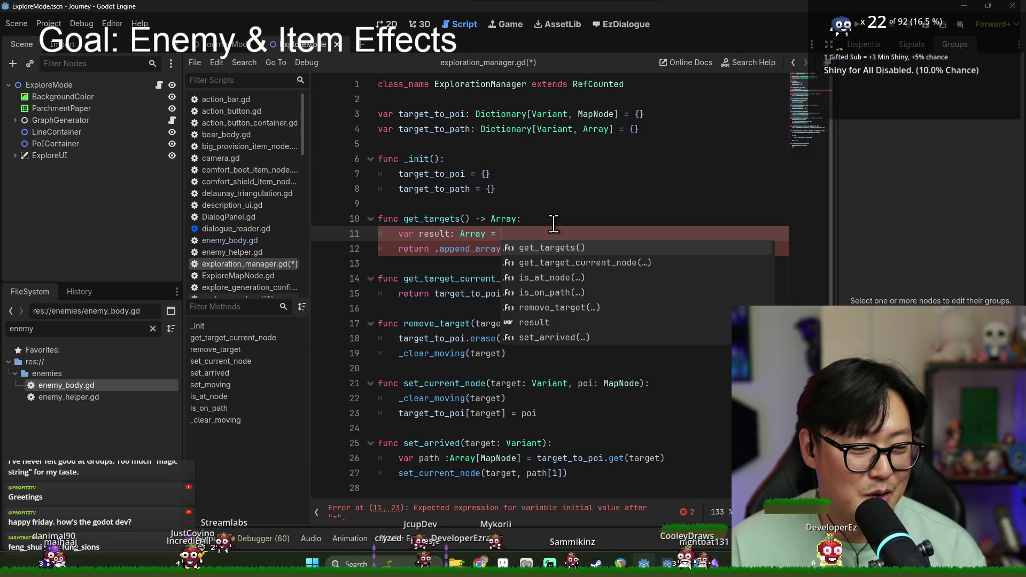
text(target_to_poi.keys())
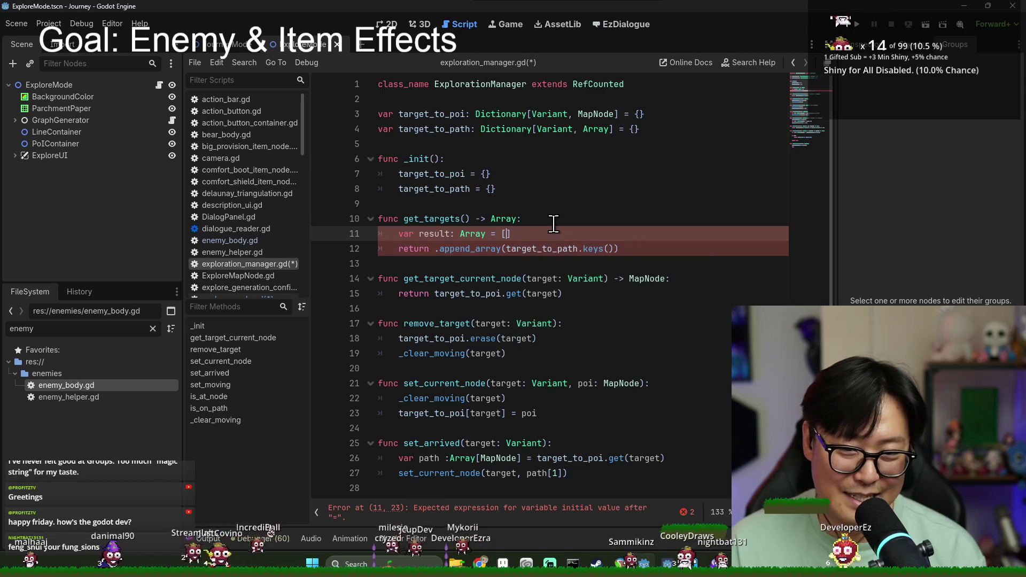
key(Return)
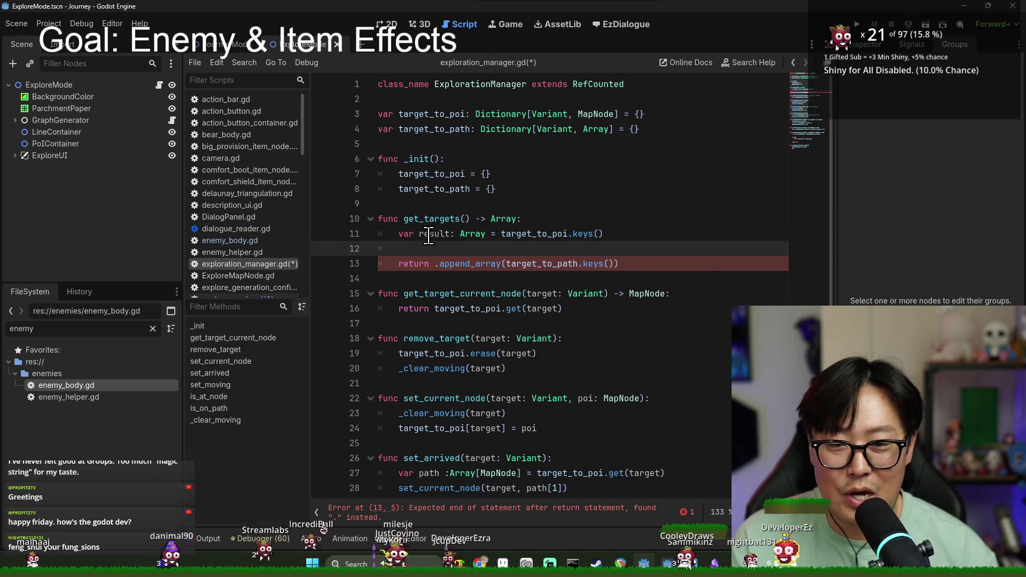
Call result.append_array(target_to_path.keys()) on its own line, return result, and save.
double_click(434, 233)
click(435, 264)
text(result.)
drag(601, 263, 439, 264)
drag(534, 263, 626, 248)
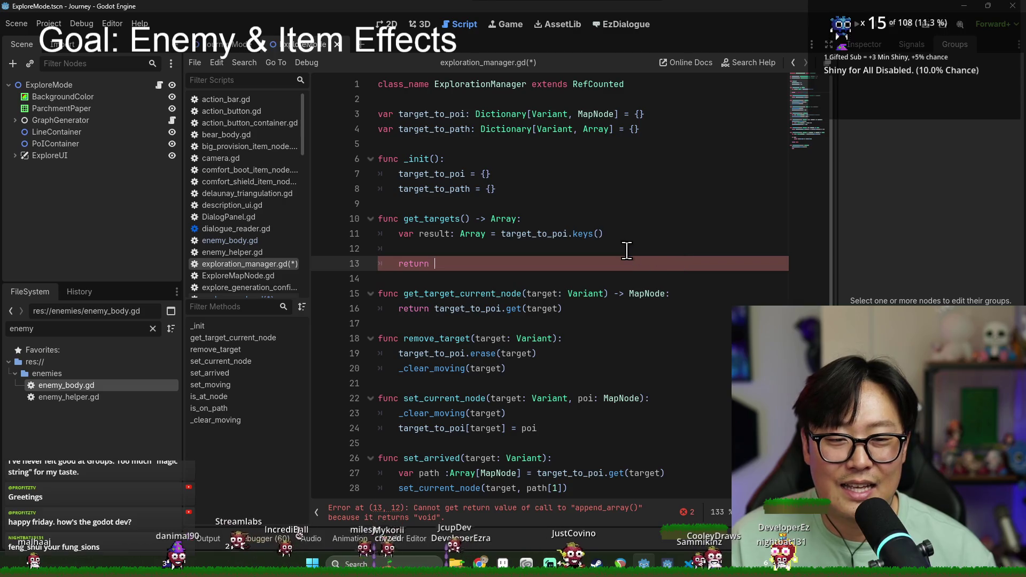
double_click(478, 249)
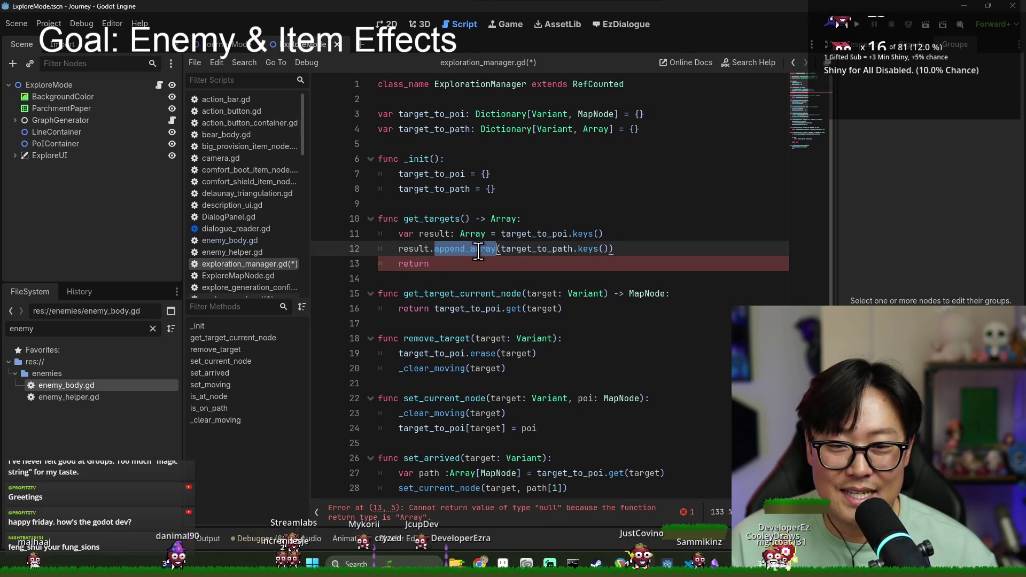
click(452, 265)
text(result)
key(ctrl+s)
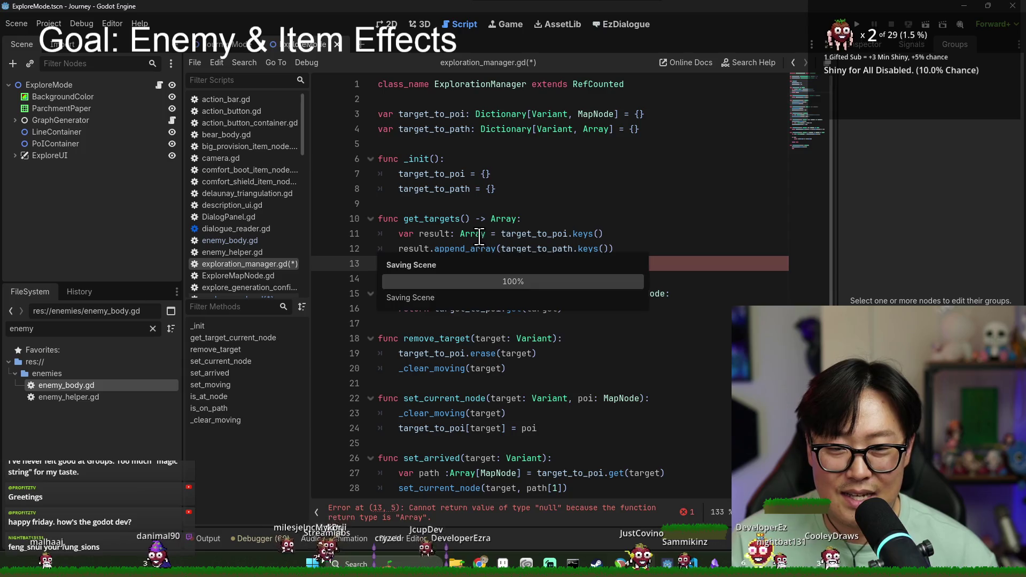
double_click(427, 218)
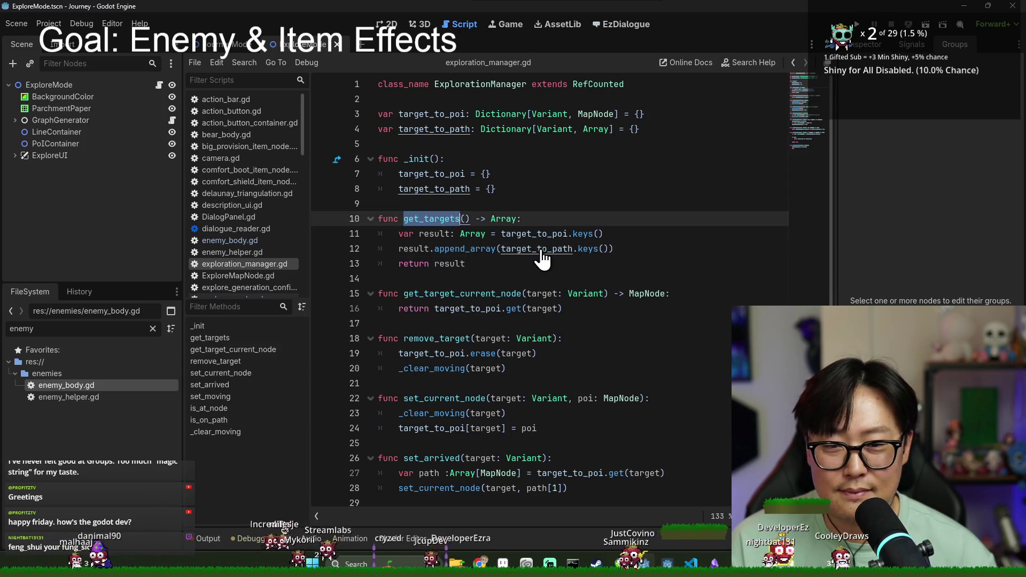
In explore_mode.gd's _enemy_update, replace line 278 with a call to exploration_manager.get_targets().
key(alt+Left)
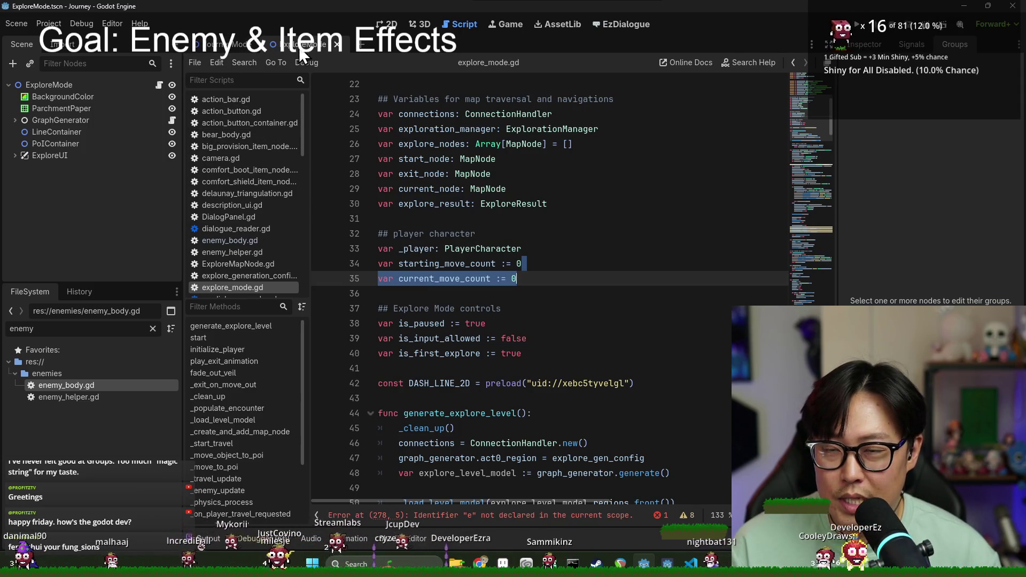
key(ctrl+f)
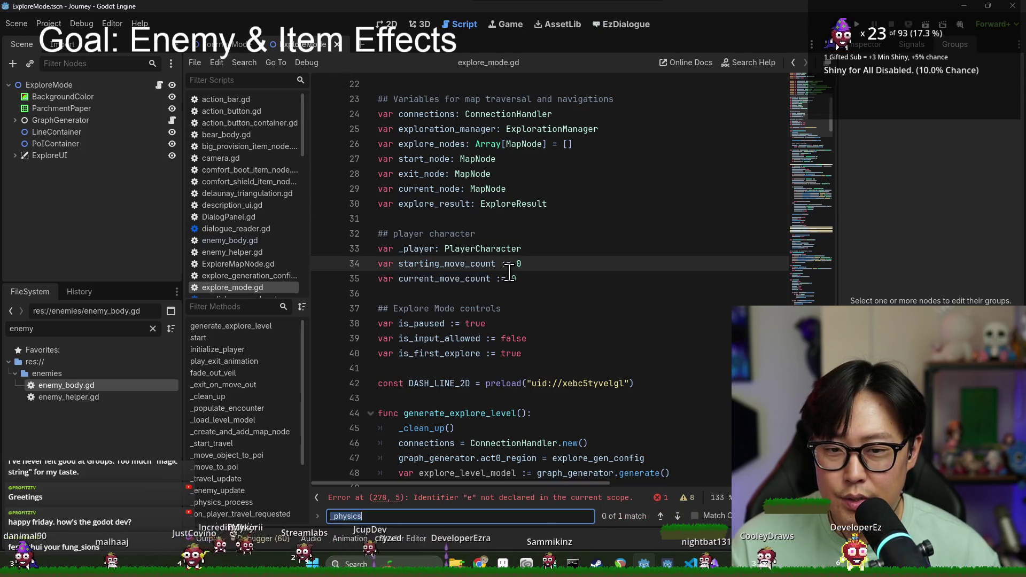
text(update_)
click(430, 399)
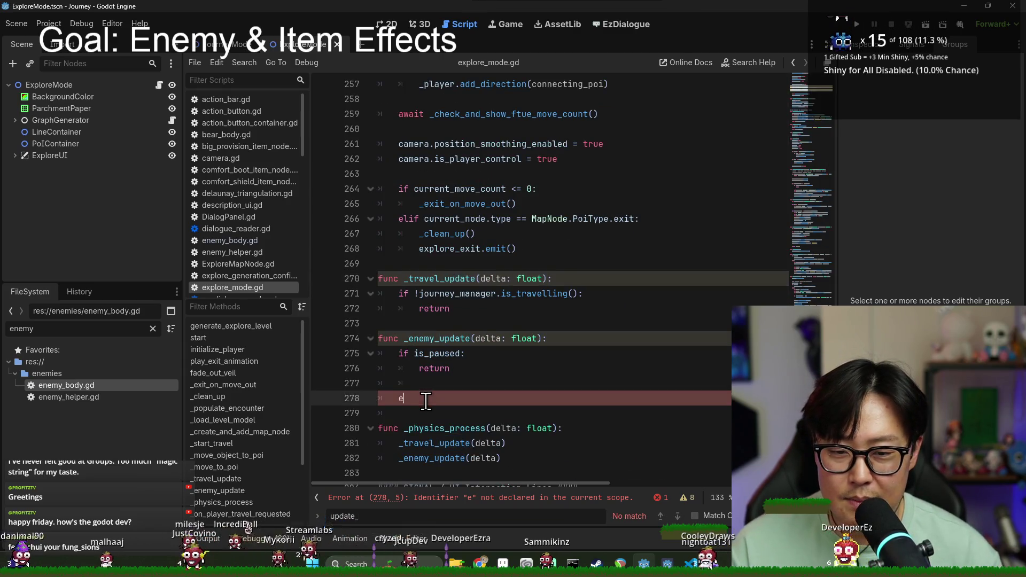
key(BackSpace)
text(get_targets())
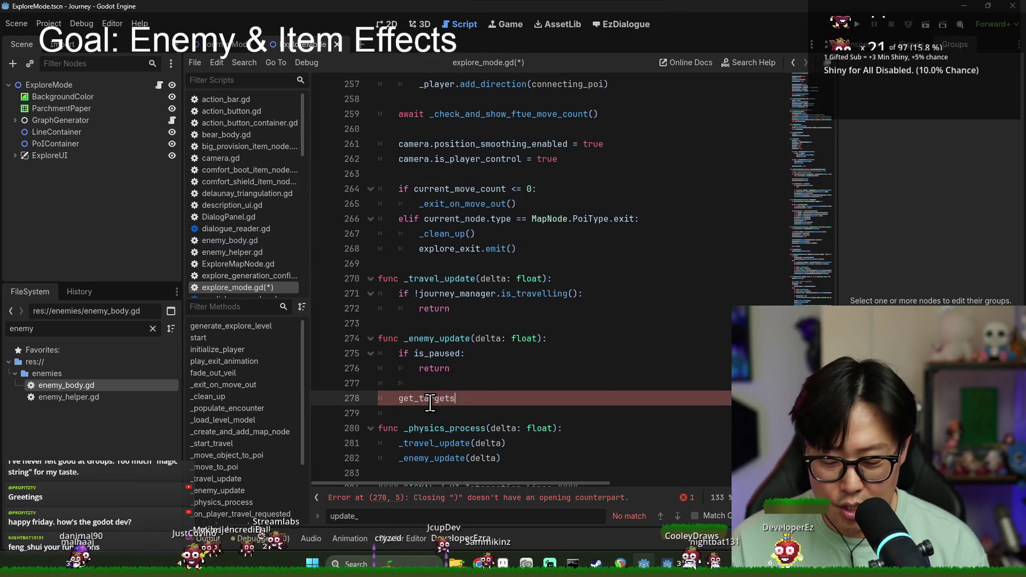
key(Home)
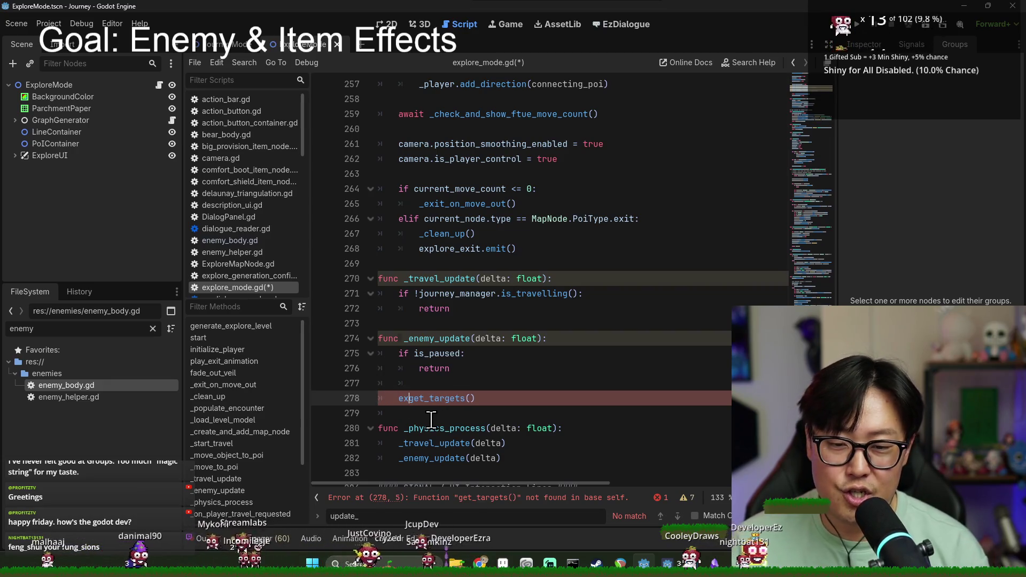
text(explorat)
key(Tab)
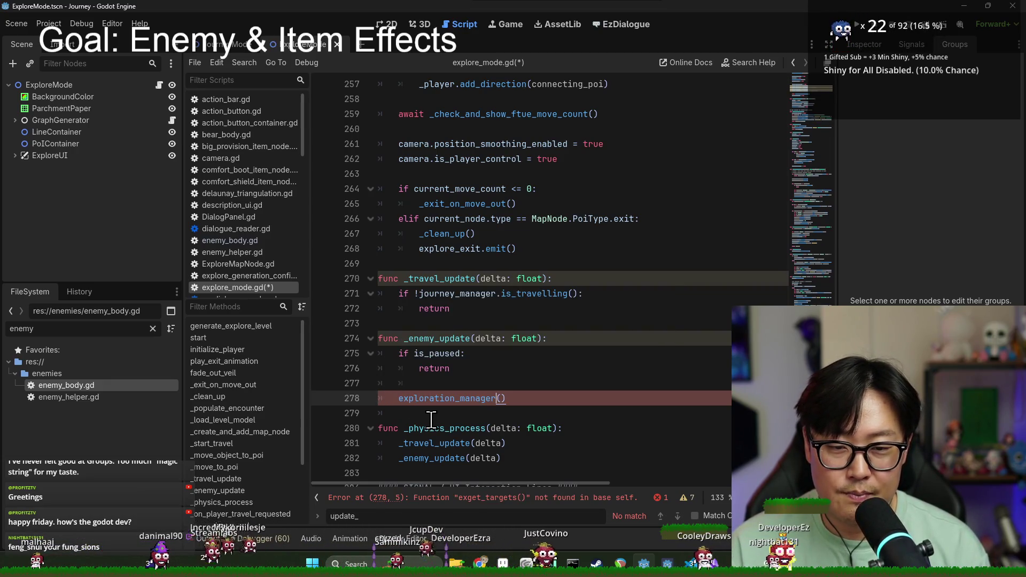
text(.get_t)
key(Tab)
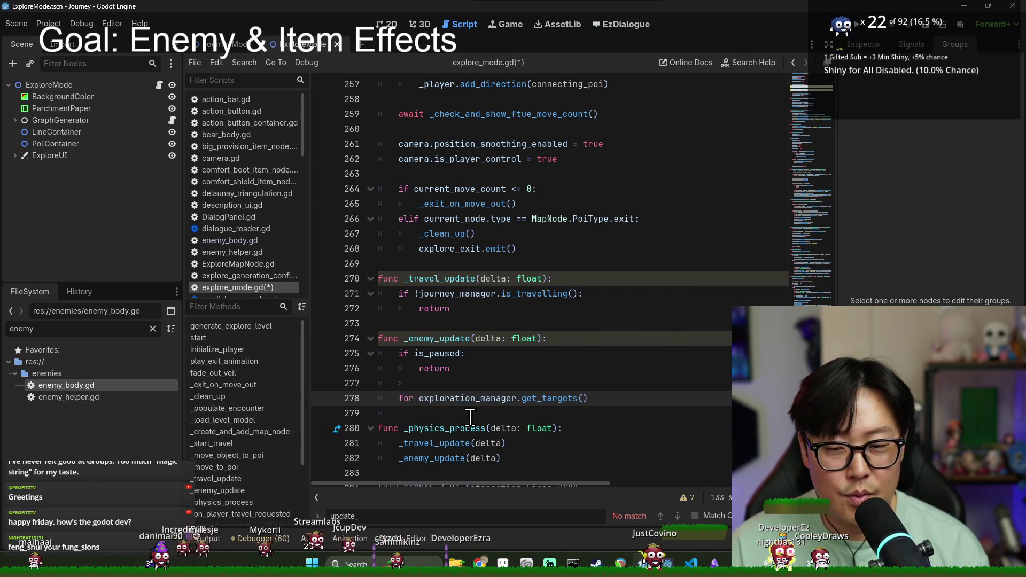
Turn it into 'for target in exploration_manager.get_targets():' with an 'if target is EnemyBody:' check inside.
text(target in)
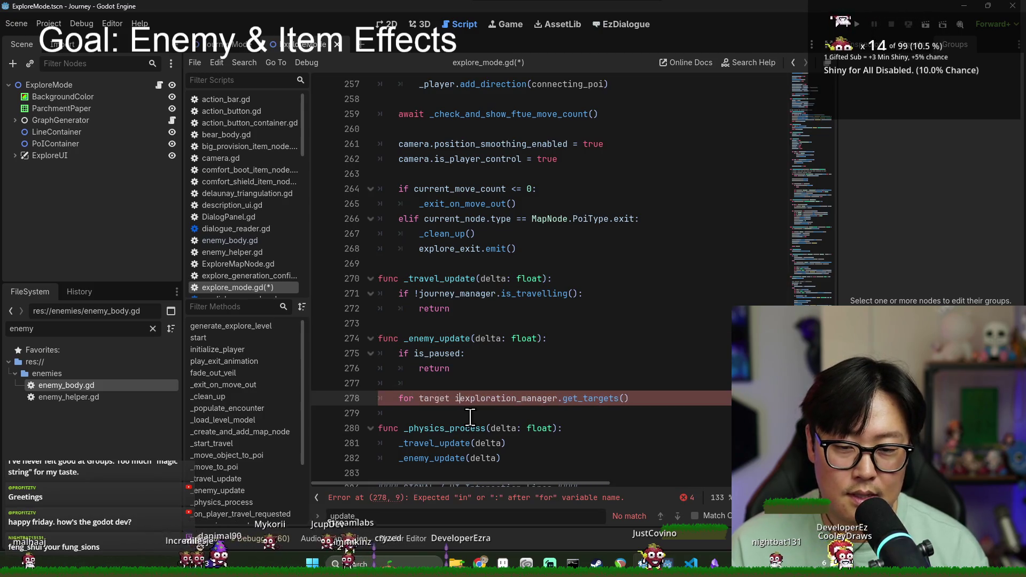
click(647, 402)
text(:)
key(Return)
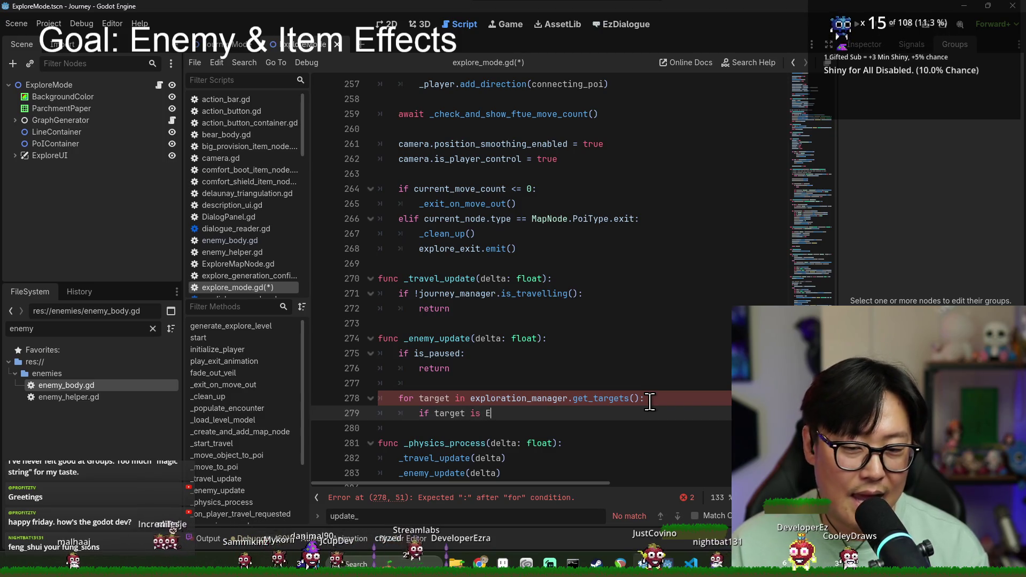
text(nemy)
key(Return)
text(:)
key(Return)
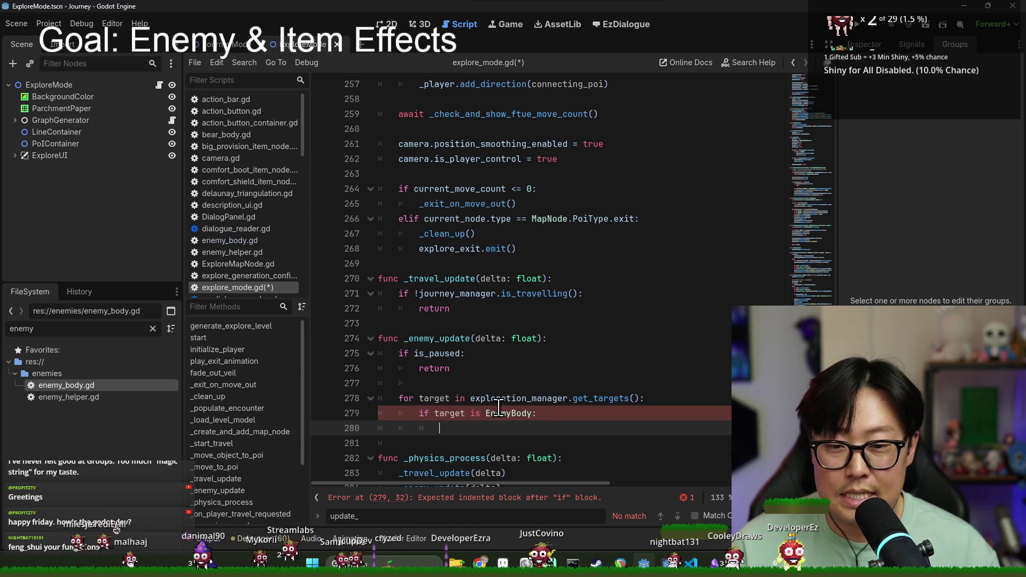
scroll(501, 408, down, 2)
key(Down)
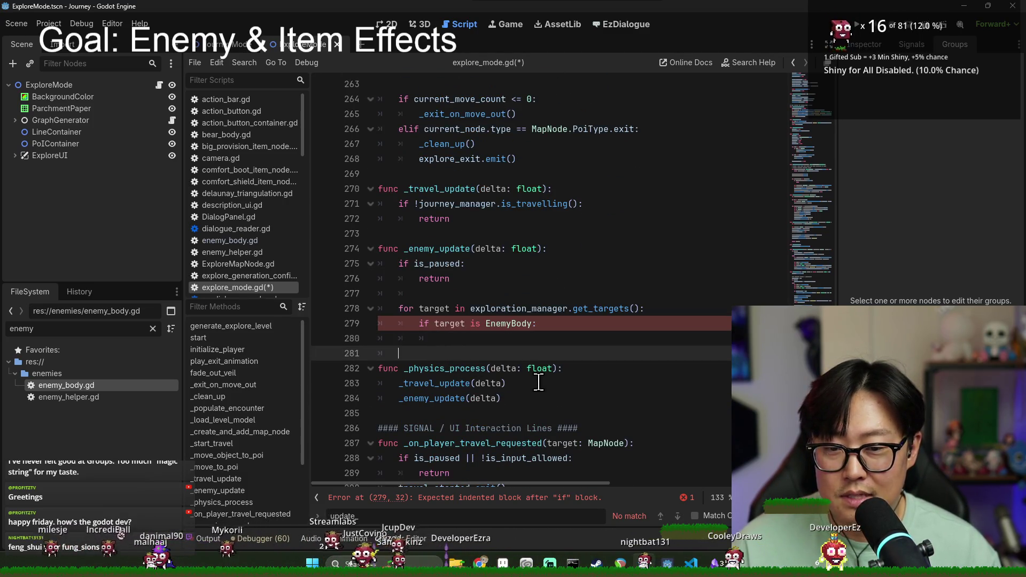
click(529, 338)
scroll(507, 334, down, 3)
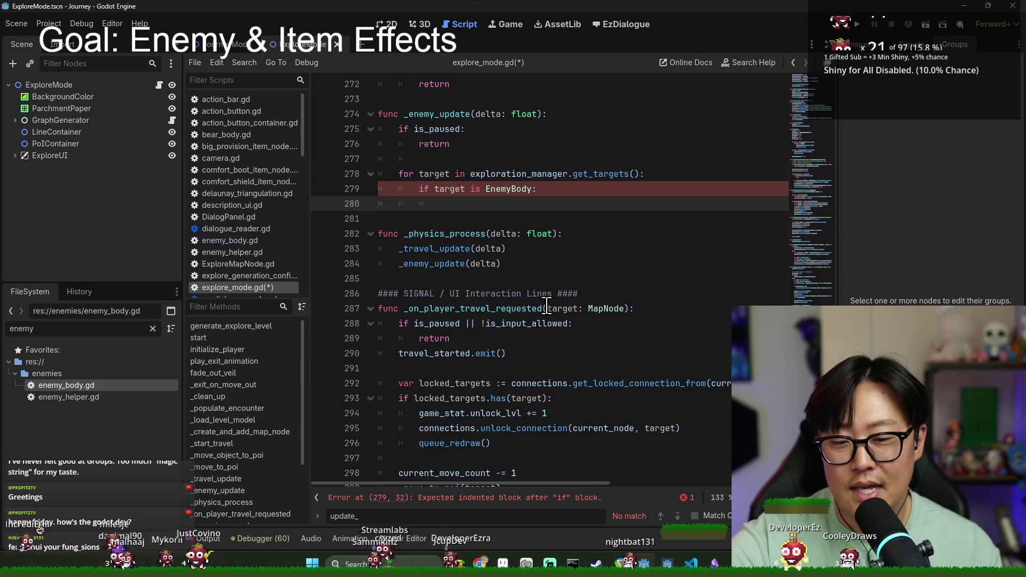
Close the find bar and start a 'target.on' call on line 280.
key(Escape)
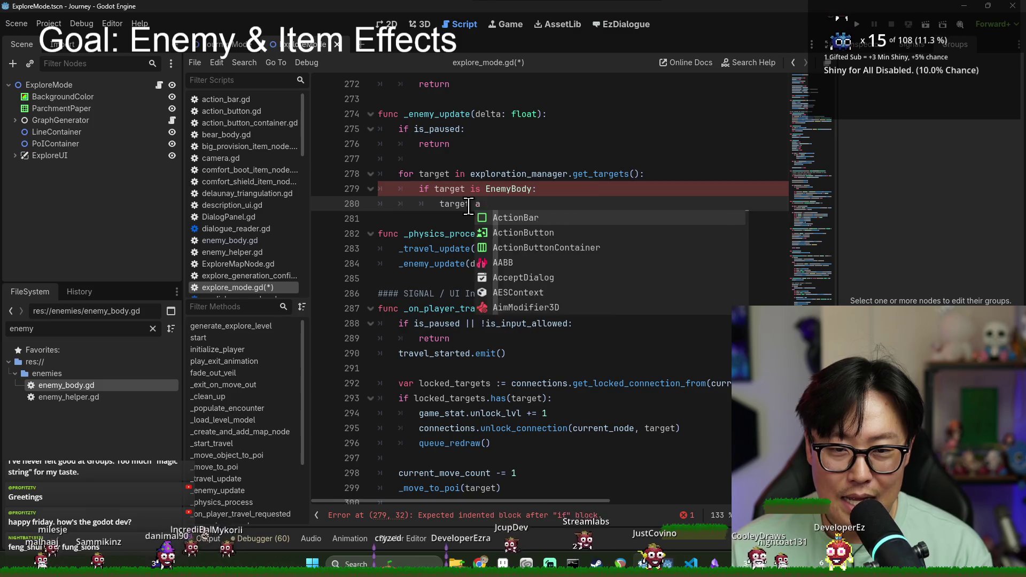
key(BackSpace)
key(BackSpace)
key(BackSpace)
text(.)
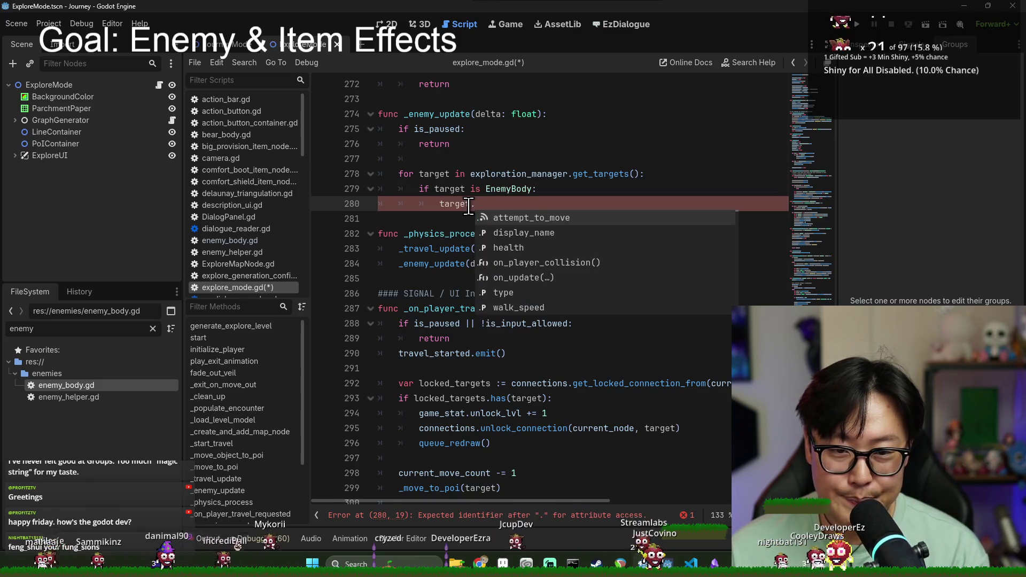
text(on)
Complete line 280 as target.on_update(delta, exploration_manager) and save.
key(Return)
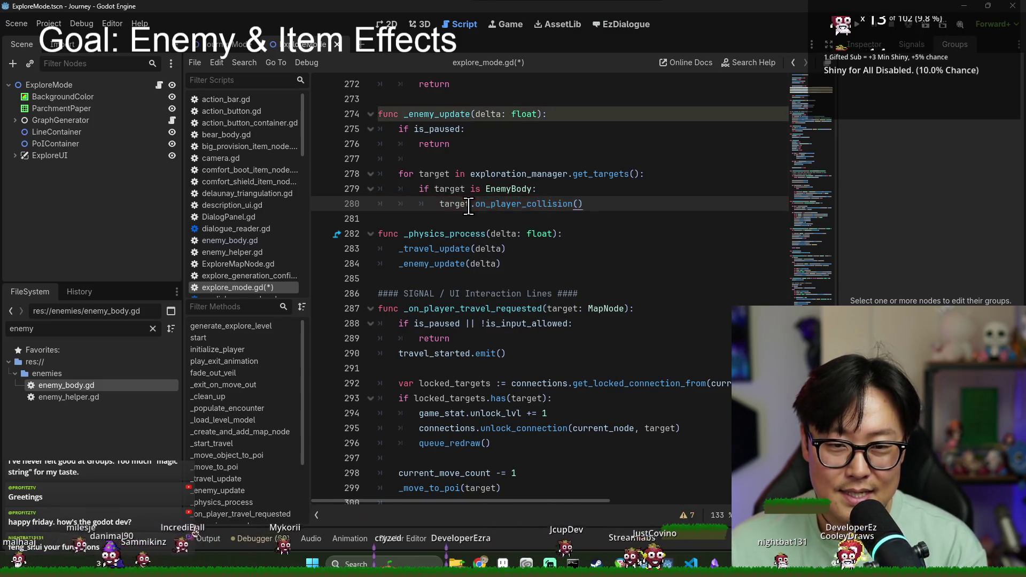
text(te(delt)
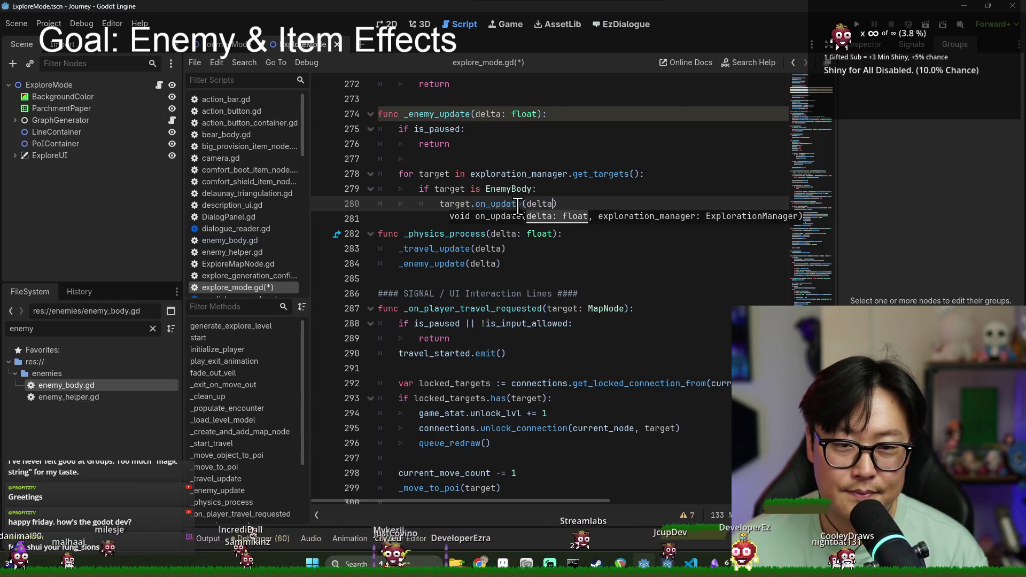
text(a, )
text(expl)
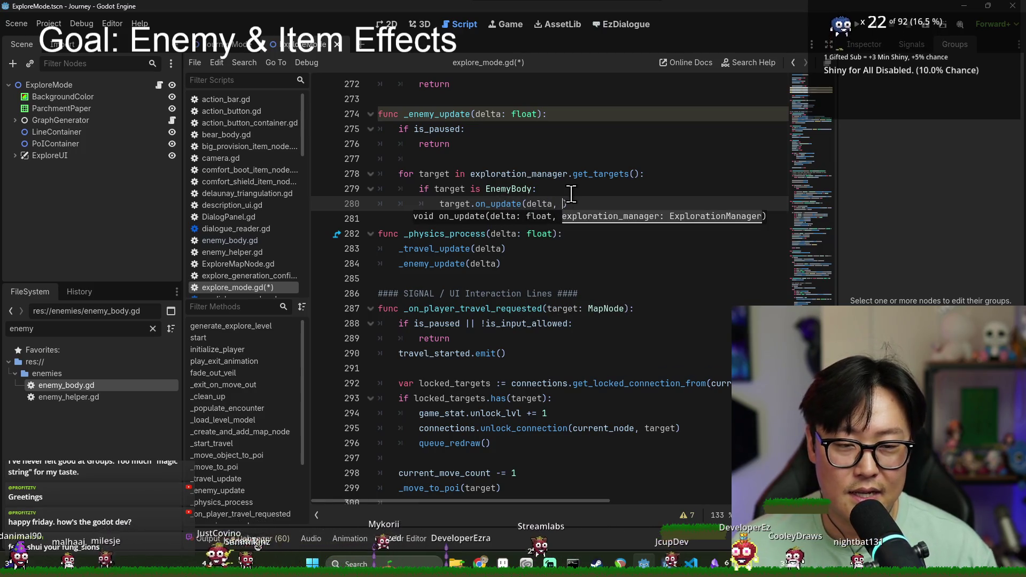
text(oratio)
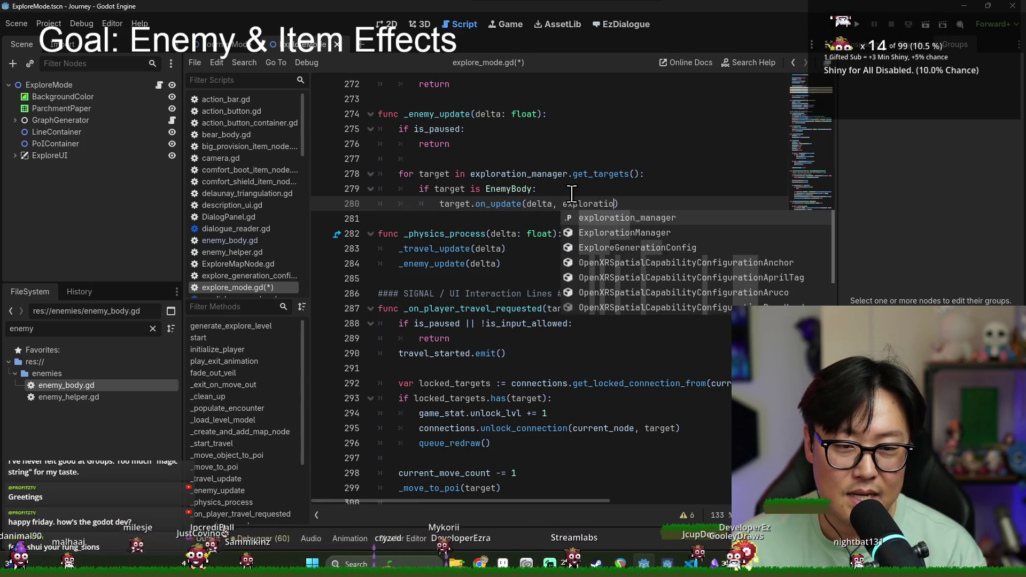
key(Return)
key(ctrl+s)
Recheck the on_update call in the loop, save again, and open enemy_body.gd.
key(Home)
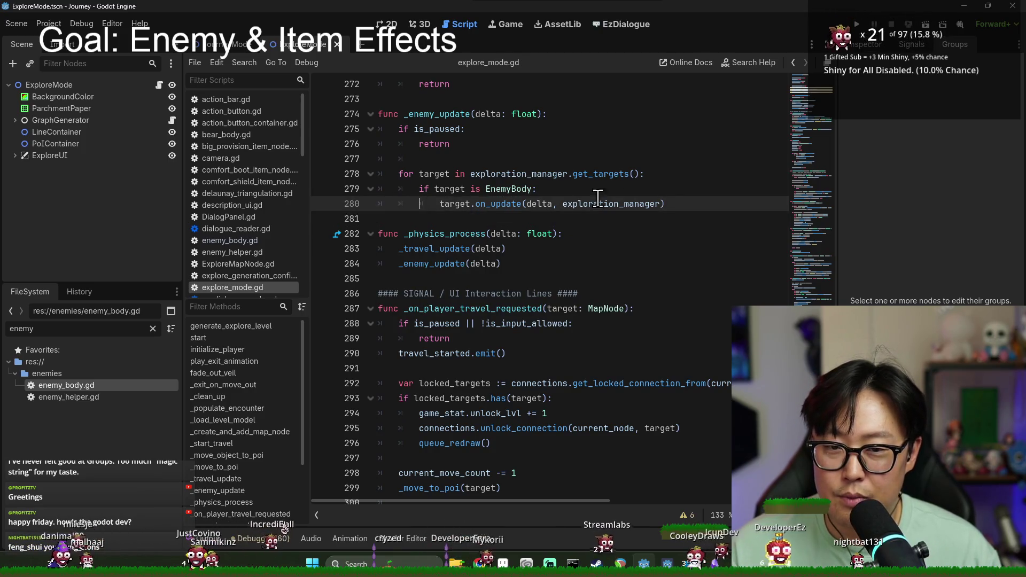
key(shift+Home)
key(ctrl+s)
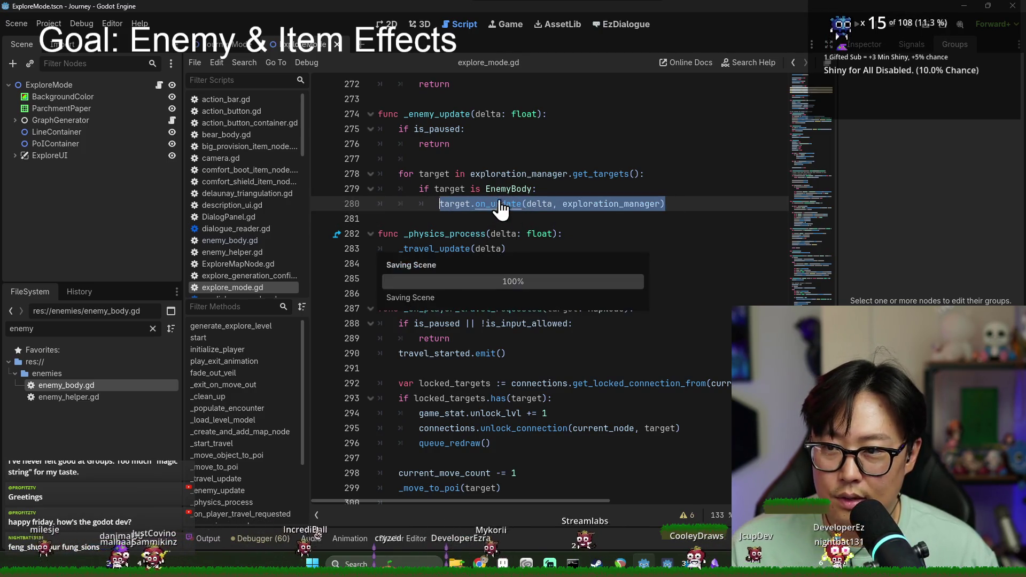
key(Up)
key(Up)
double_click(448, 205)
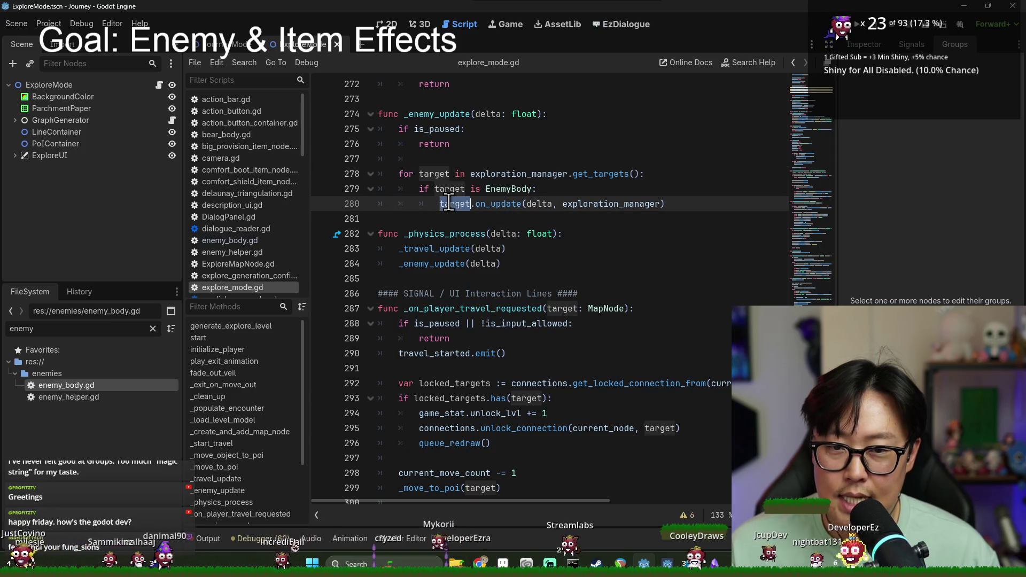
shift+click(665, 204)
key(ctrl+s)
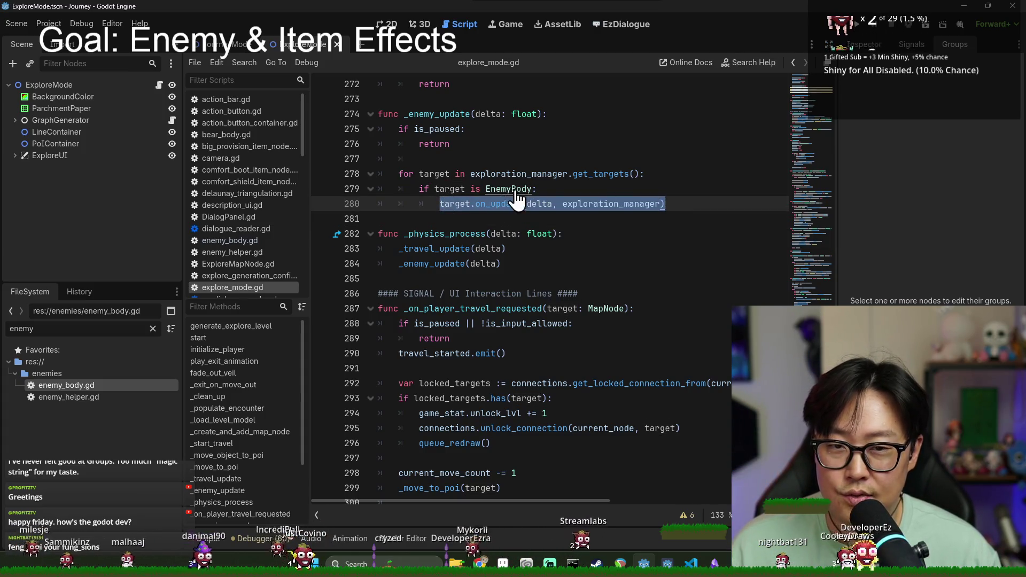
click(469, 234)
key(ctrl+s)
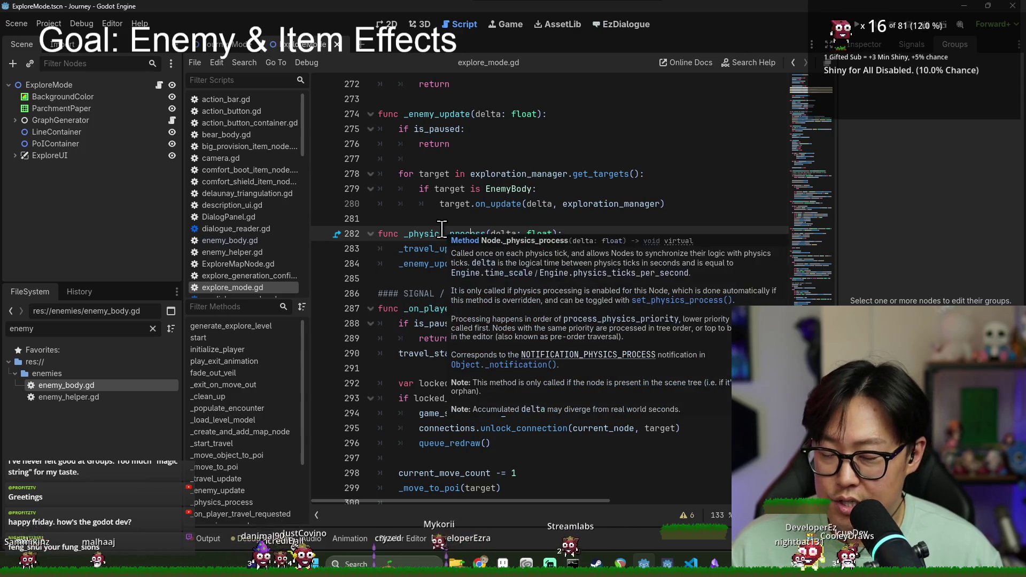
key(Up)
key(Up)
key(Down)
key(Down)
key(Up)
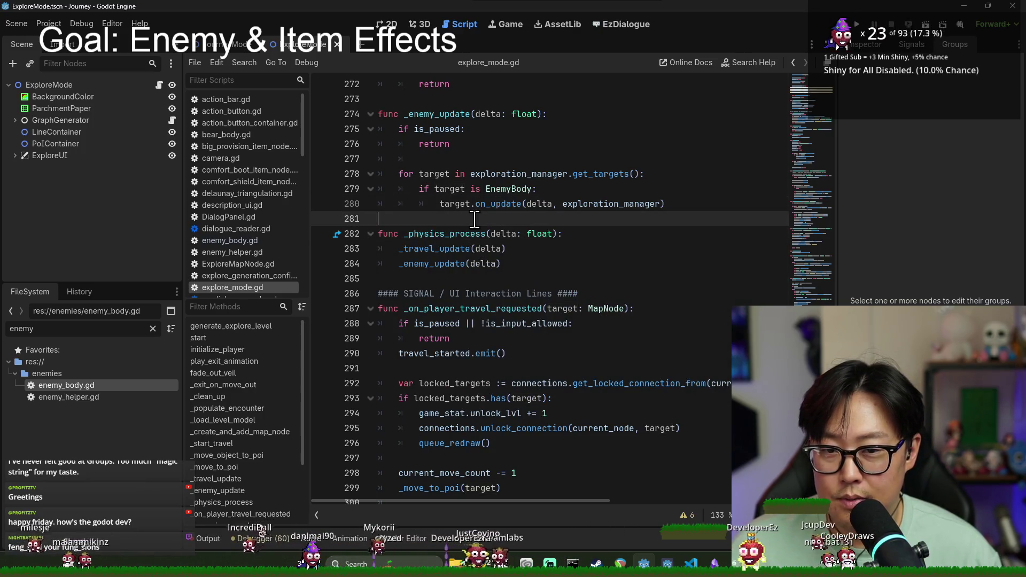
double_click(458, 203)
key(ctrl+s)
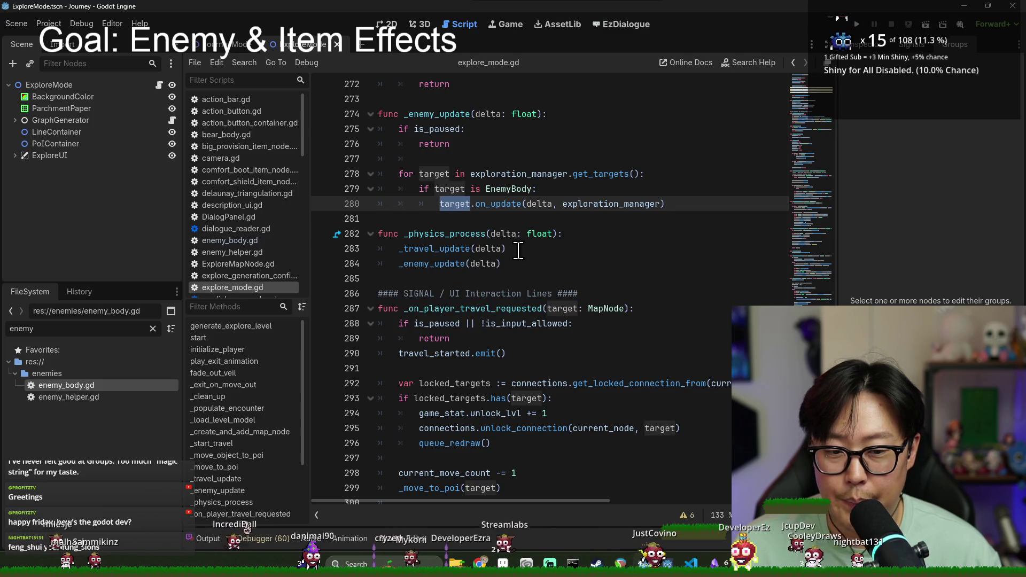
mouse_move(554, 234)
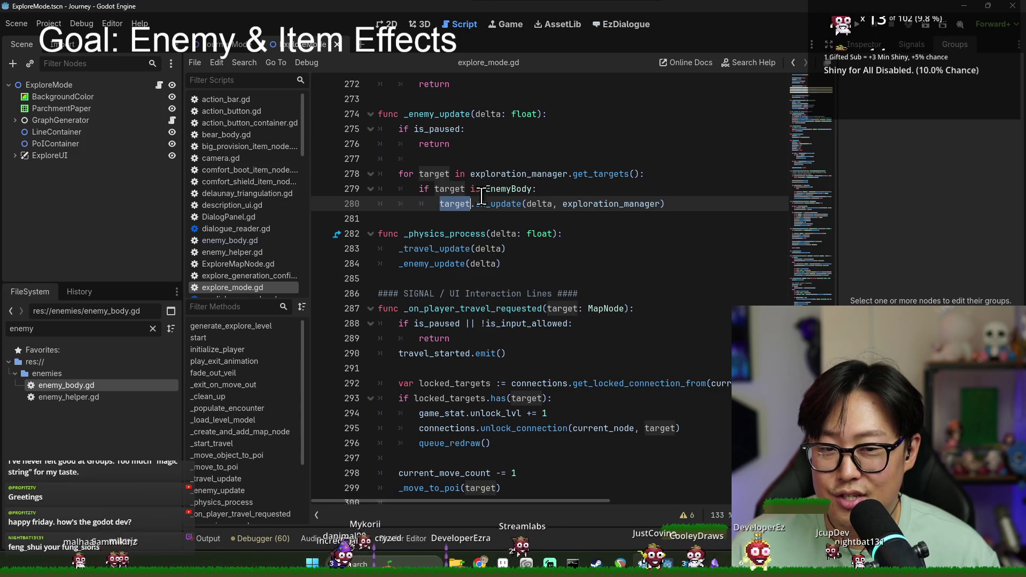
ctrl+click(497, 204)
Filter the FileSystem for 'bear' and open the BearBody scene with its script.
key(ctrl+s)
double_click(95, 329)
text(berar)
key(BackSpace)
key(BackSpace)
key(BackSpace)
text(ar)
double_click(78, 396)
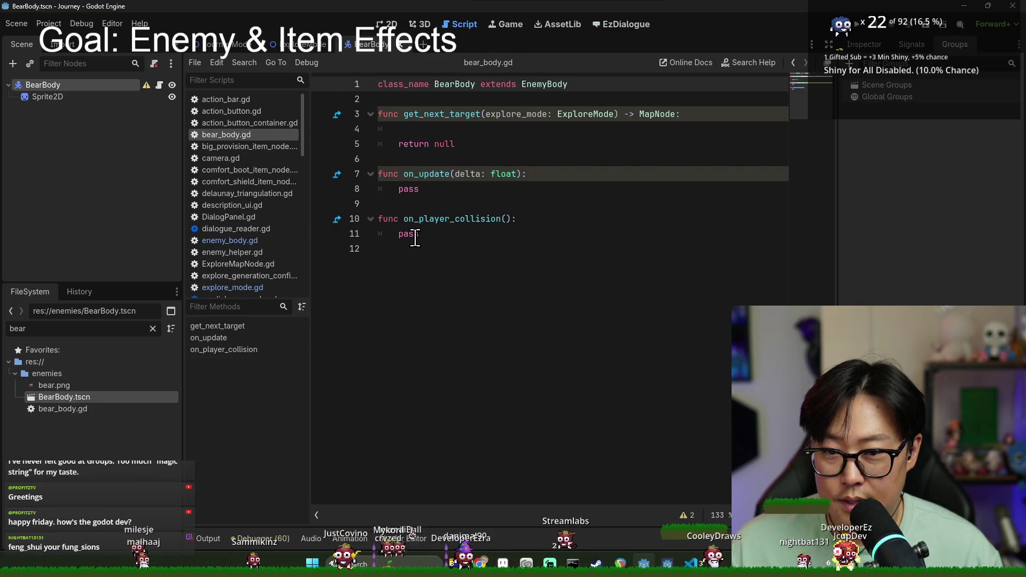
Delete get_next_target, add 'exploration_manager: ExplorationManager' to on_update's parameters, and save.
double_click(426, 174)
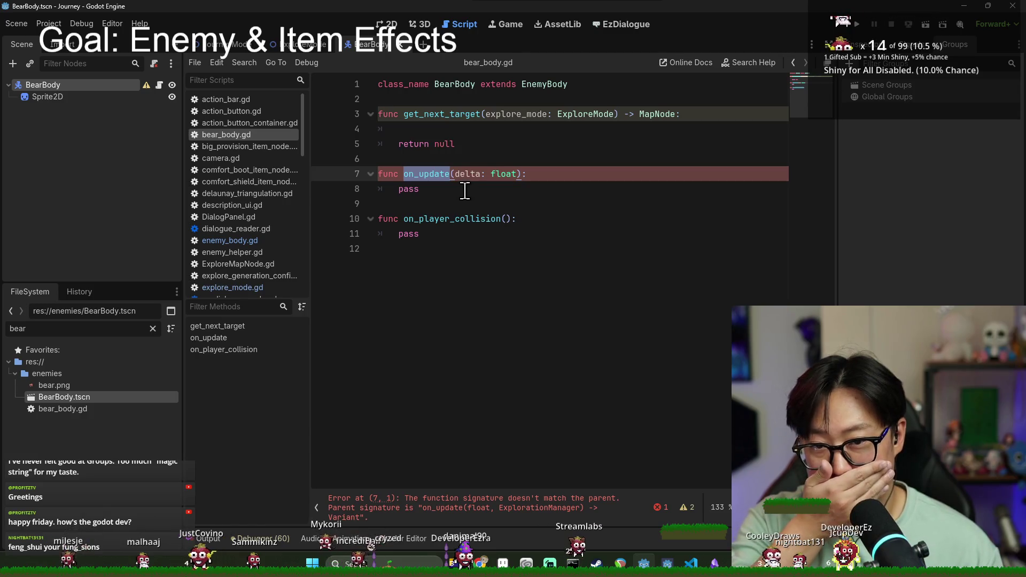
click(425, 99)
key(shift+Down)
key(shift+Down)
key(shift+Down)
key(BackSpace)
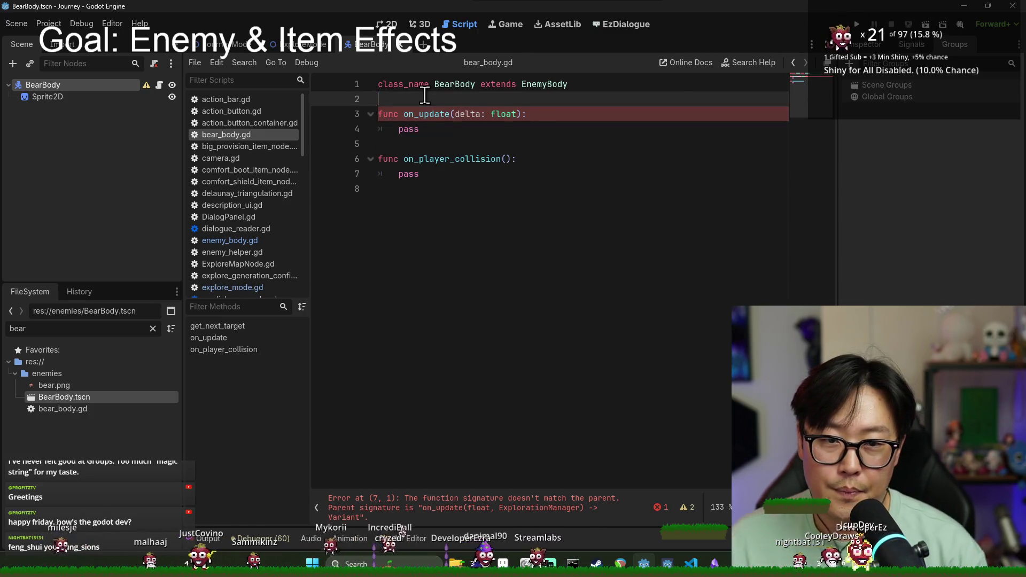
click(517, 113)
text(, )
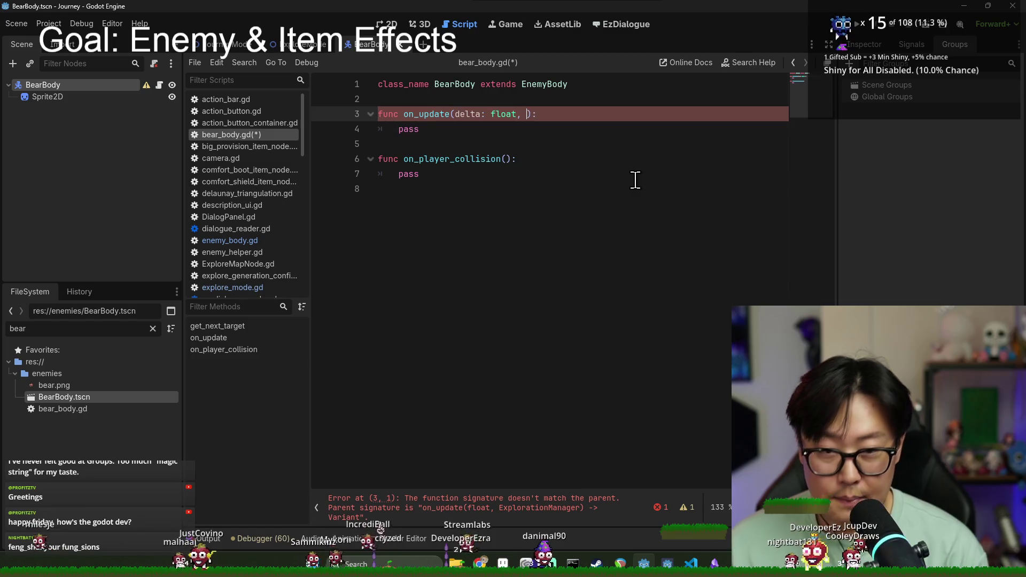
text(exploration_ma)
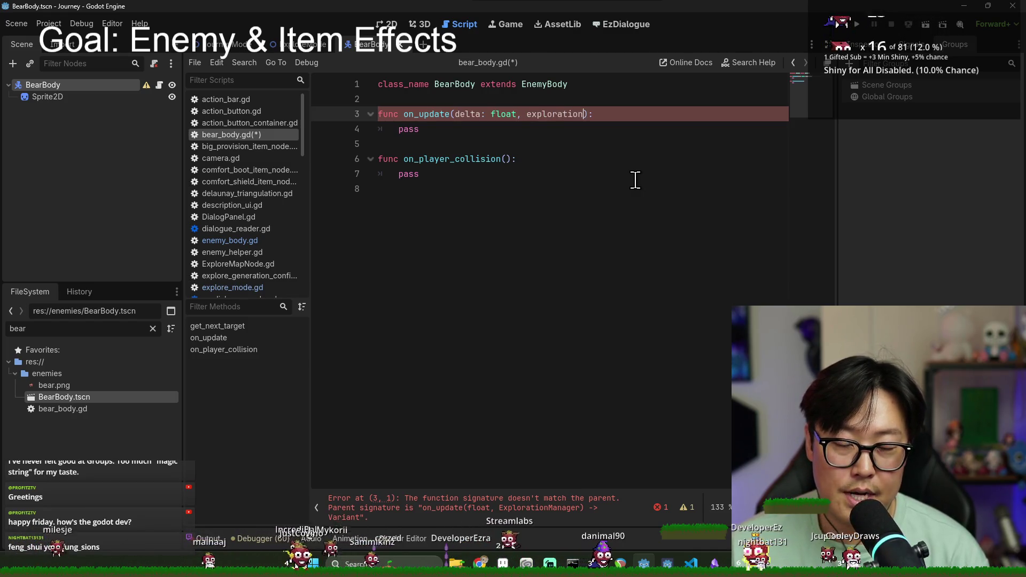
text(nager: E)
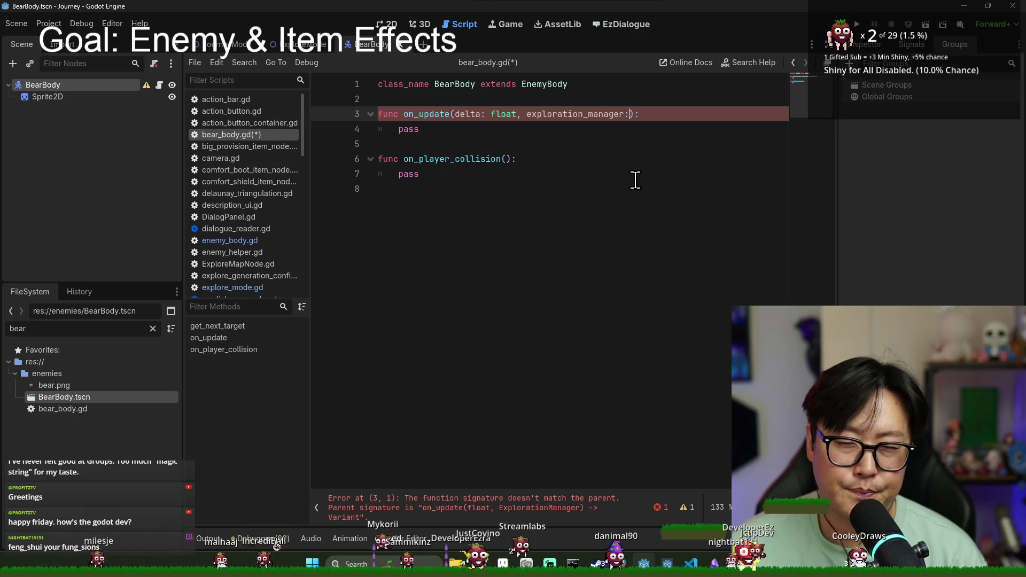
text(xplorationManager)
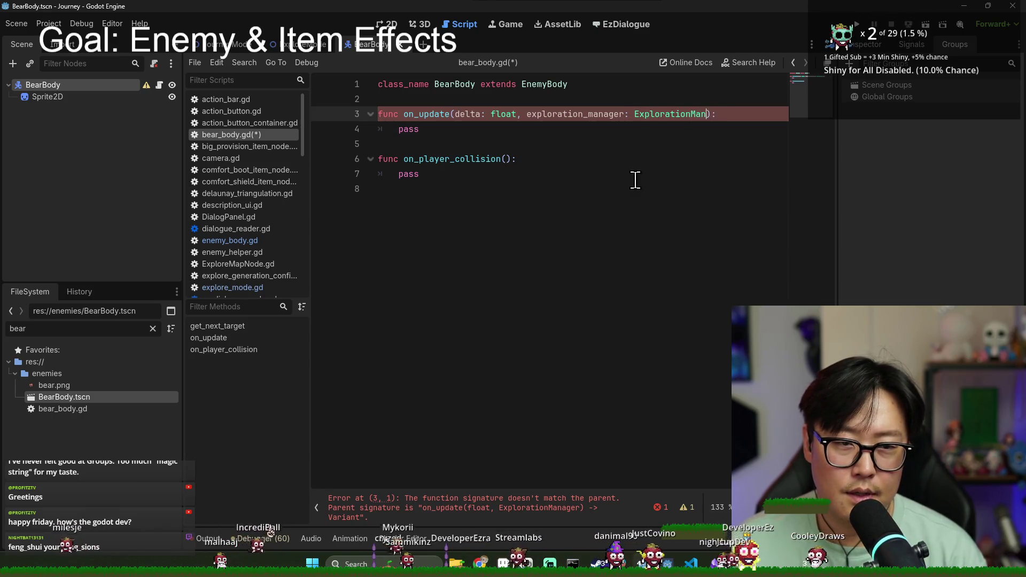
key(ctrl+s)
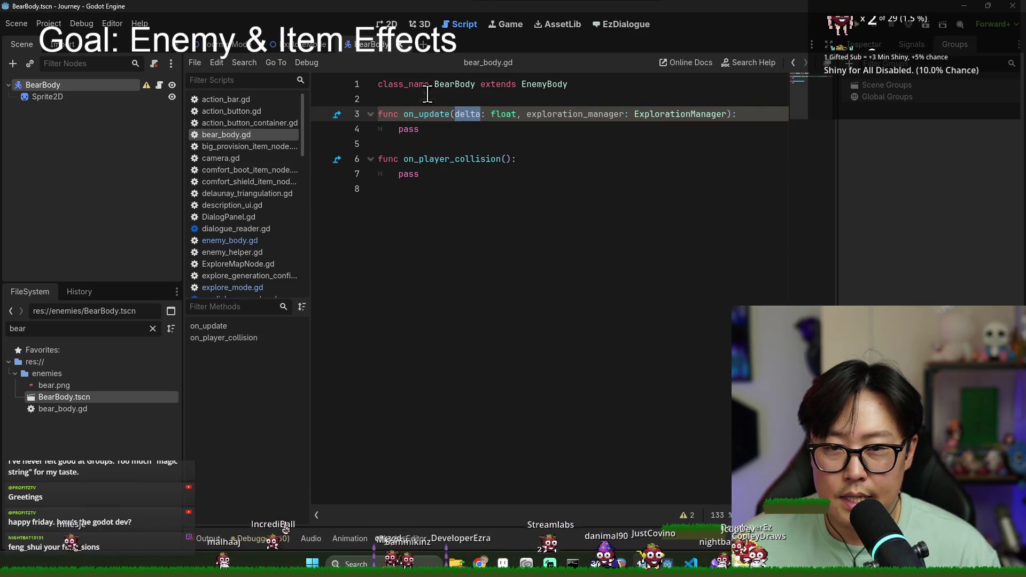
click(593, 99)
key(ctrl+s)
key(Return)
key(Return)
key(Up)
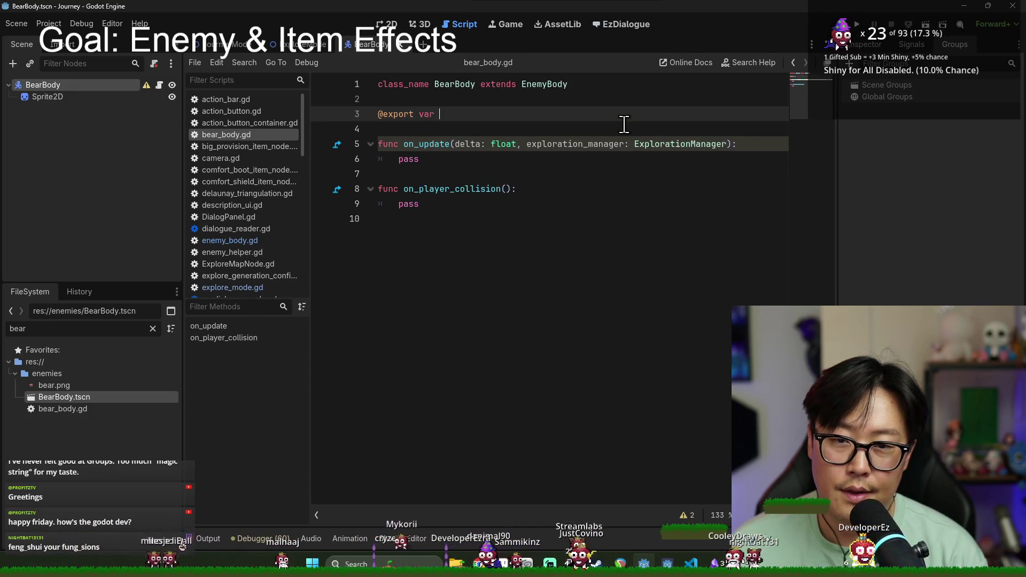
text(le_duration_in_sec:)
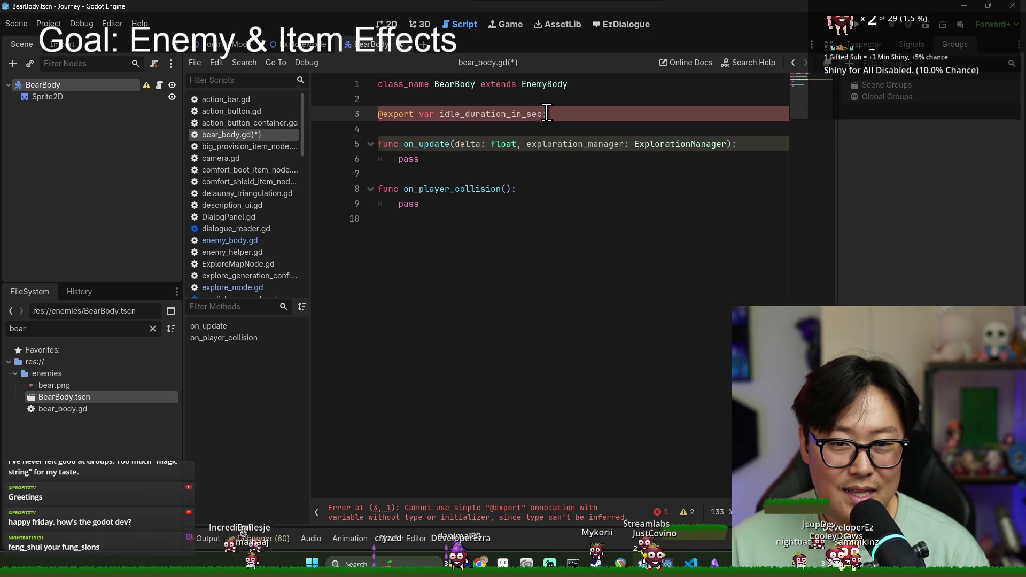
text(t)
key(Return)
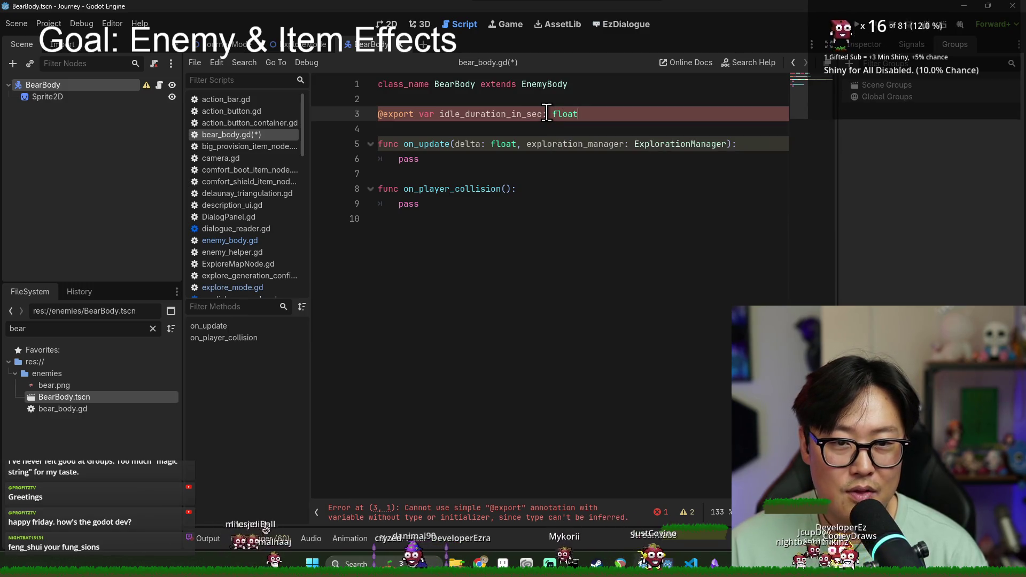
key(Return)
text(@export var)
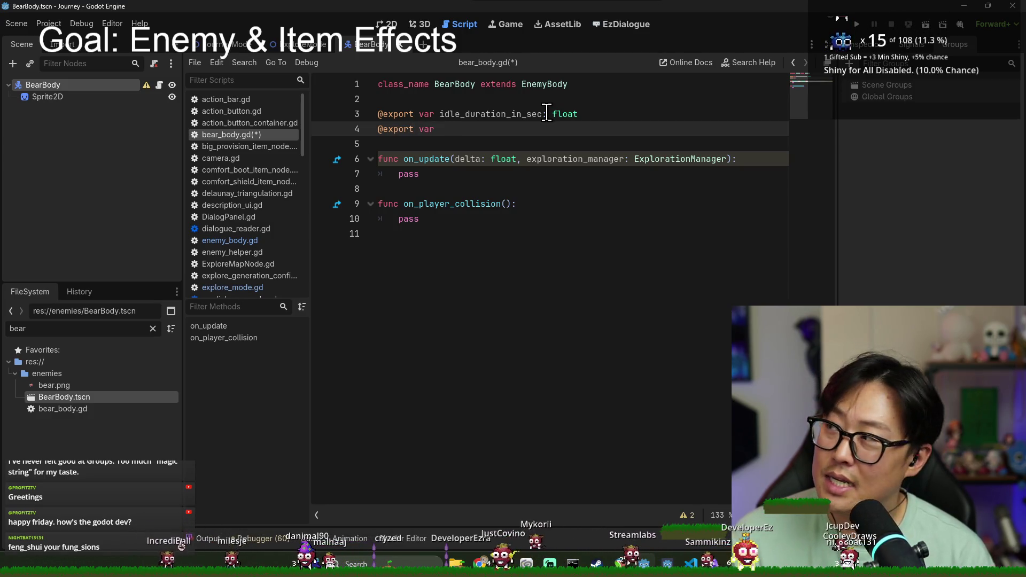
key(BackSpace)
key(BackSpace)
key(BackSpace)
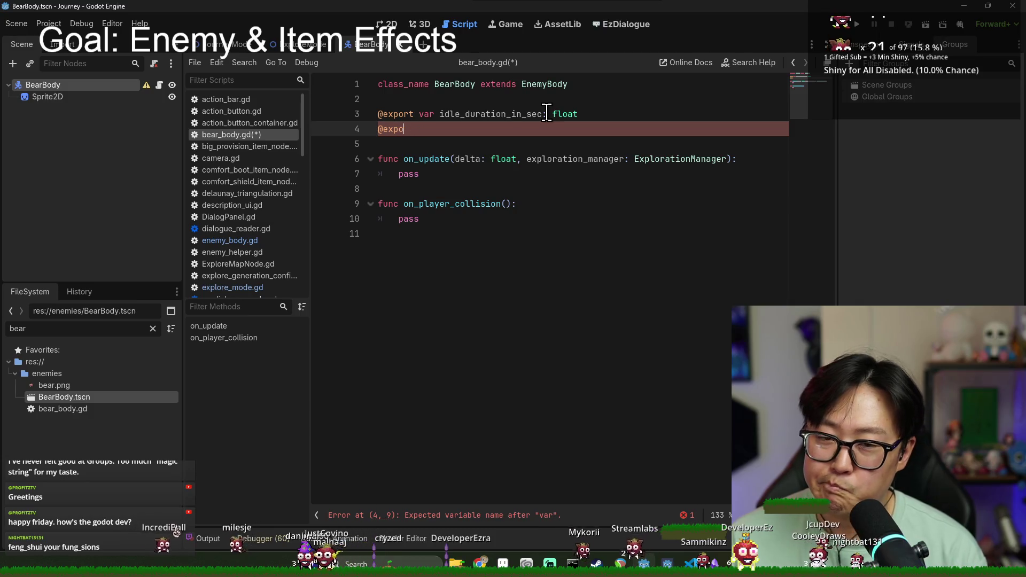
click(607, 114)
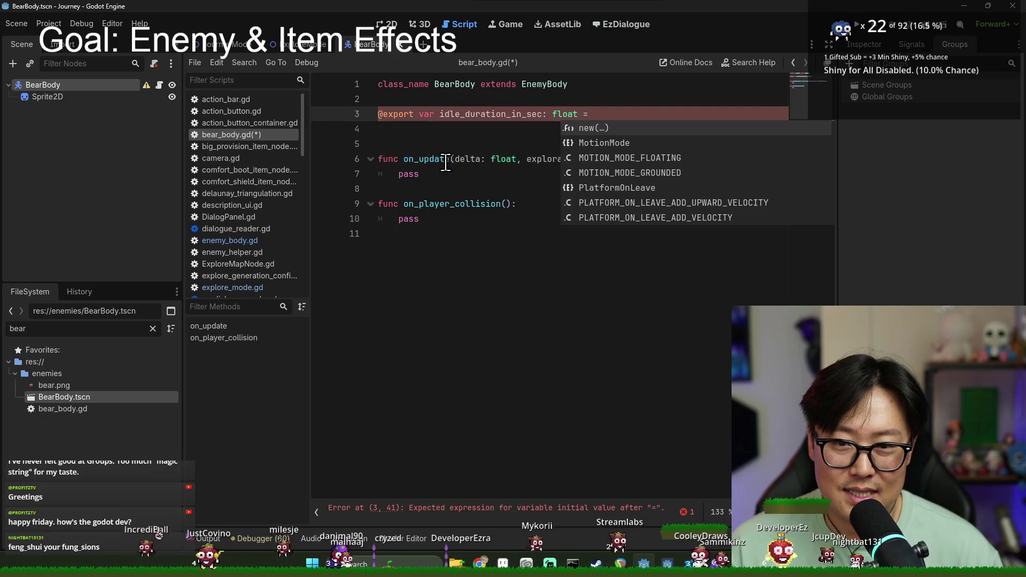
click(612, 115)
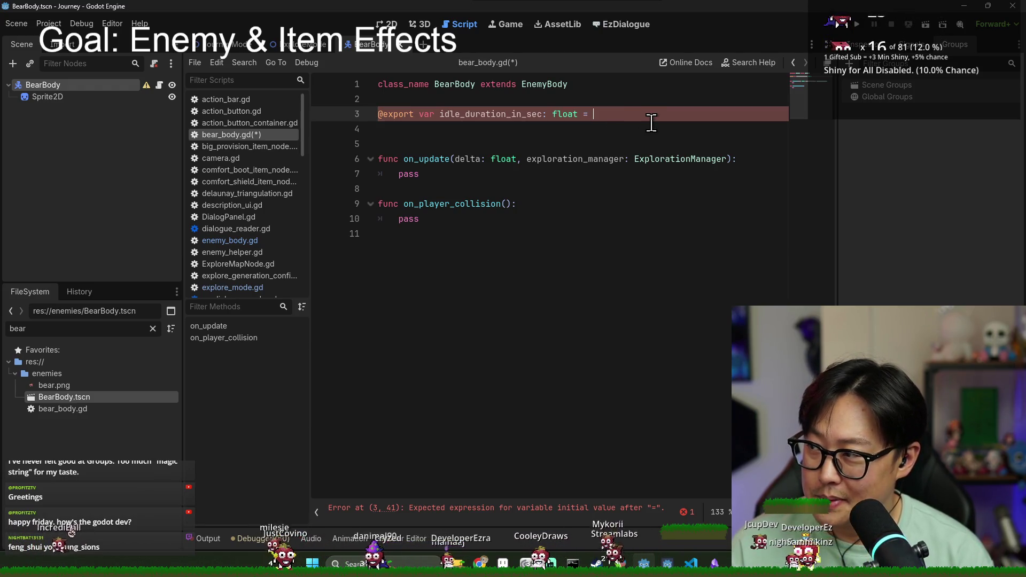
text(2.5)
key(ctrl+s)
Add a time_since_idle variable initialised to 0. above on_update.
double_click(534, 114)
click(533, 144)
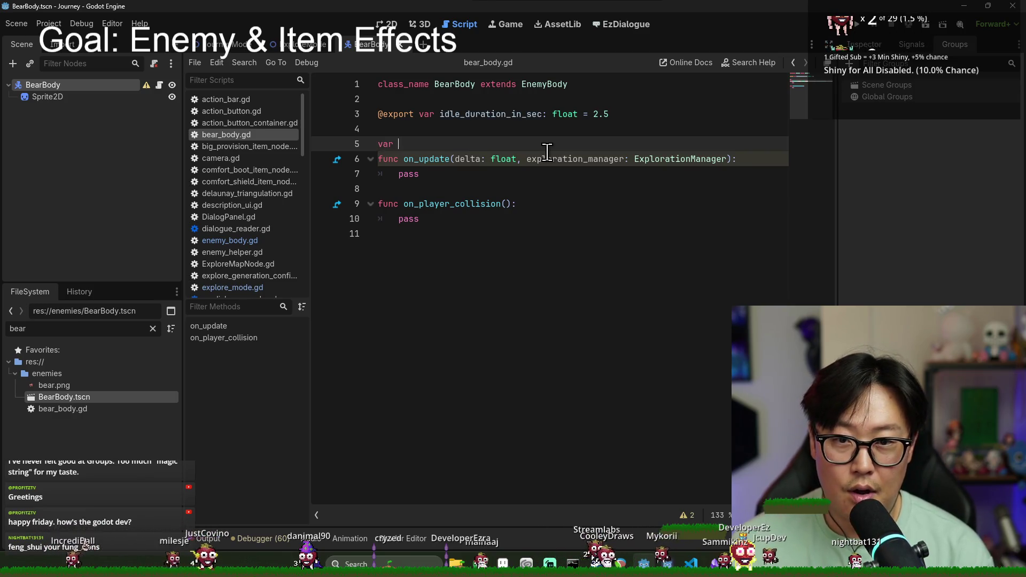
text(e_idle)
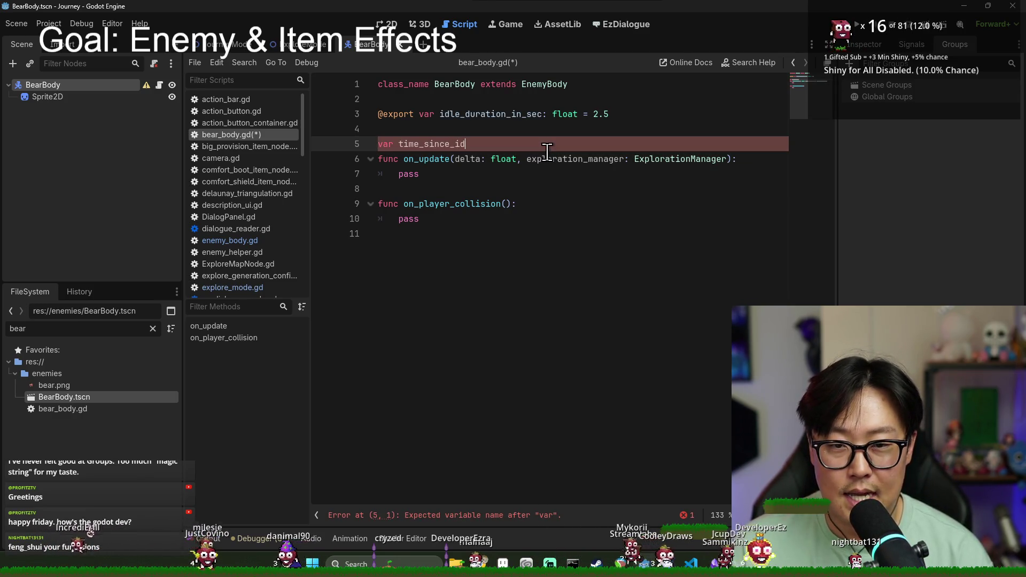
text( = 0)
key(Down)
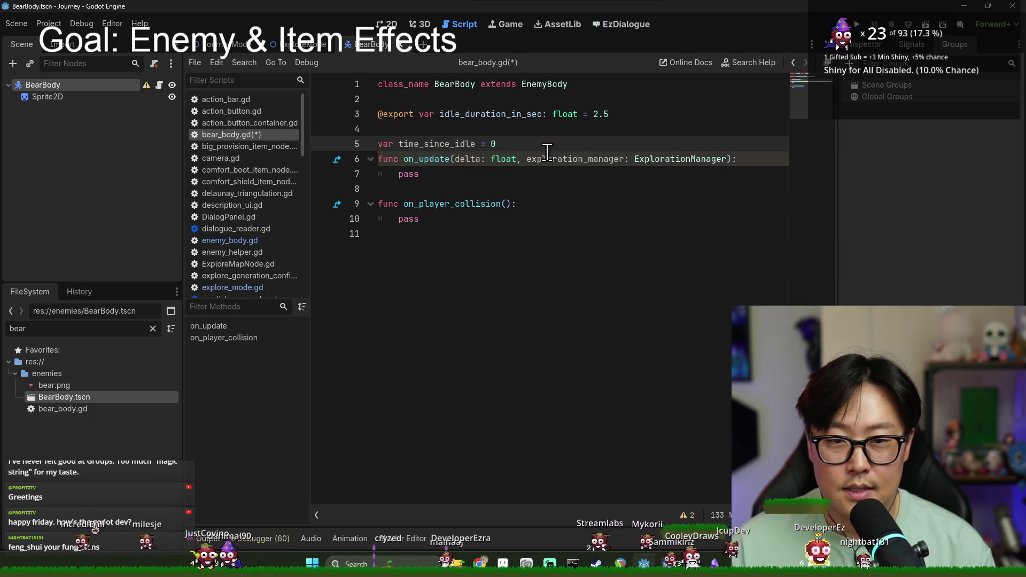
text(0.)
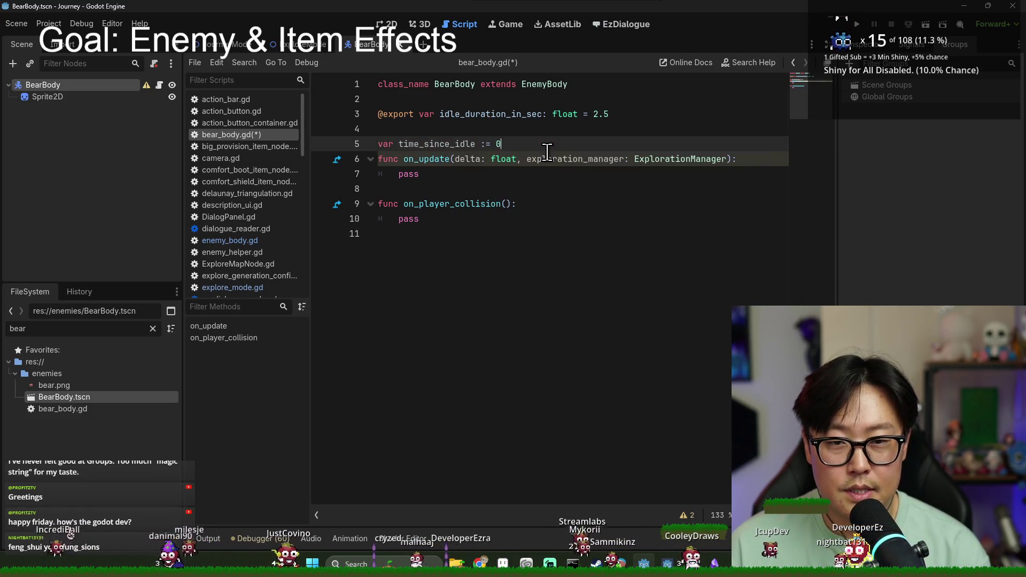
key(Return)
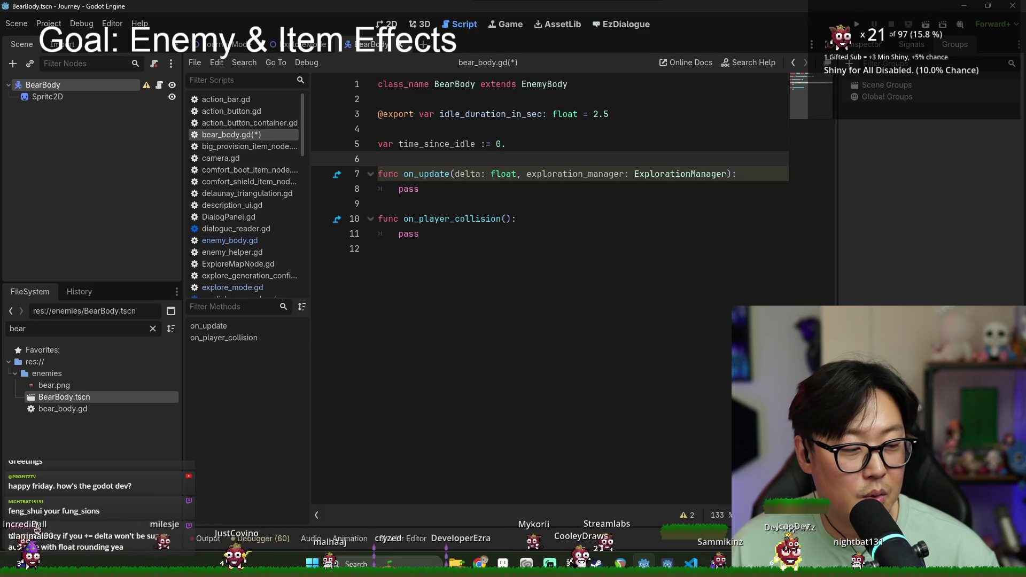
ctrl+click(422, 174)
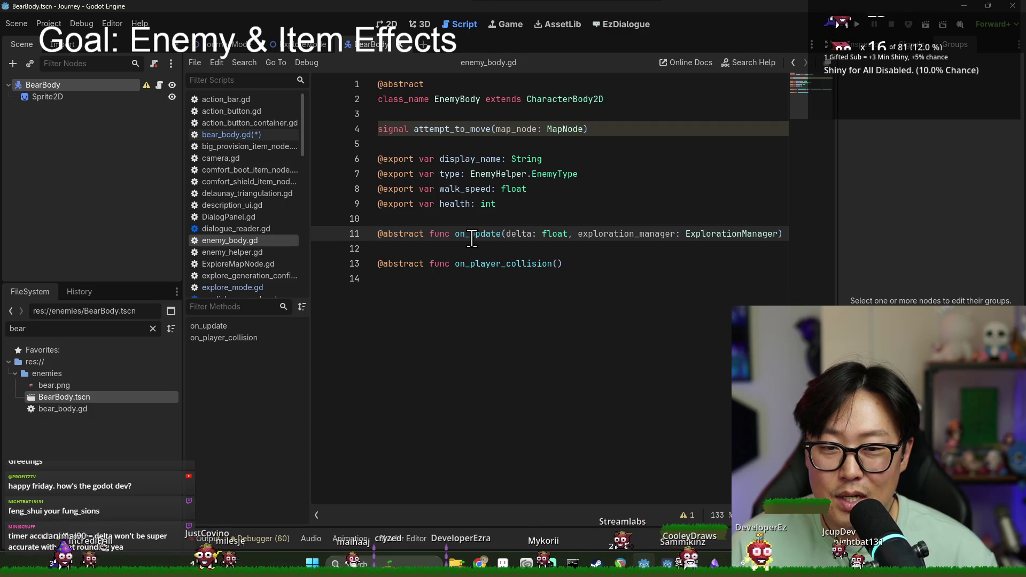
key(ctrl+w)
double_click(467, 174)
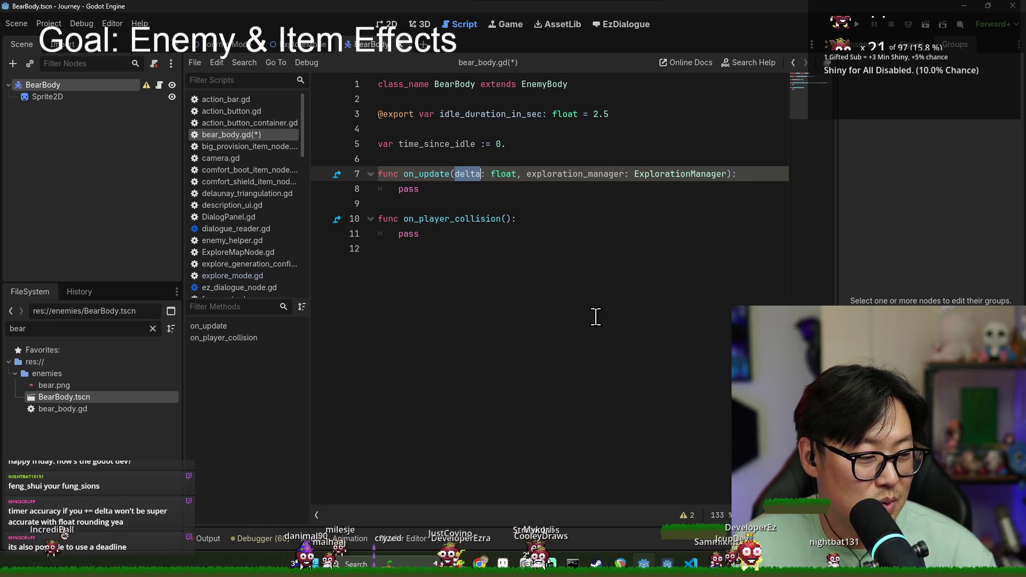
double_click(431, 143)
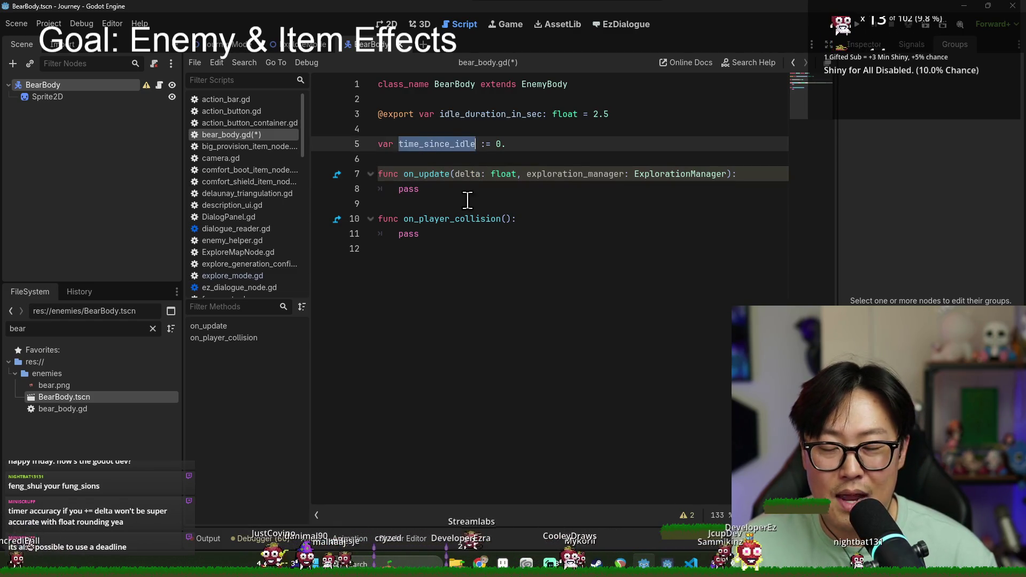
click(437, 135)
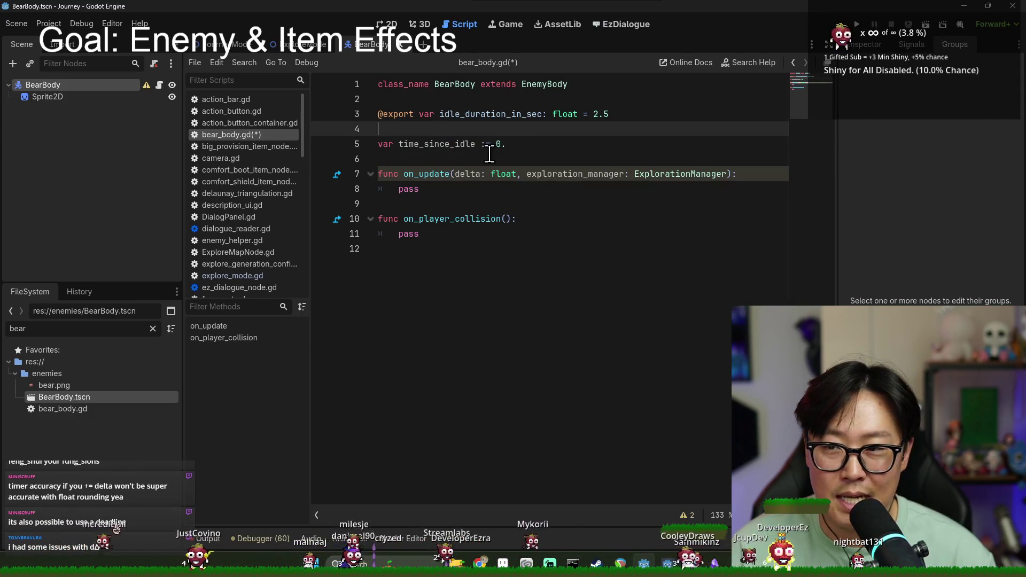
click(466, 144)
double_click(468, 145)
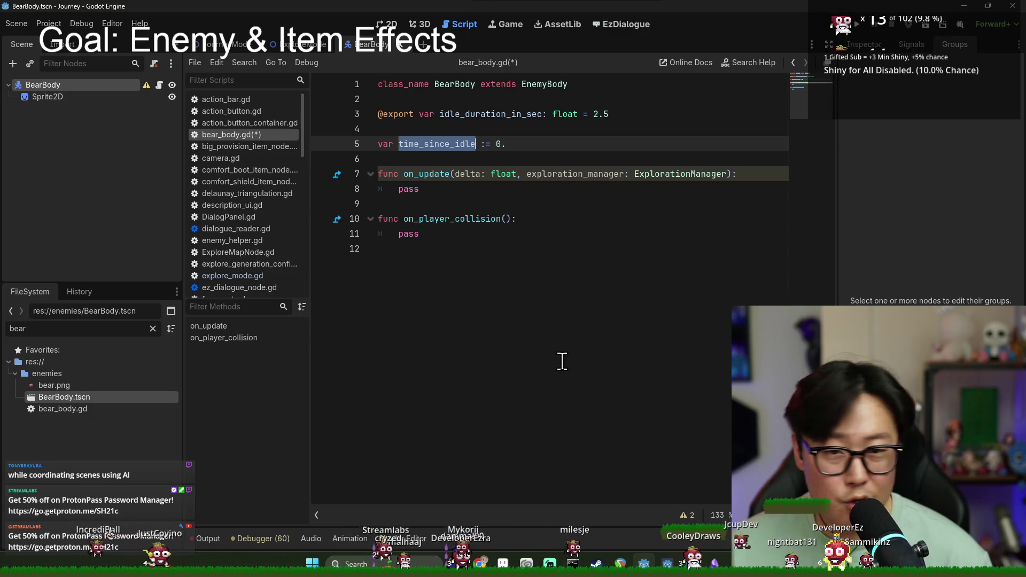
click(278, 534)
Show the debugger's Monitors and then Stack Trace view, and restore the timestamp idle-timer code.
click(454, 404)
click(484, 405)
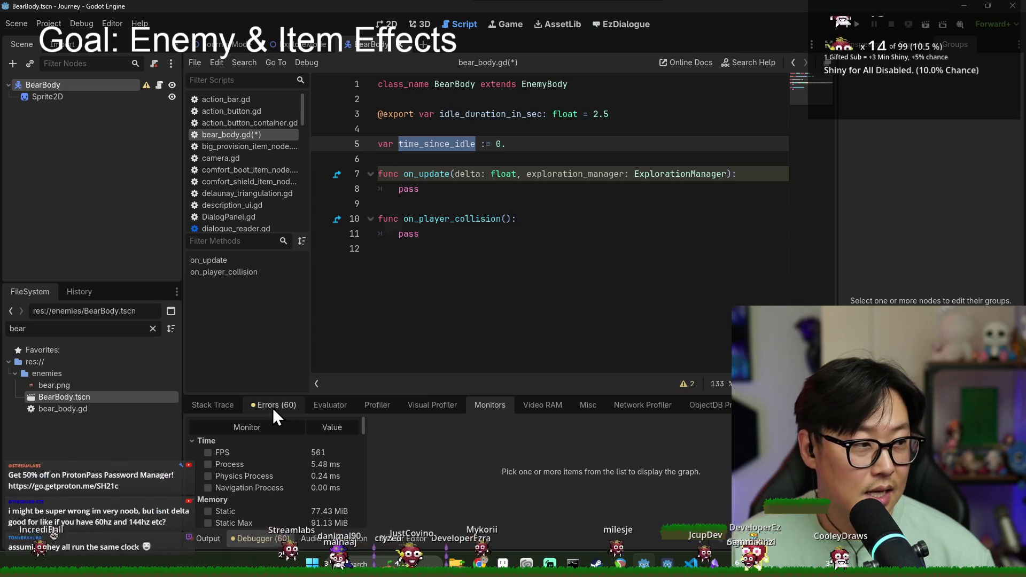
click(230, 406)
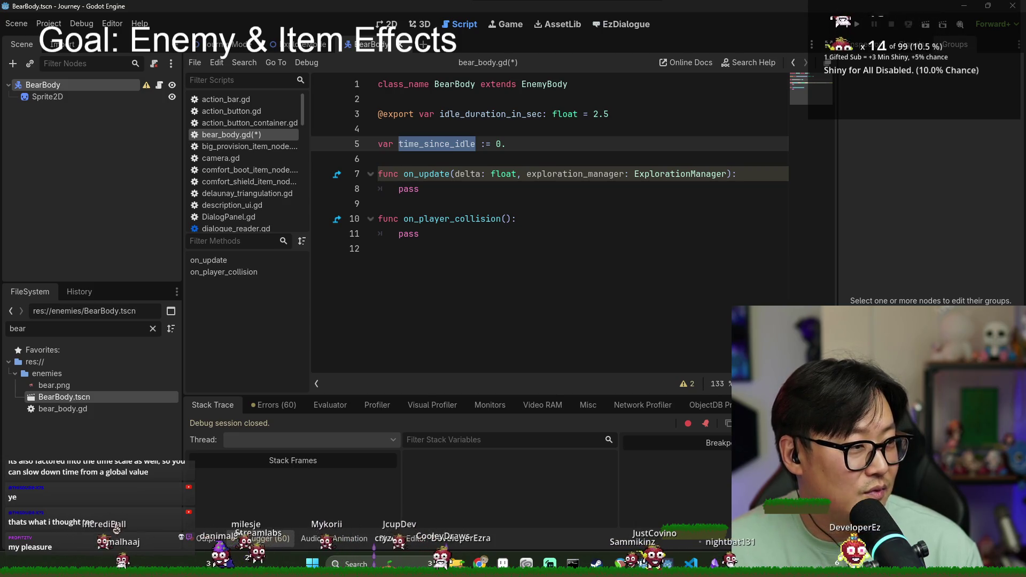
key(ctrl+shift+z)
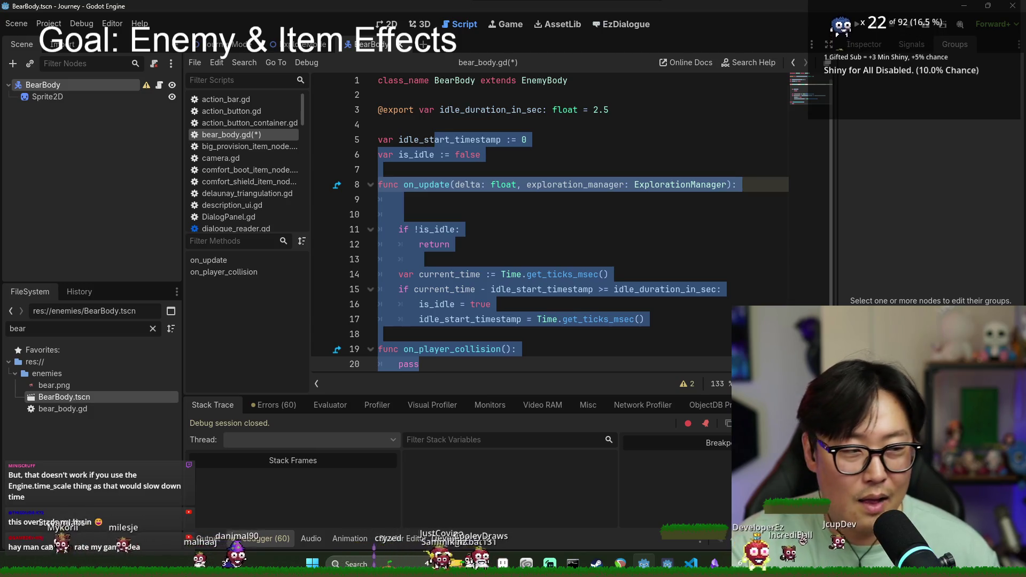
Delete the empty line 10 inside on_update and save bear_body.gd.
click(491, 304)
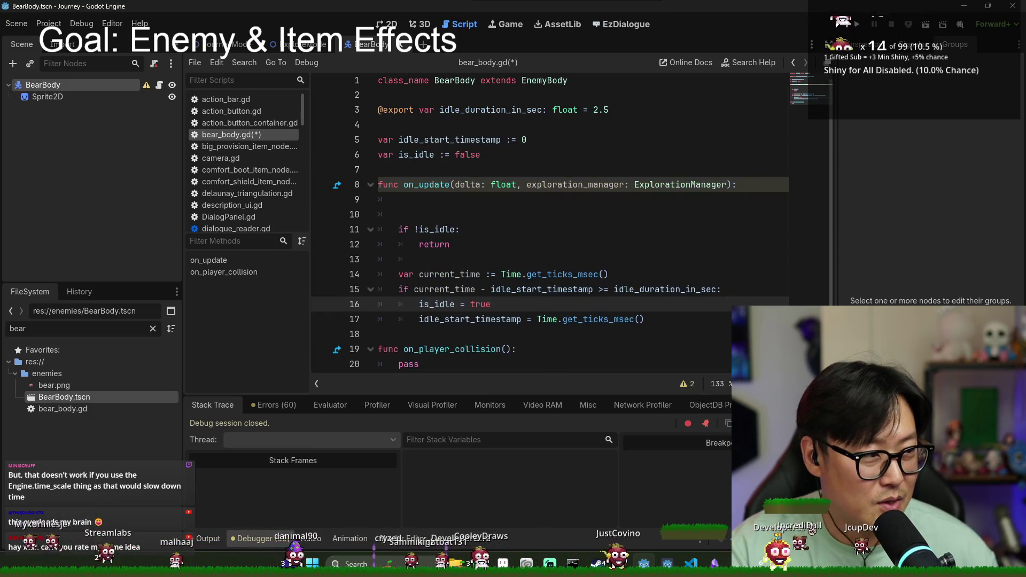
click(481, 259)
click(496, 219)
key(BackSpace)
key(BackSpace)
key(BackSpace)
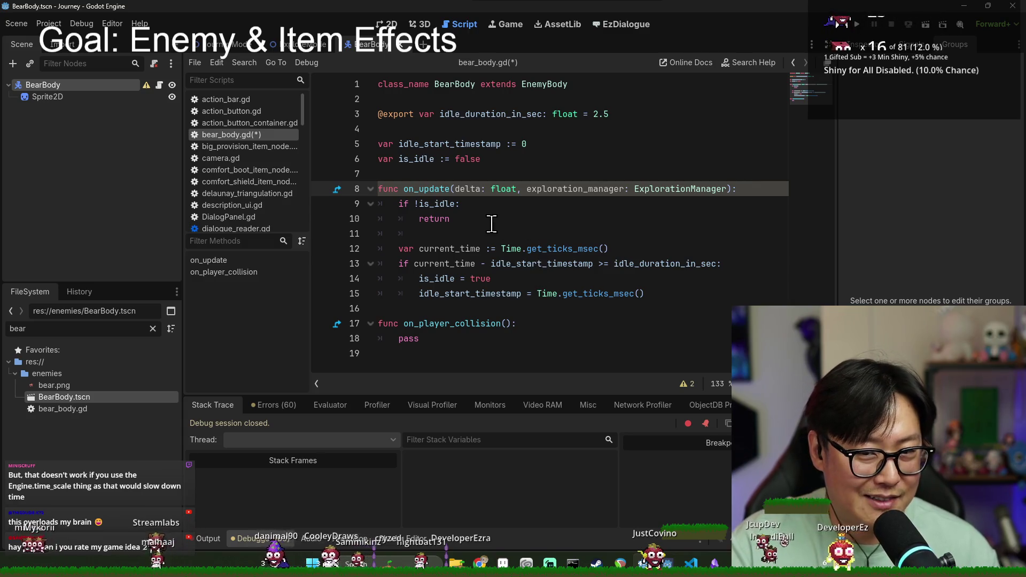
click(471, 234)
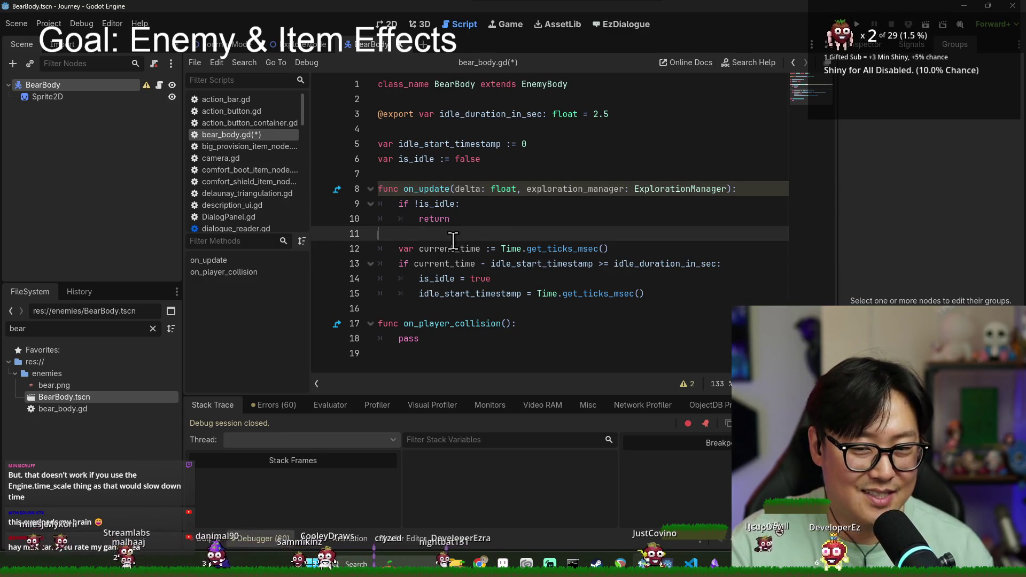
click(508, 181)
key(ctrl+s)
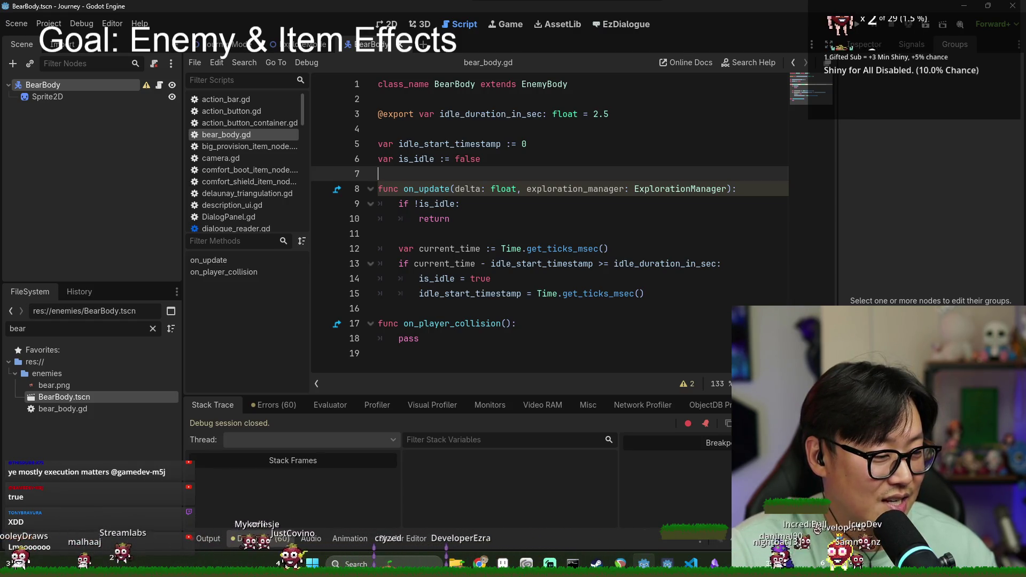
Review the Time.get_ticks_msec() idle check on lines 12–15, then view 'princess maker 3' image results.
mouse_move(650, 294)
mouse_down()
mouse_move(527, 294)
mouse_move(417, 264)
mouse_move(426, 243)
mouse_move(541, 293)
mouse_up()
drag(656, 293, 444, 249)
click(515, 278)
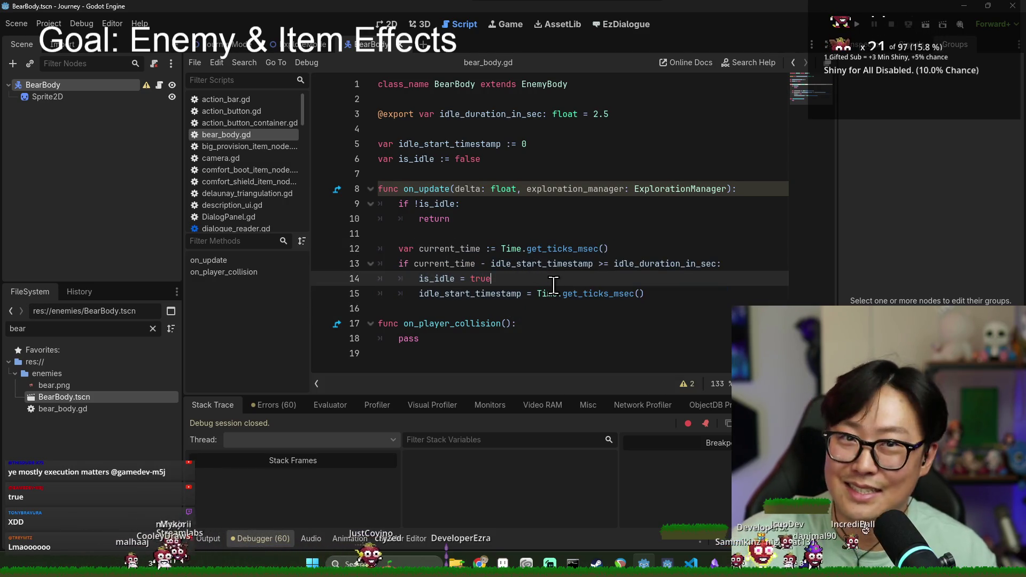
mouse_move(501, 248)
mouse_down()
mouse_move(607, 247)
mouse_move(644, 263)
mouse_up()
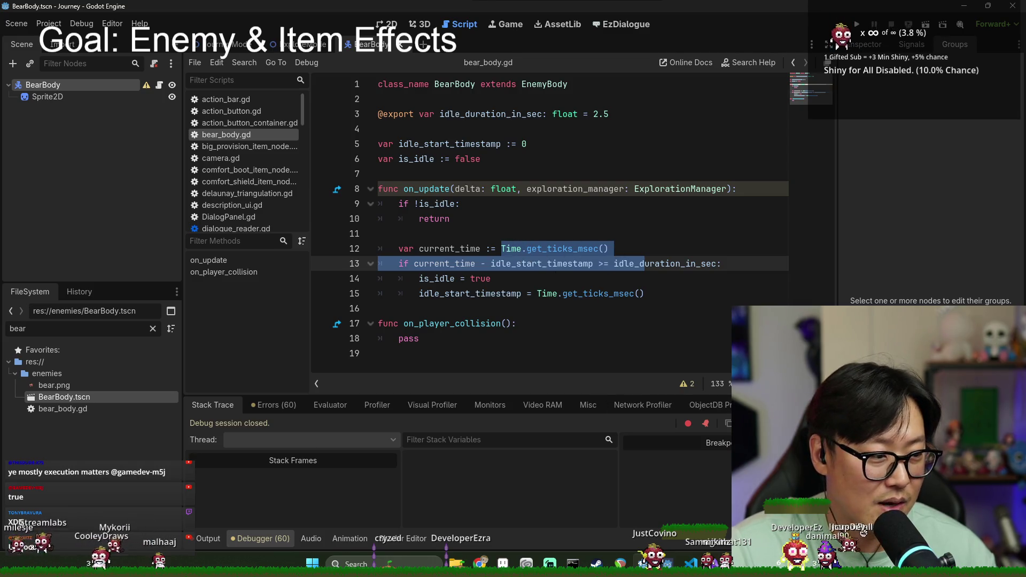
drag(501, 248, 646, 264)
click(573, 248)
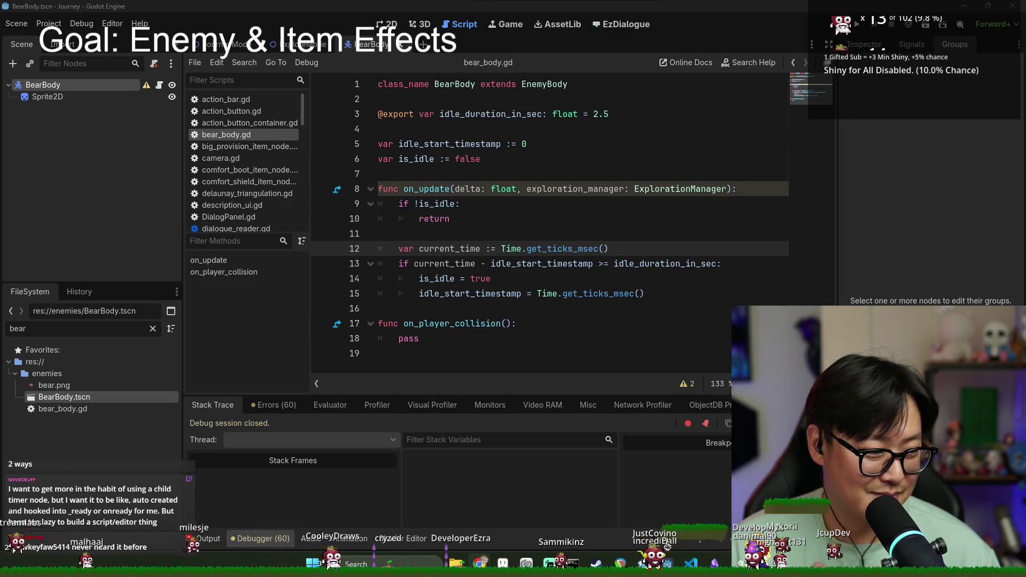
click(480, 563)
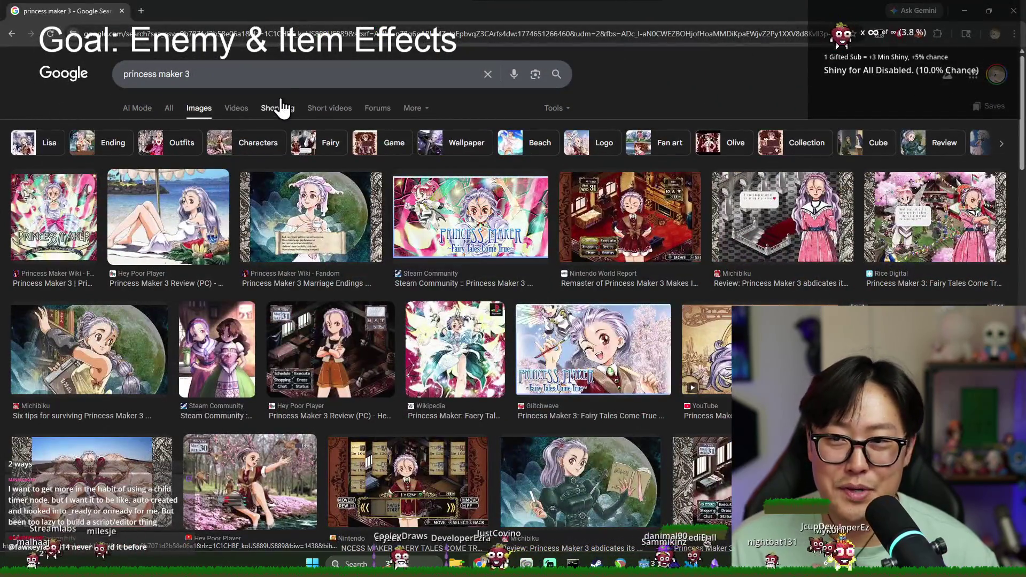
Open the large preview of the Hey Poor Player Princess Maker 3 Review (PC) screenshot.
scroll(433, 222, down, 5)
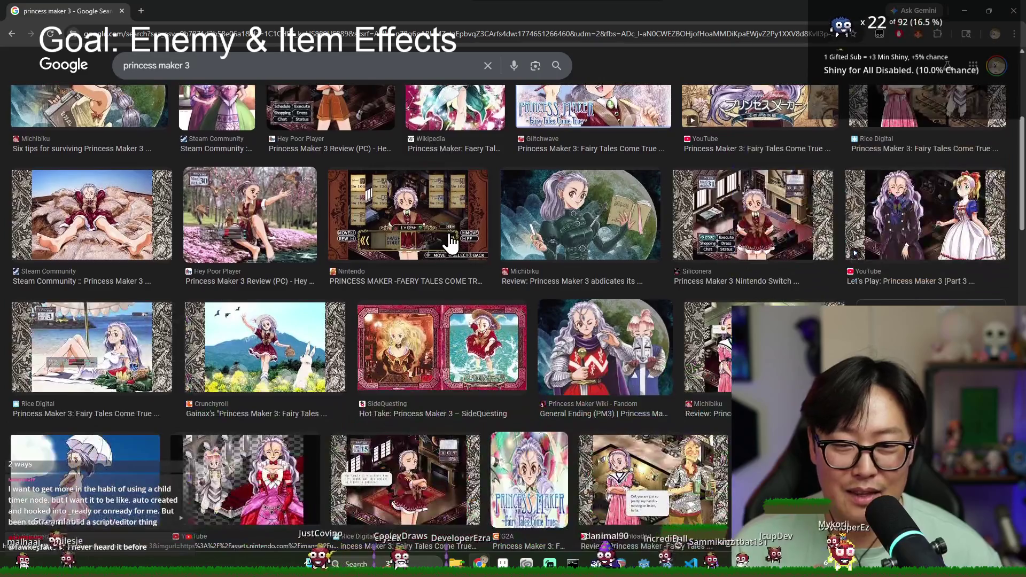
scroll(493, 222, up, 5)
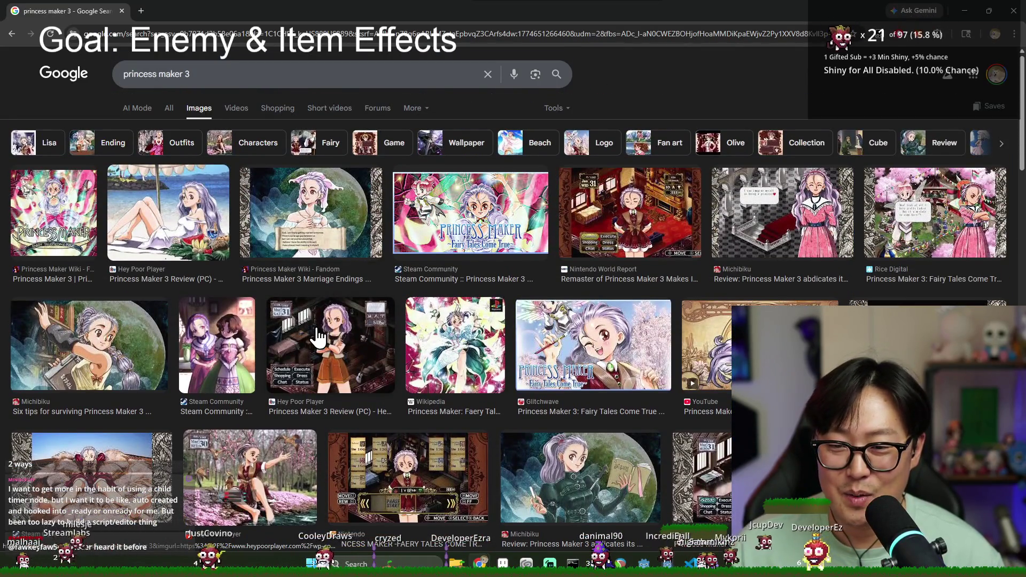
click(315, 329)
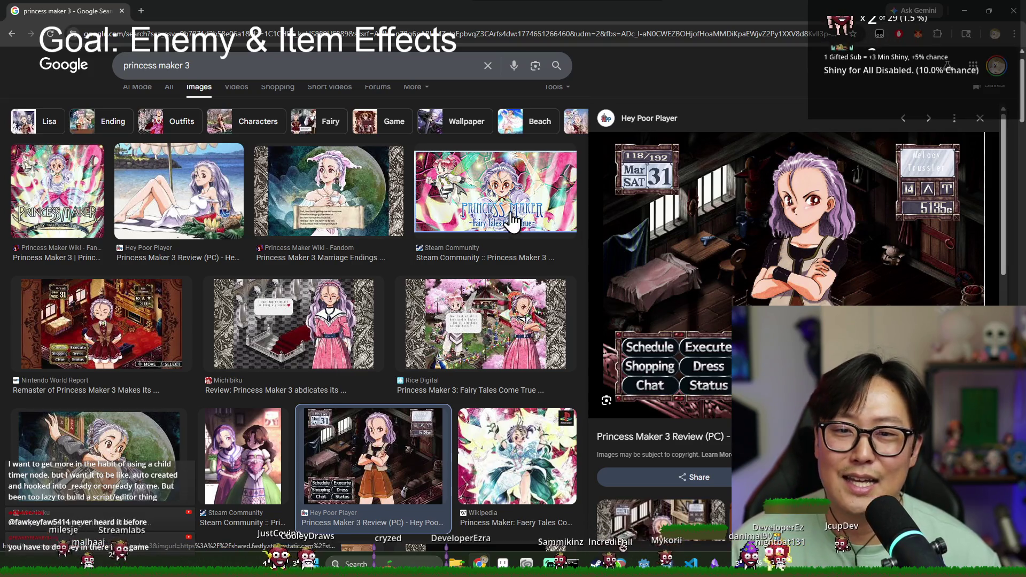
scroll(772, 267, down, 5)
scroll(771, 268, up, 3)
scroll(771, 267, down, 3)
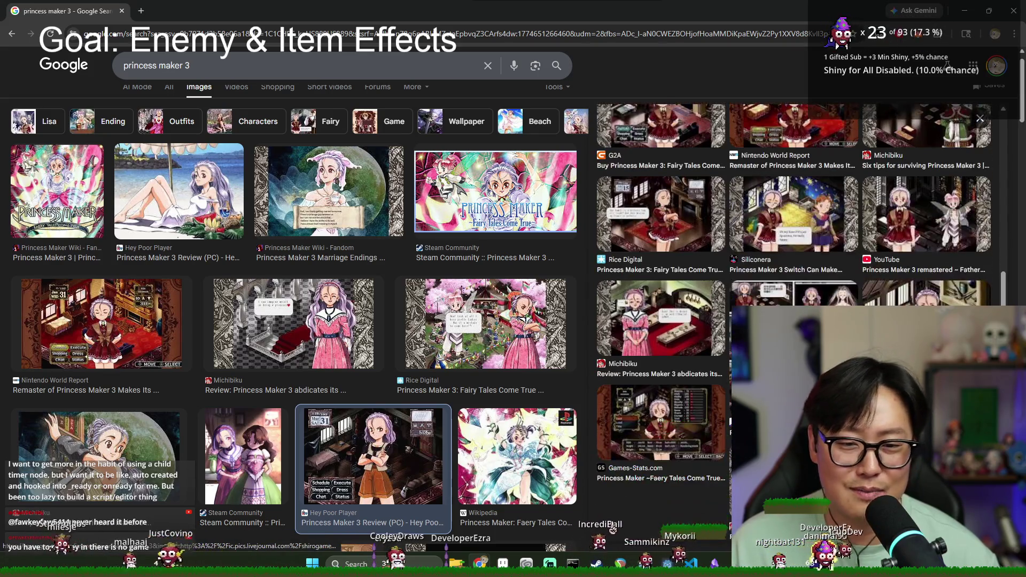
scroll(691, 182, up, 4)
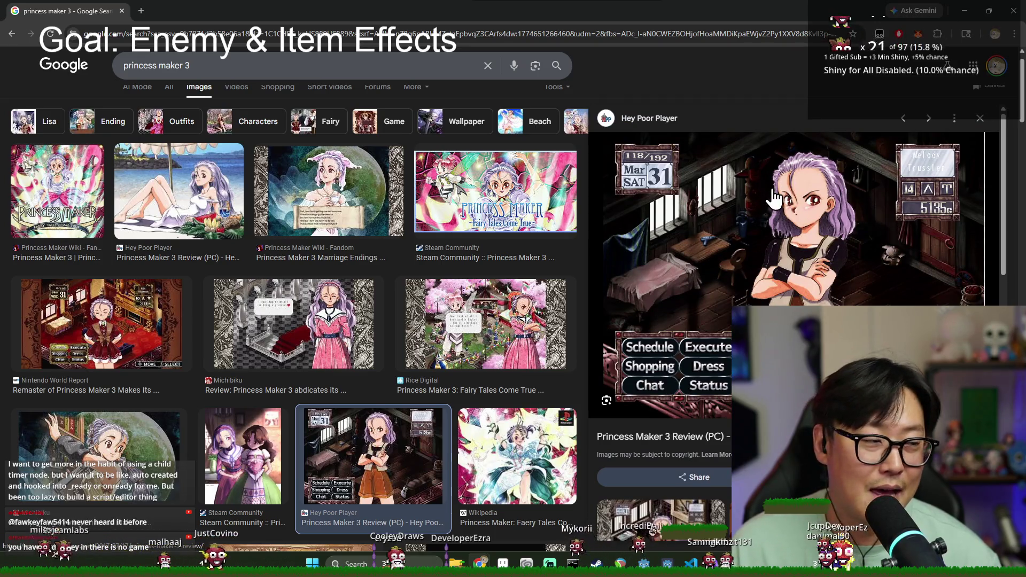
Dismiss the notifications panel and return to bear_body.gd, placing the caret in the idle check.
key(super+n)
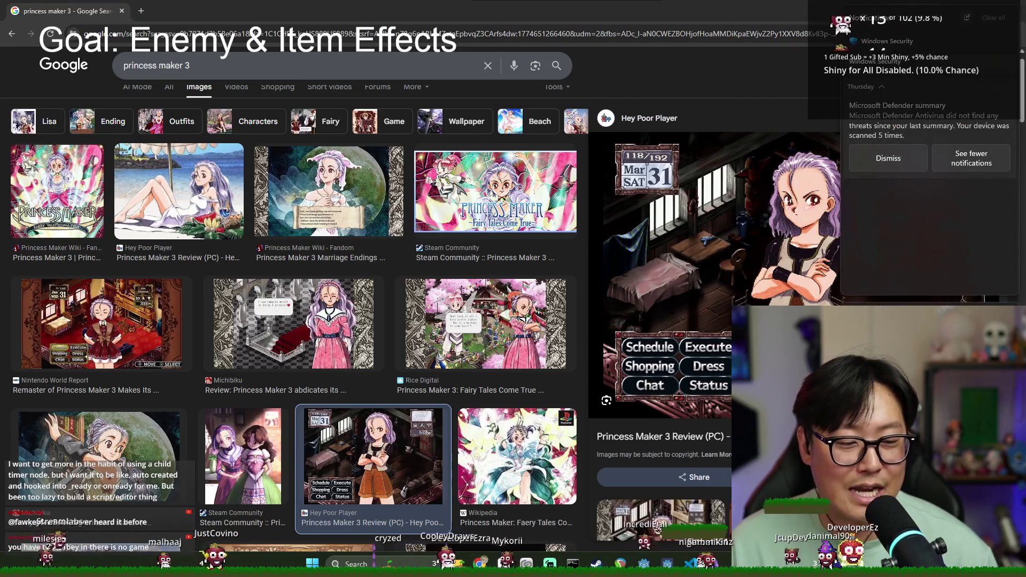
click(704, 60)
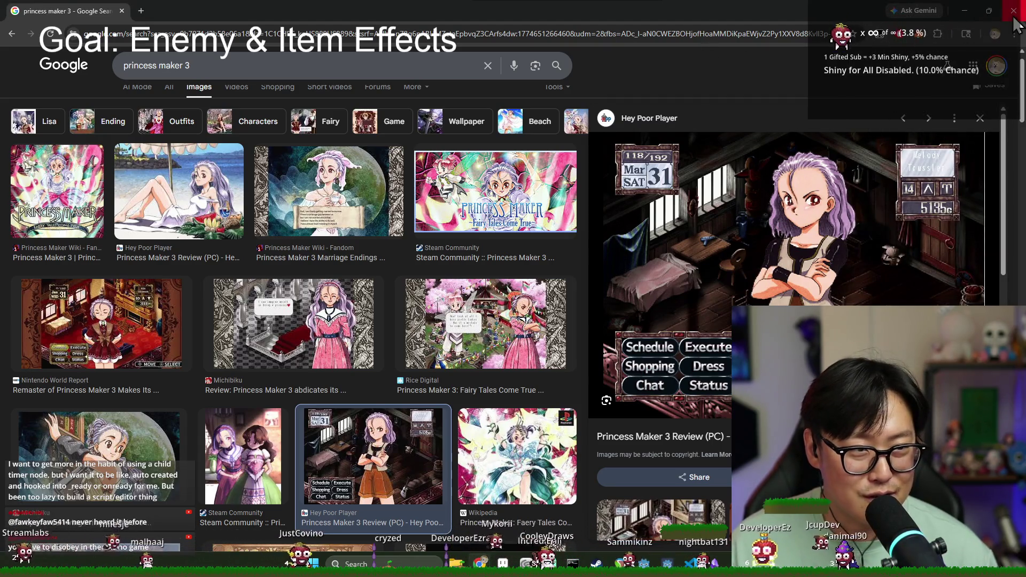
key(alt+Tab)
click(511, 217)
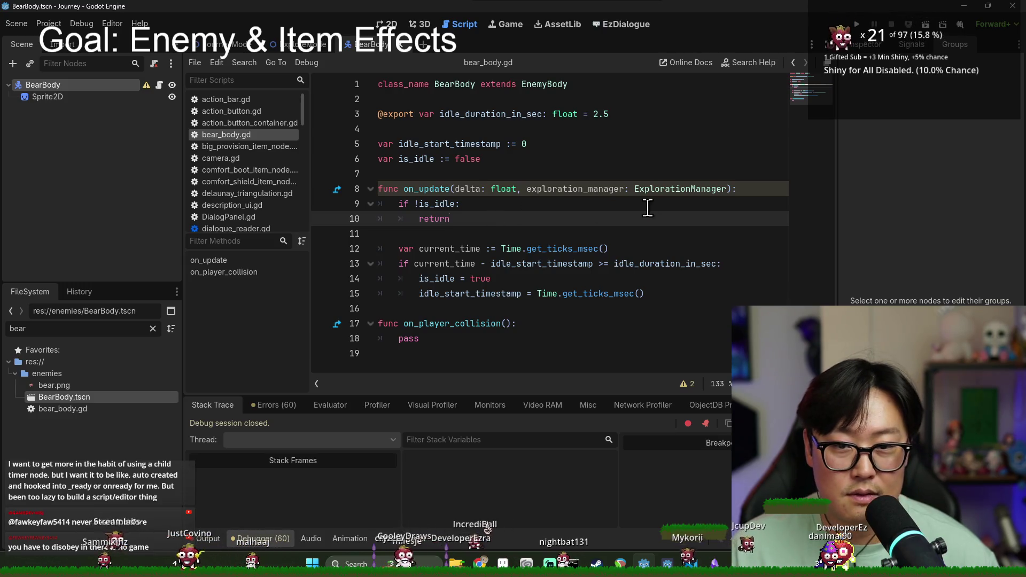
Insert get_tree().create_timer(1).timeout as a new first line of on_update, above the idle check.
click(746, 187)
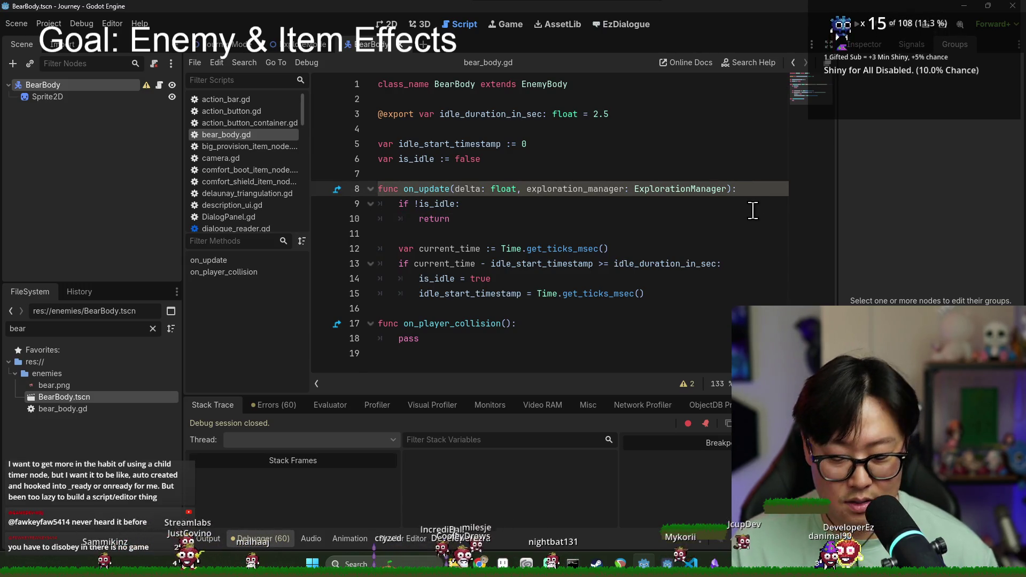
key(Return)
text(tree().)
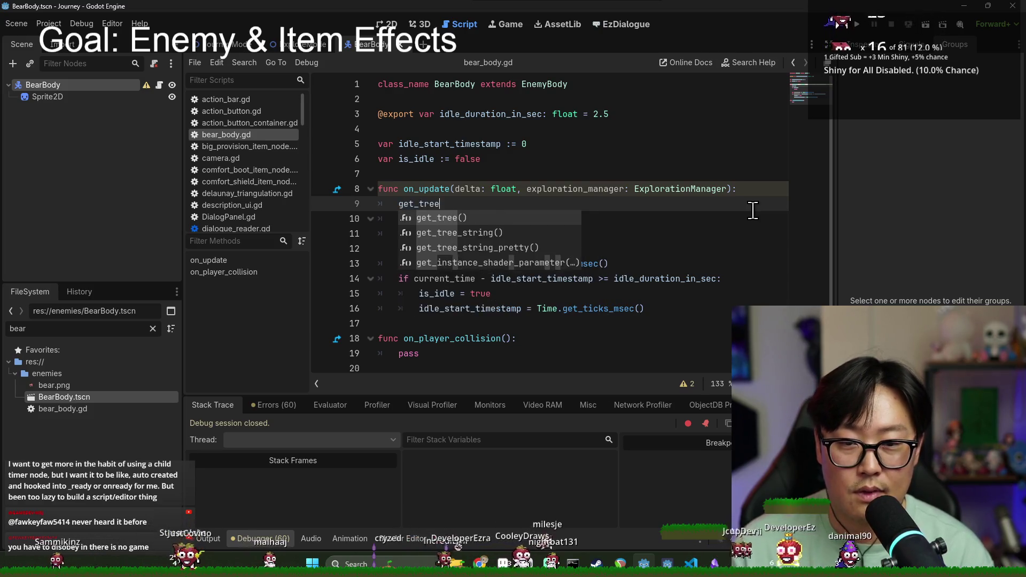
text(create_t)
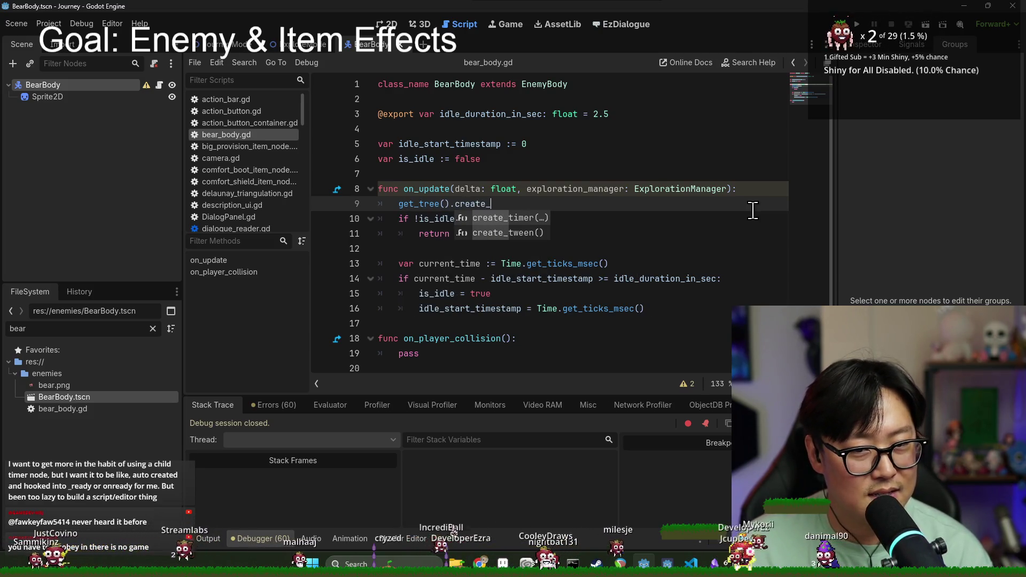
key(Return)
text(1)
key(Right)
text(.timeout)
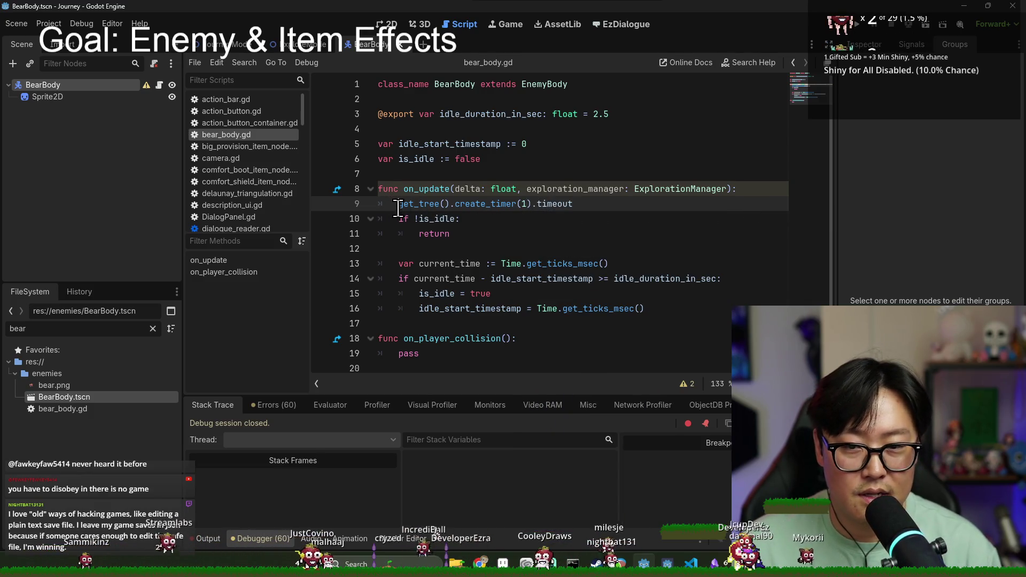
text(ait)
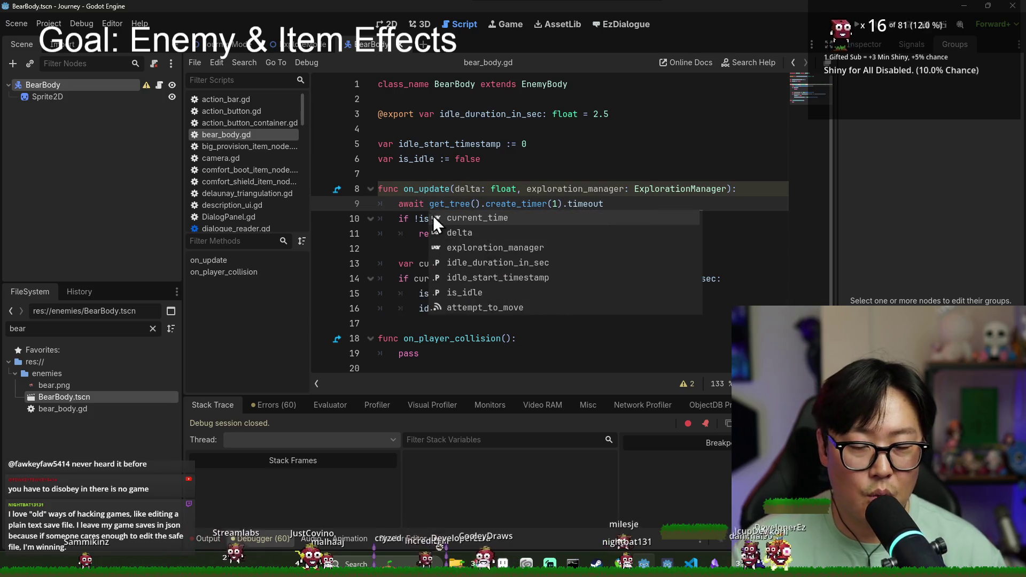